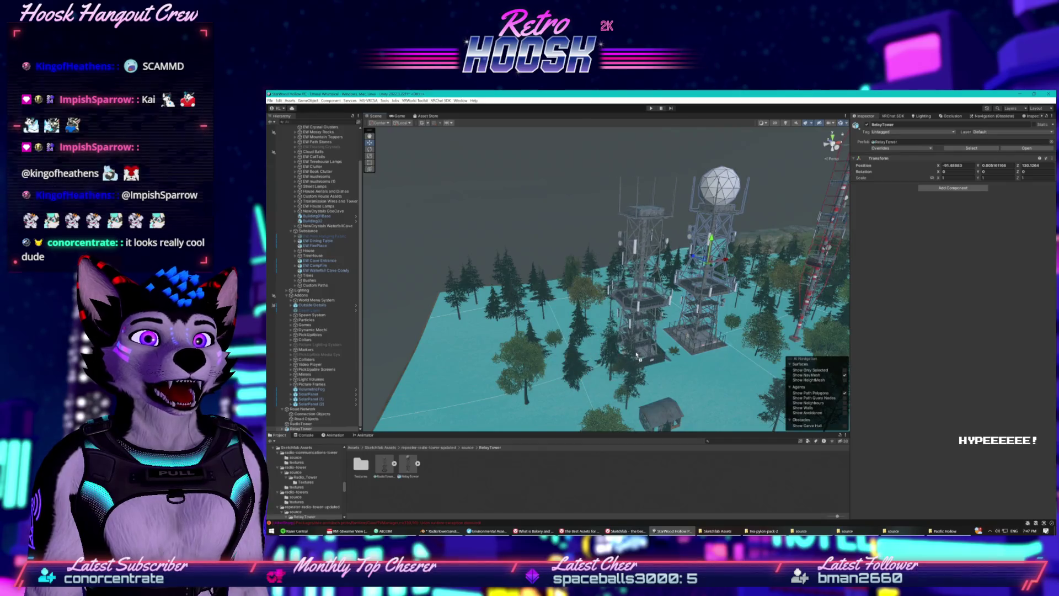
Zoom and orbit around the relay towers to inspect the platform grating up close, then enter Play mode
scroll(665, 363, up, 5)
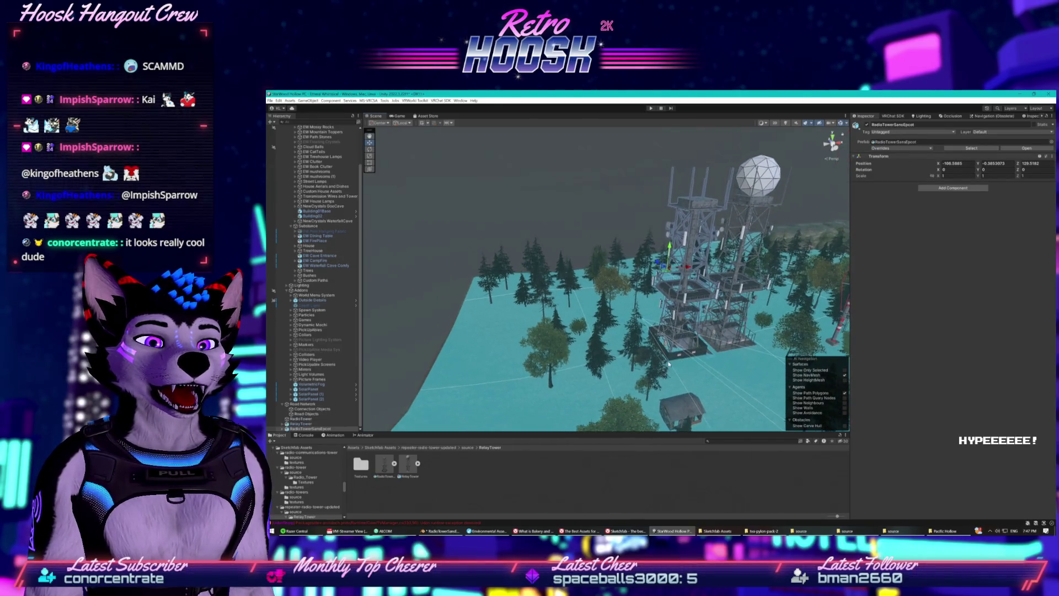
scroll(649, 366, up, 3)
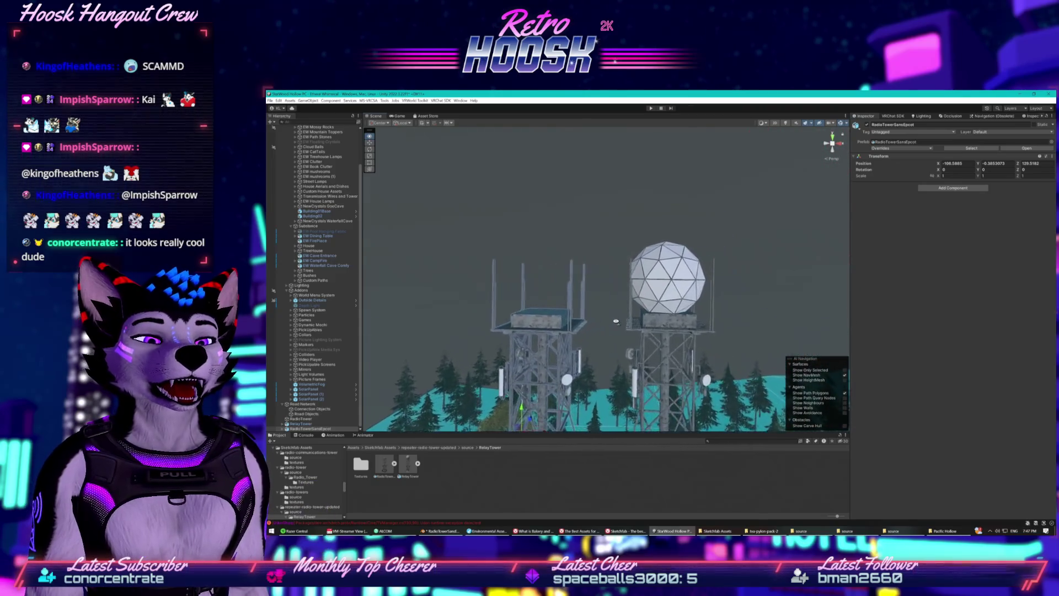
scroll(615, 321, up, 6)
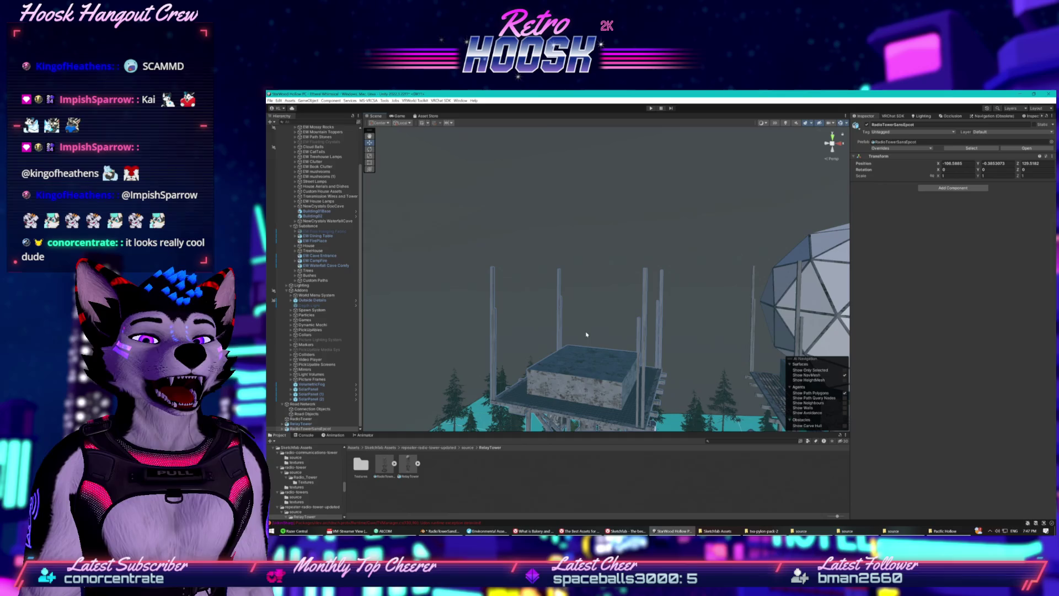
mouse_move(611, 315)
mouse_down()
mouse_move(602, 249)
mouse_move(500, 329)
mouse_move(526, 232)
mouse_move(479, 269)
mouse_move(607, 286)
mouse_move(478, 313)
mouse_move(488, 347)
mouse_move(344, 242)
mouse_move(499, 261)
mouse_move(479, 263)
mouse_move(463, 261)
mouse_move(492, 238)
mouse_move(445, 247)
mouse_move(528, 243)
mouse_move(440, 242)
mouse_up()
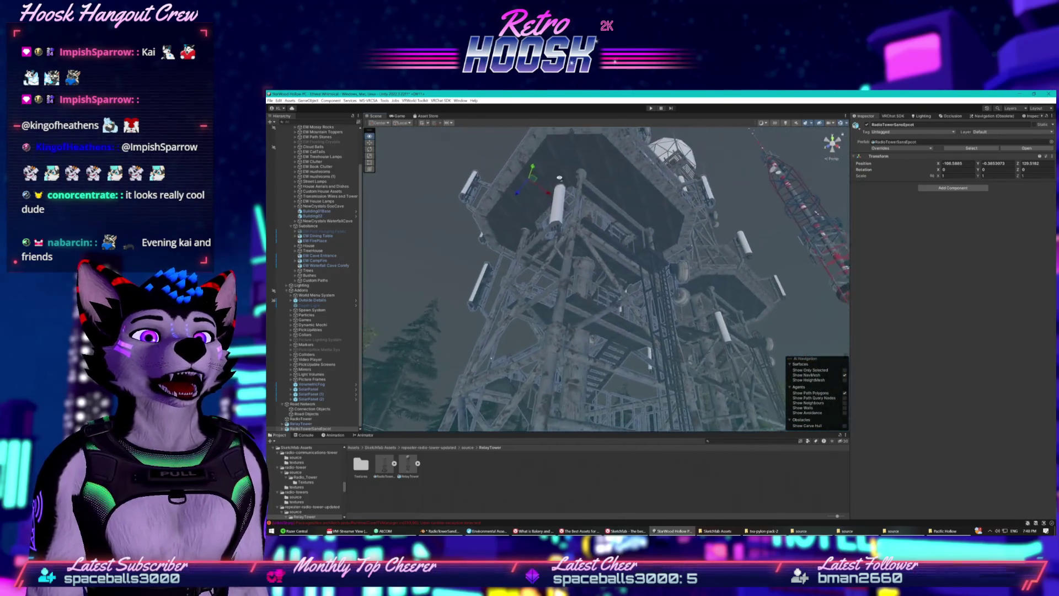
mouse_move(561, 176)
mouse_down()
mouse_move(472, 167)
mouse_move(437, 183)
mouse_move(444, 172)
mouse_up()
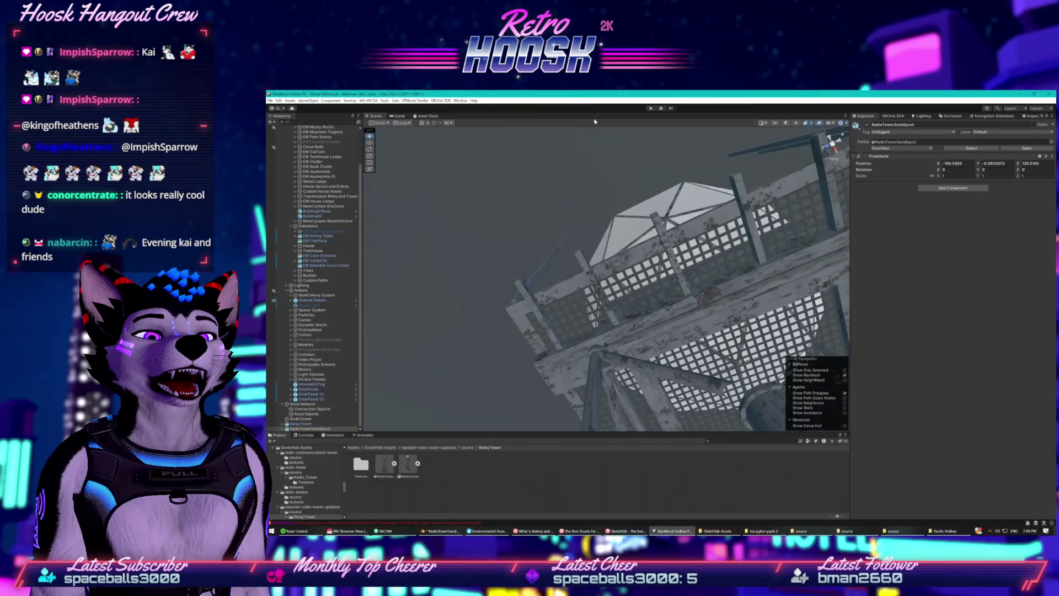
drag(625, 156, 302, 171)
mouse_move(386, 221)
mouse_down()
mouse_move(397, 248)
mouse_move(376, 318)
mouse_move(326, 313)
mouse_move(330, 119)
mouse_move(294, 530)
mouse_move(291, 304)
mouse_move(605, 142)
mouse_up()
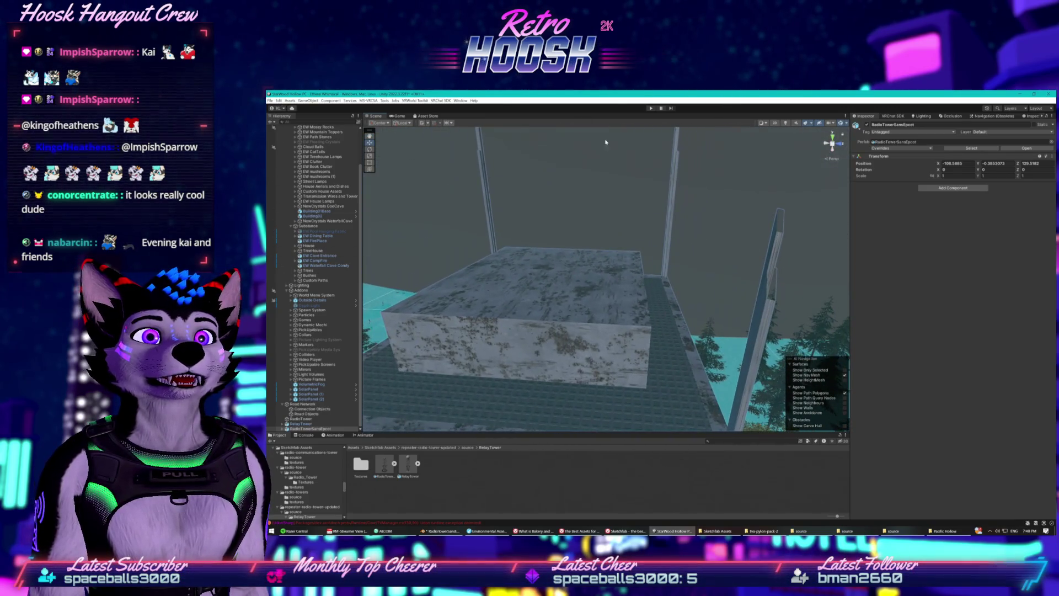
click(649, 110)
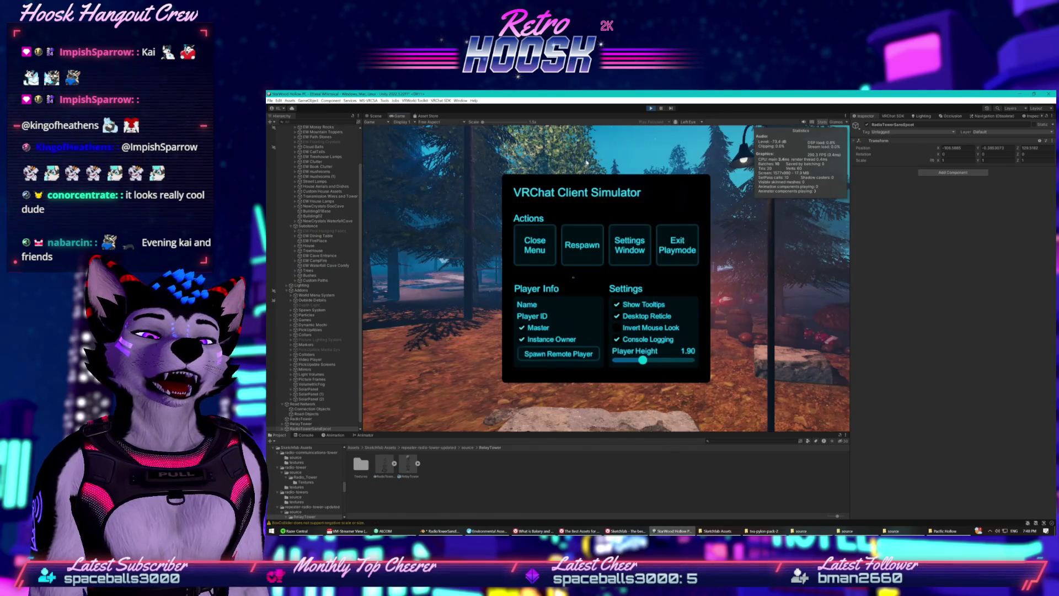
Dismiss the Client Simulator menu and walk through the stone archway into the forest
key(Escape)
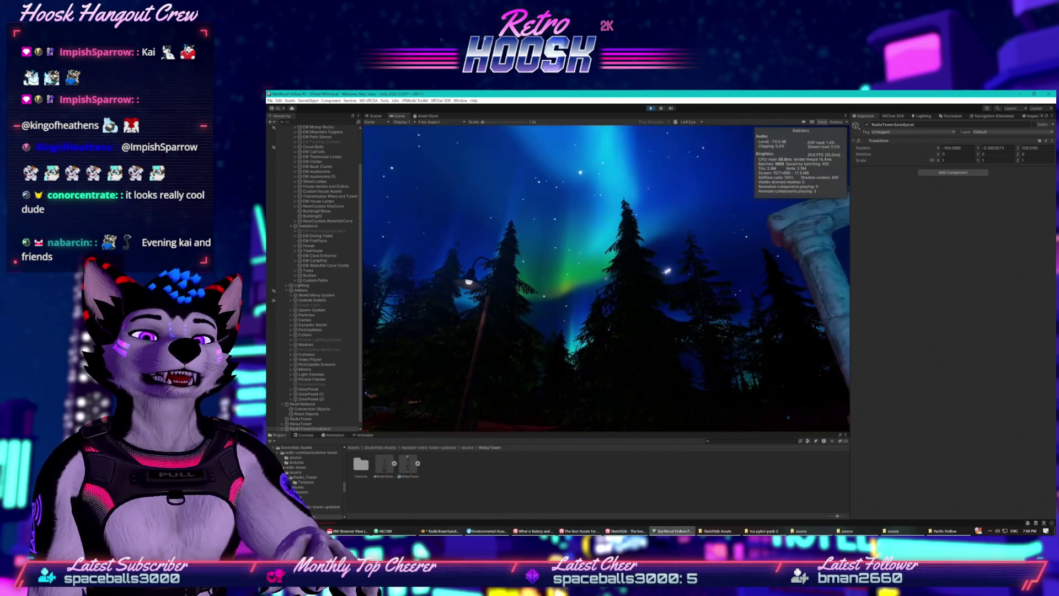
key(w)
key(w)
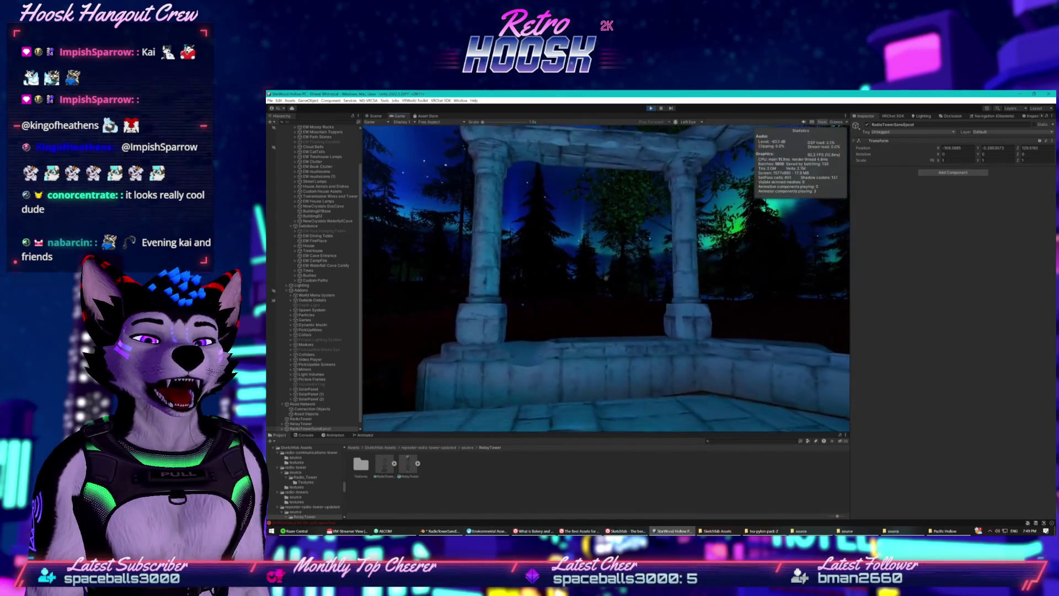
key(w)
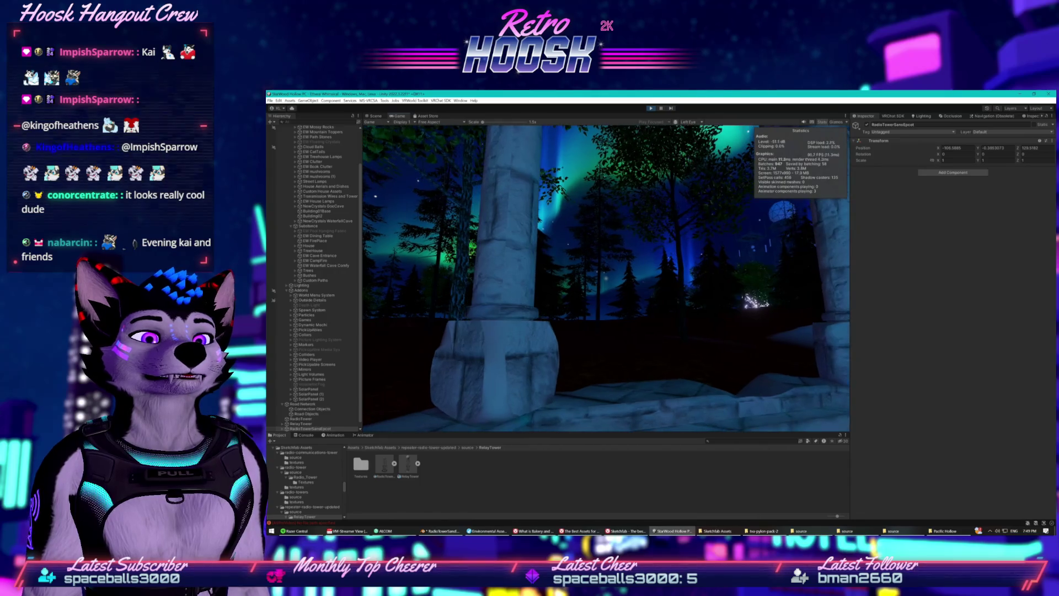
key(w)
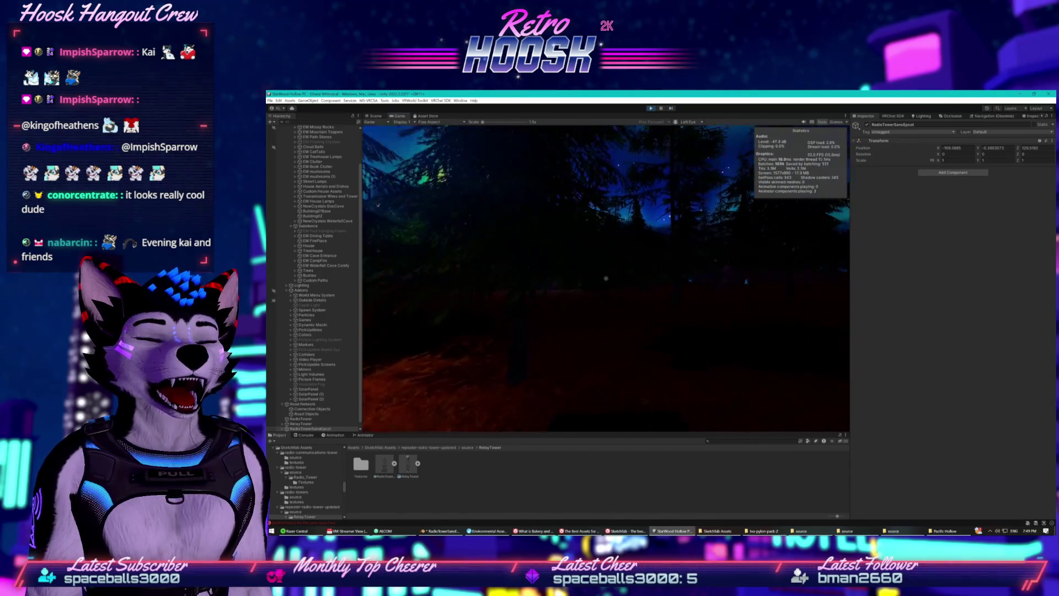
key(w)
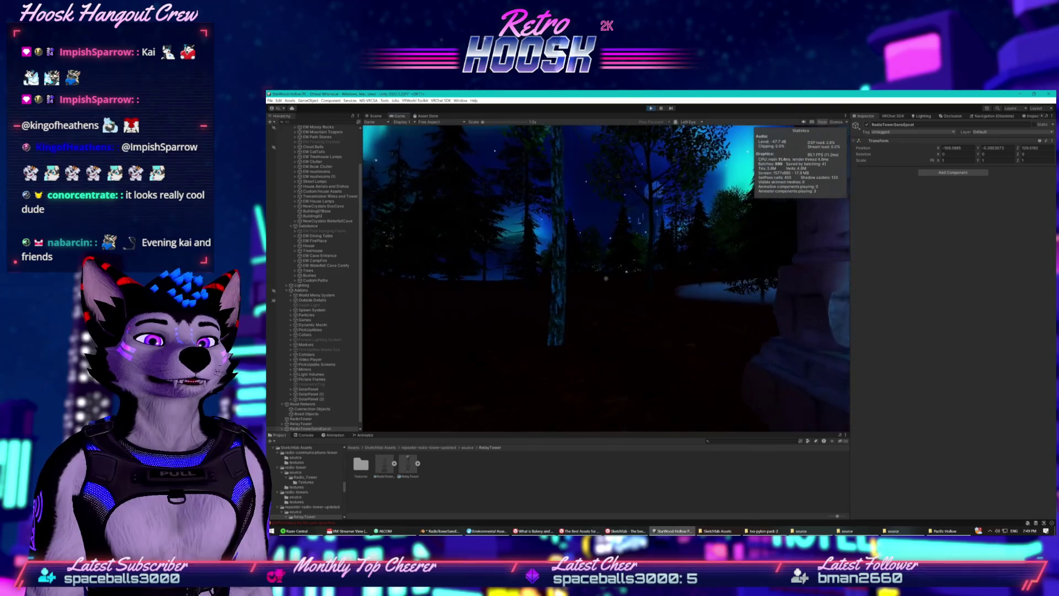
key(w)
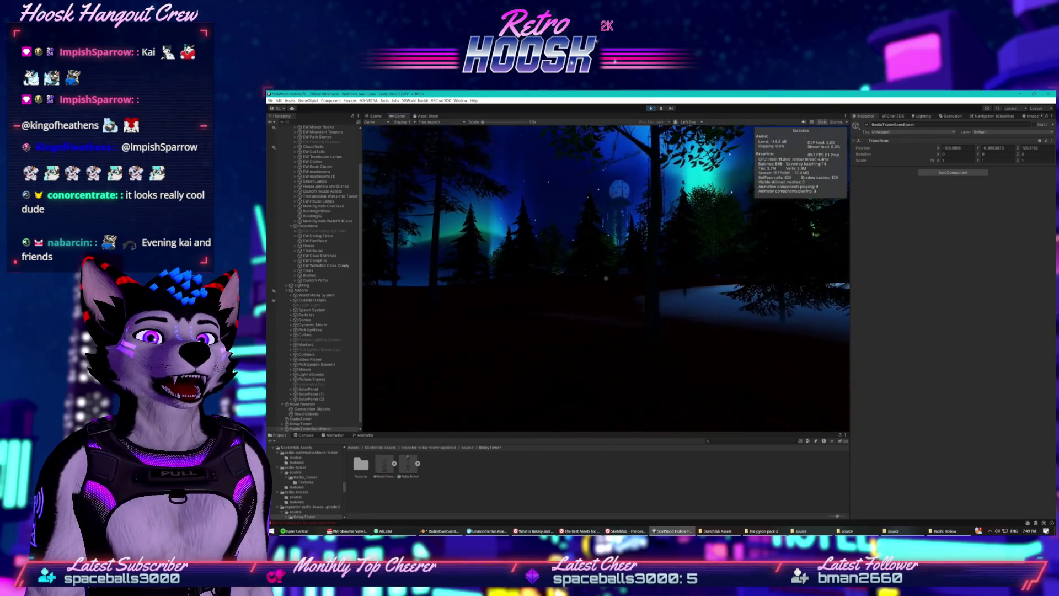
Keep walking through the trees and foliage to the base of the glowing radio tower
key(w)
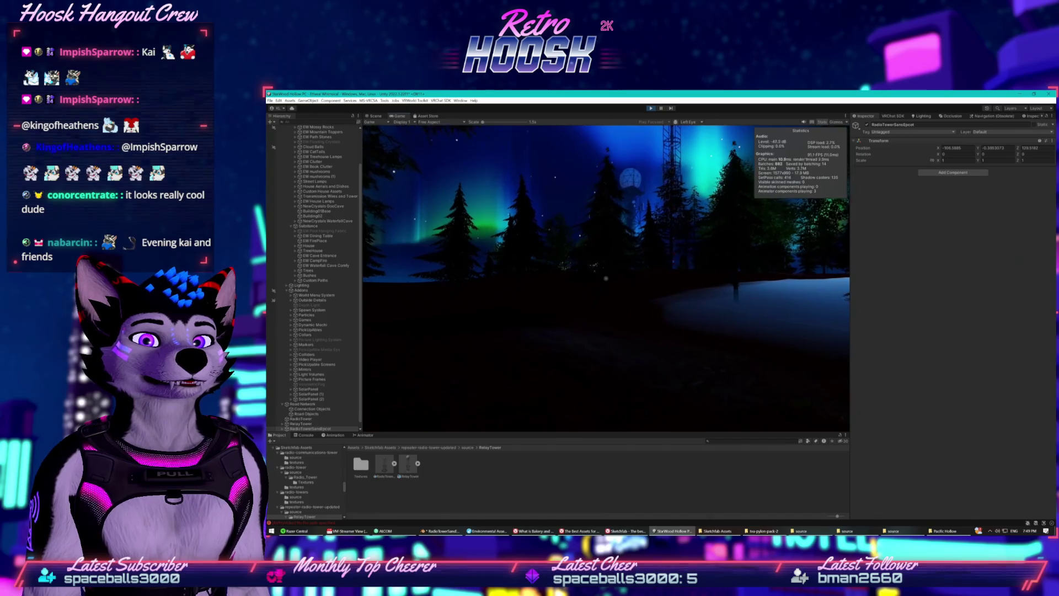
key(w)
key(w)
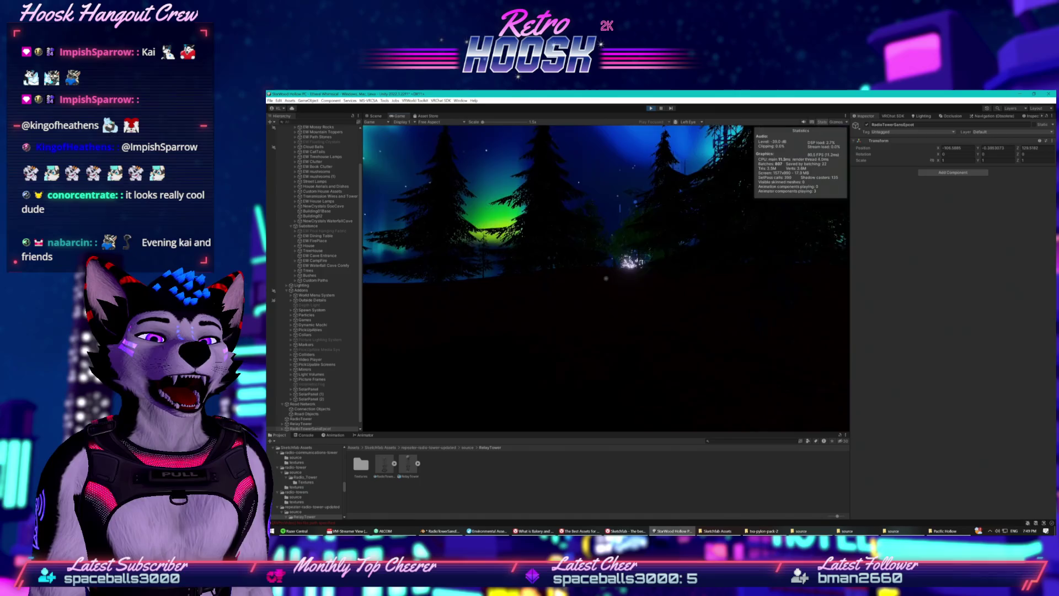
key(w)
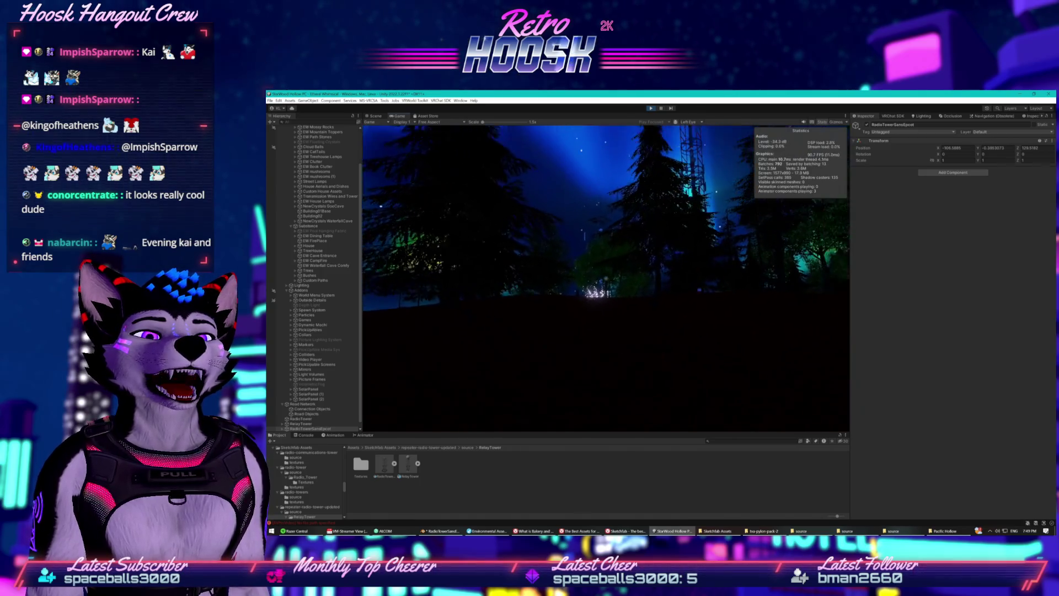
key(w)
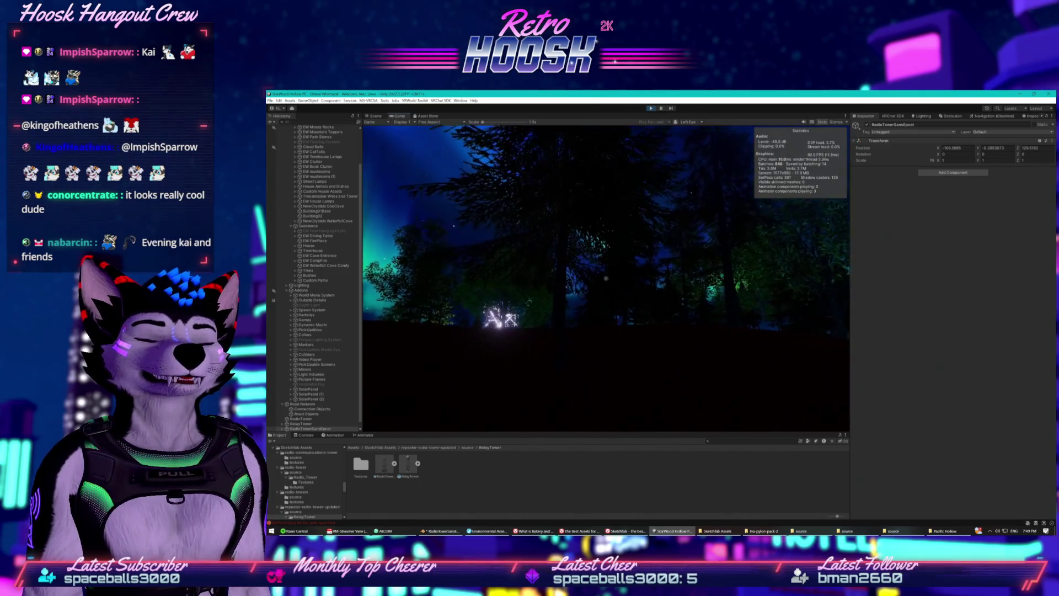
key(s)
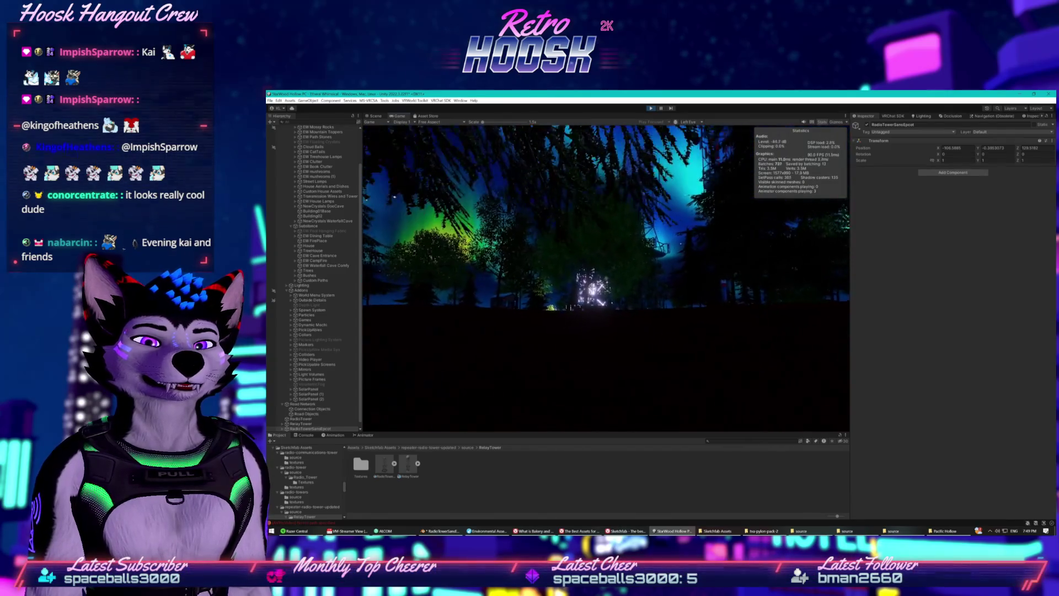
key(w)
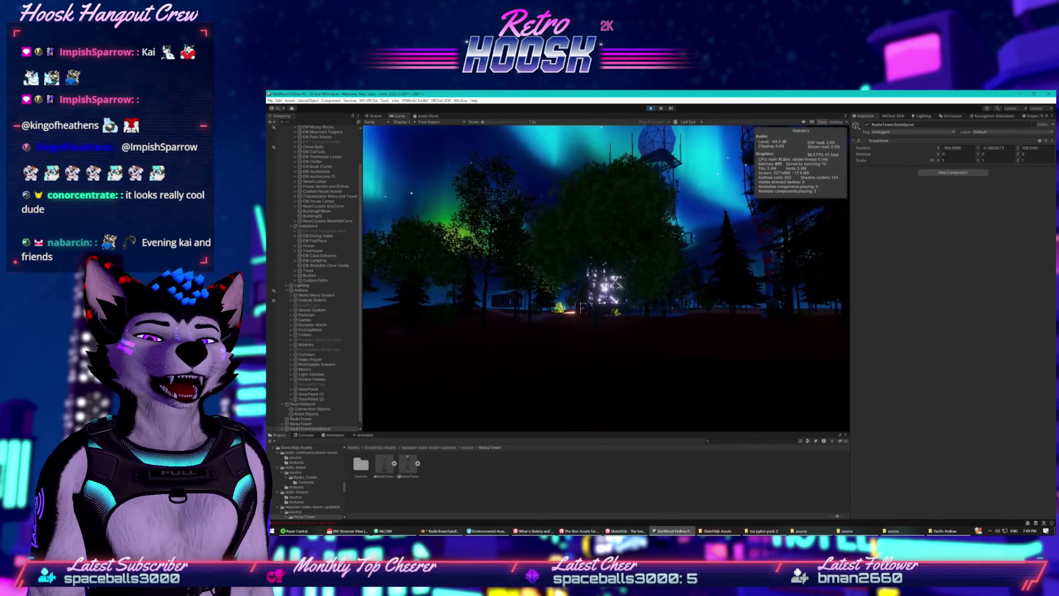
key(w)
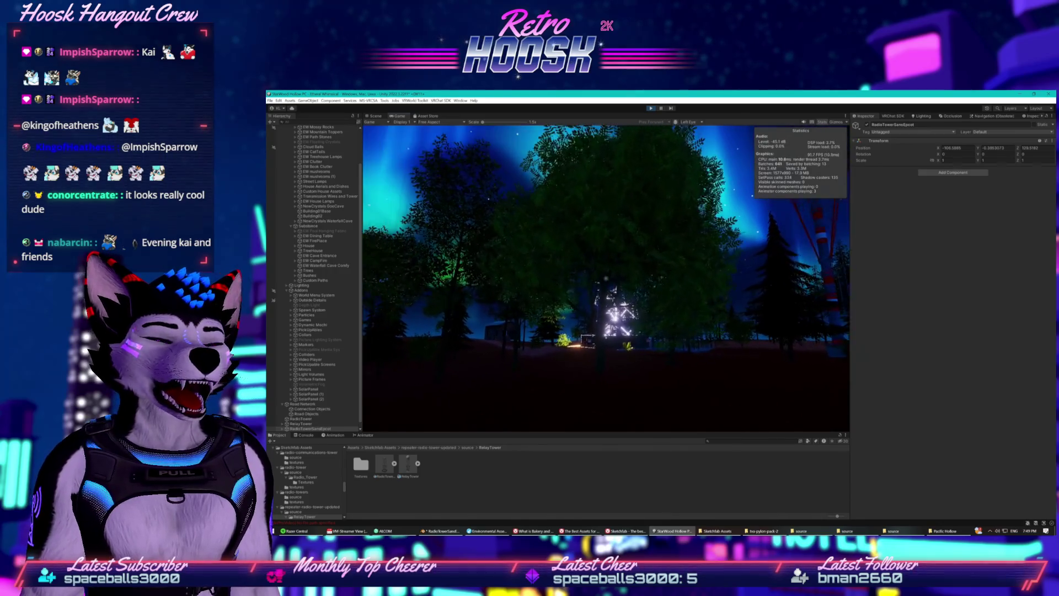
key(w)
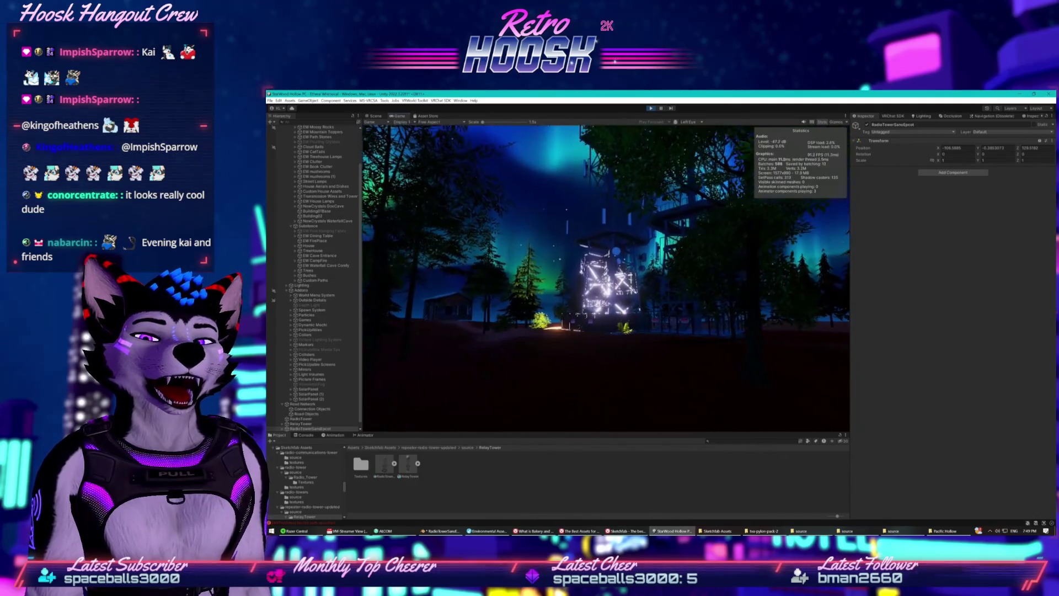
Walk up to the relay towers, along the lit fence and onto the tower stairs
key(w)
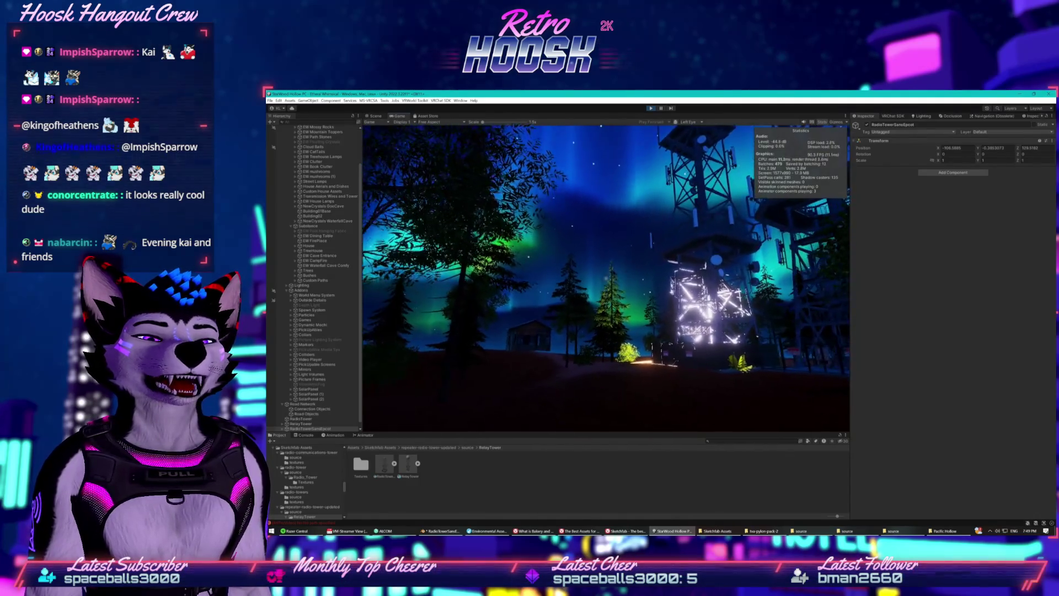
key(w)
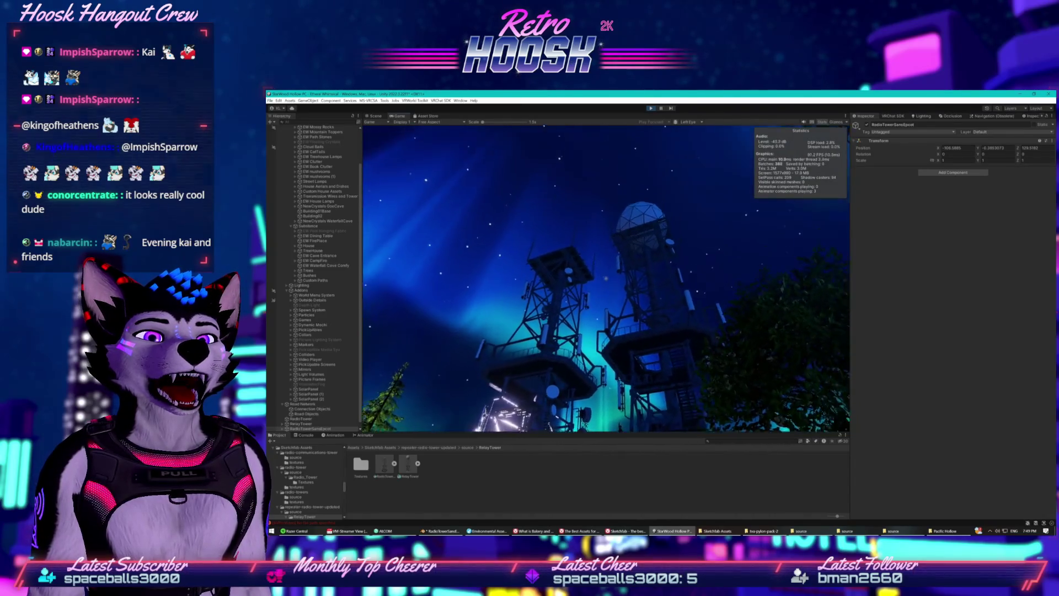
key(w)
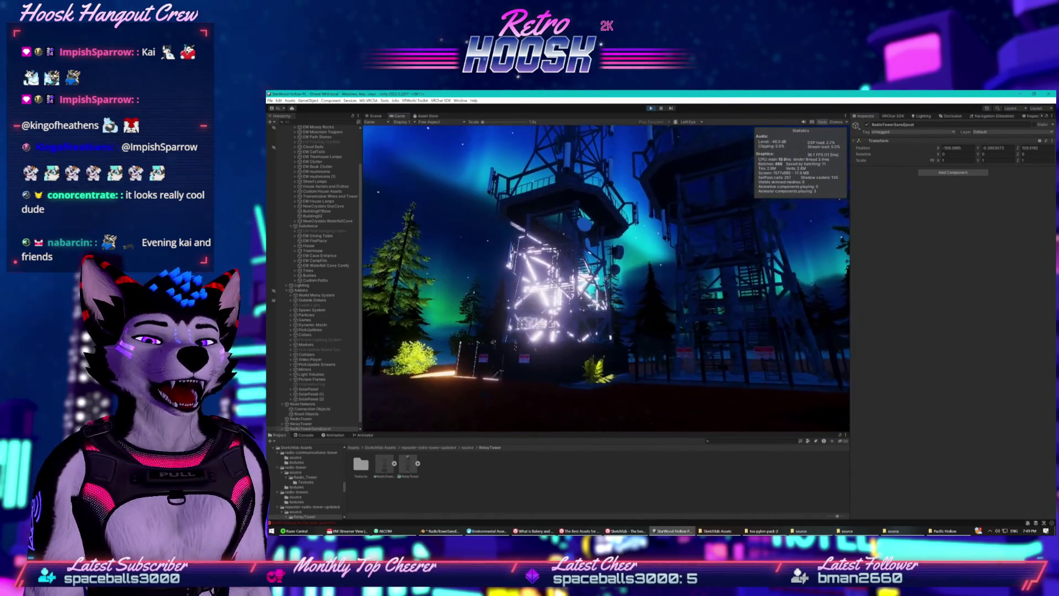
key(w)
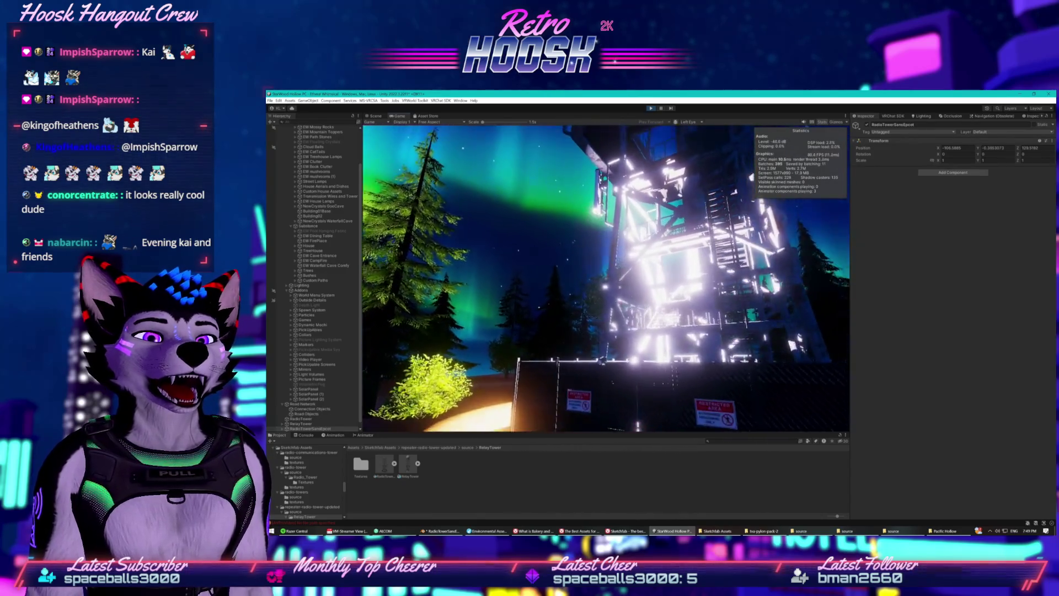
key(w)
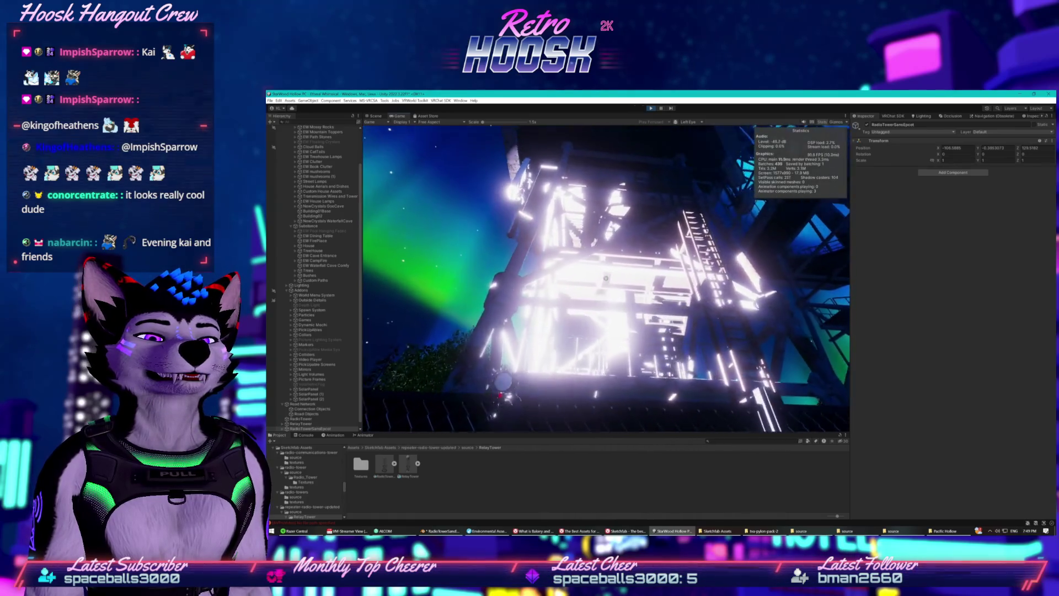
key(w)
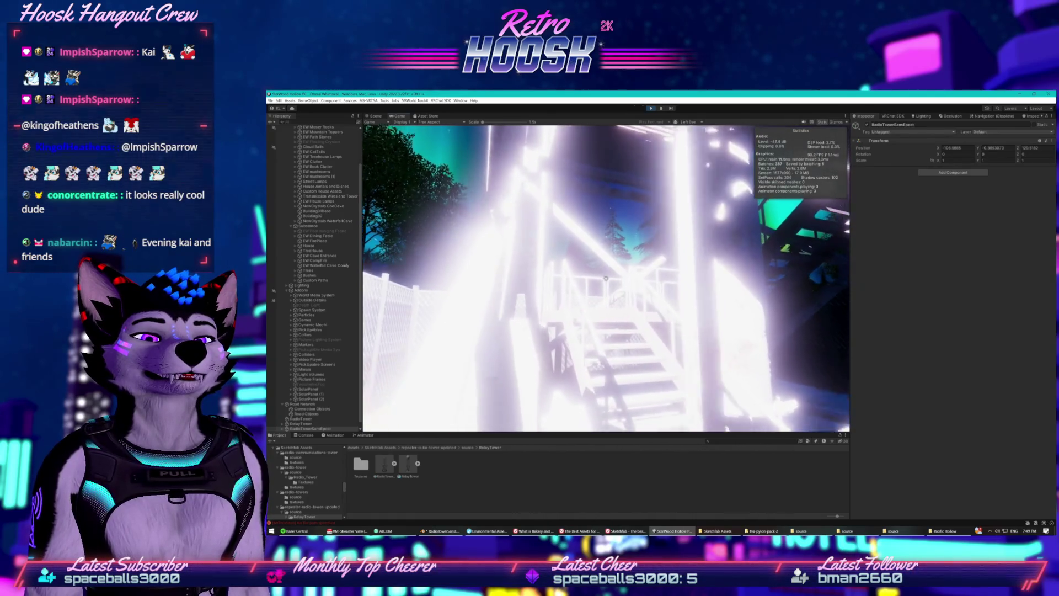
key(w)
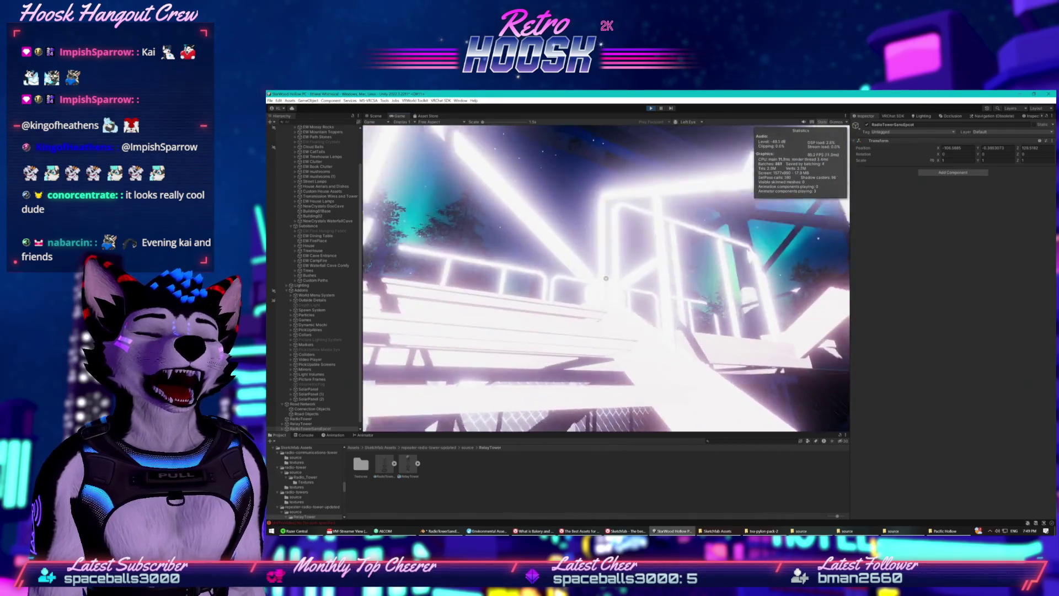
Back away to view the whole lit tower and its fenced base, then leave Play mode
key(w)
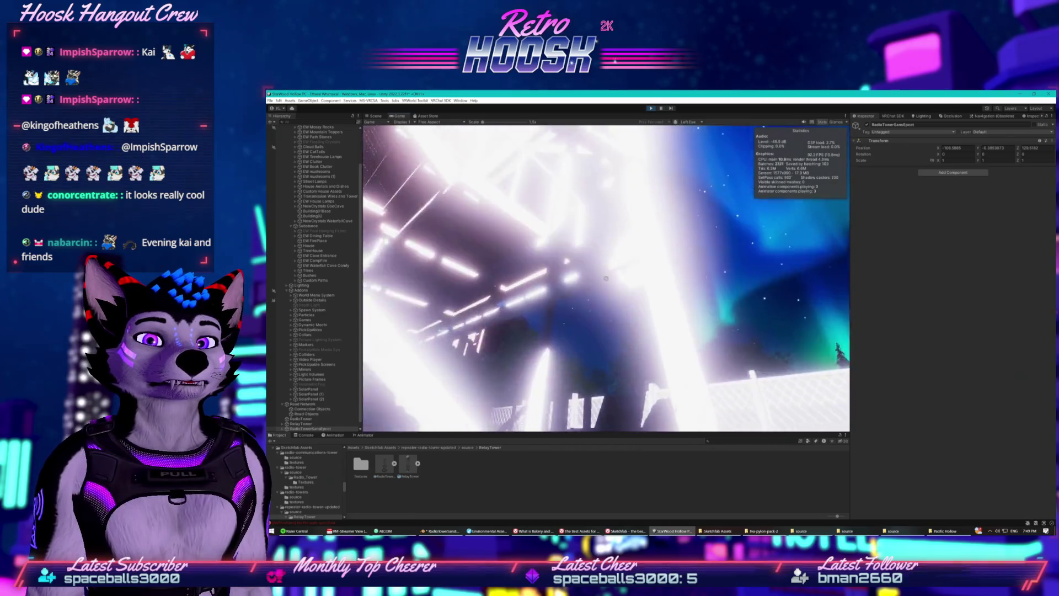
key(w)
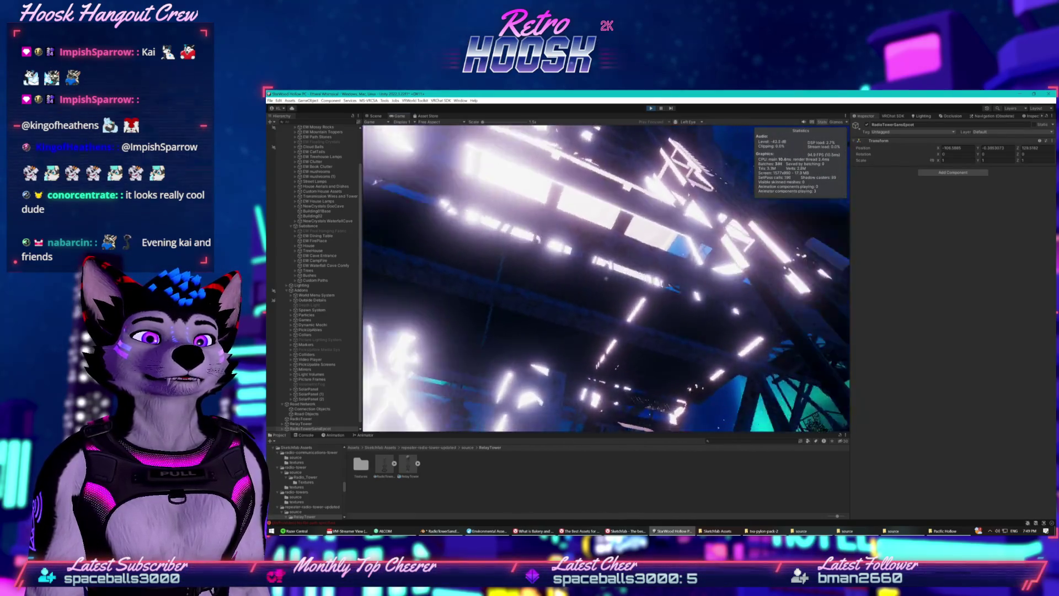
key(s)
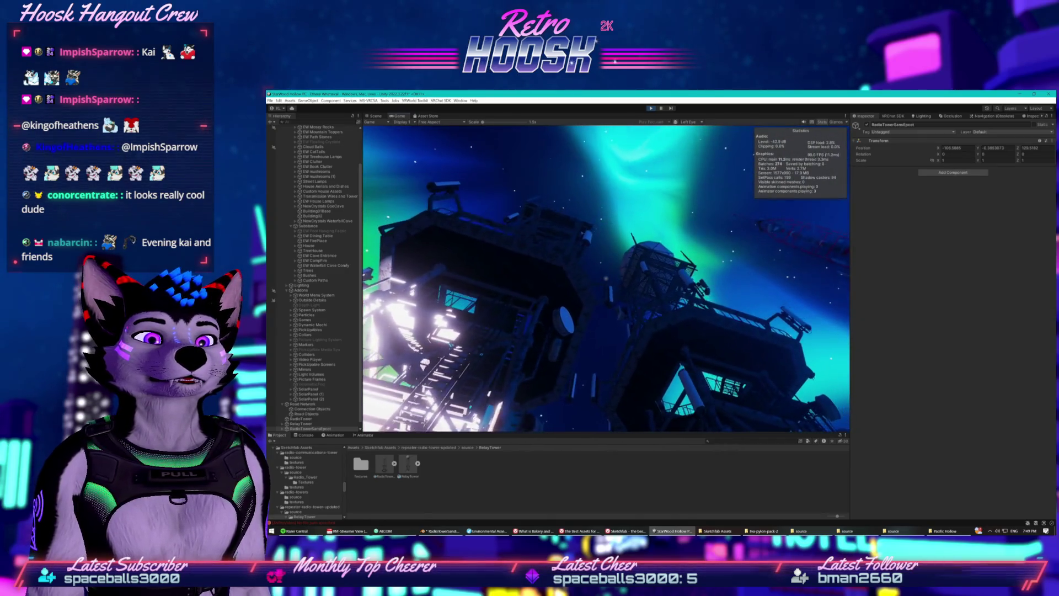
key(s)
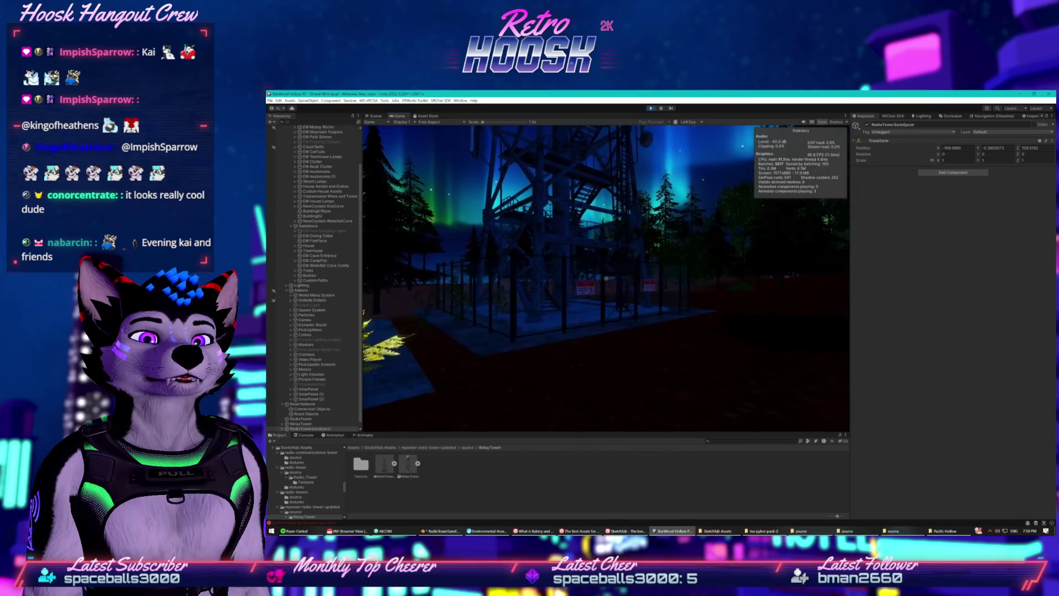
key(w)
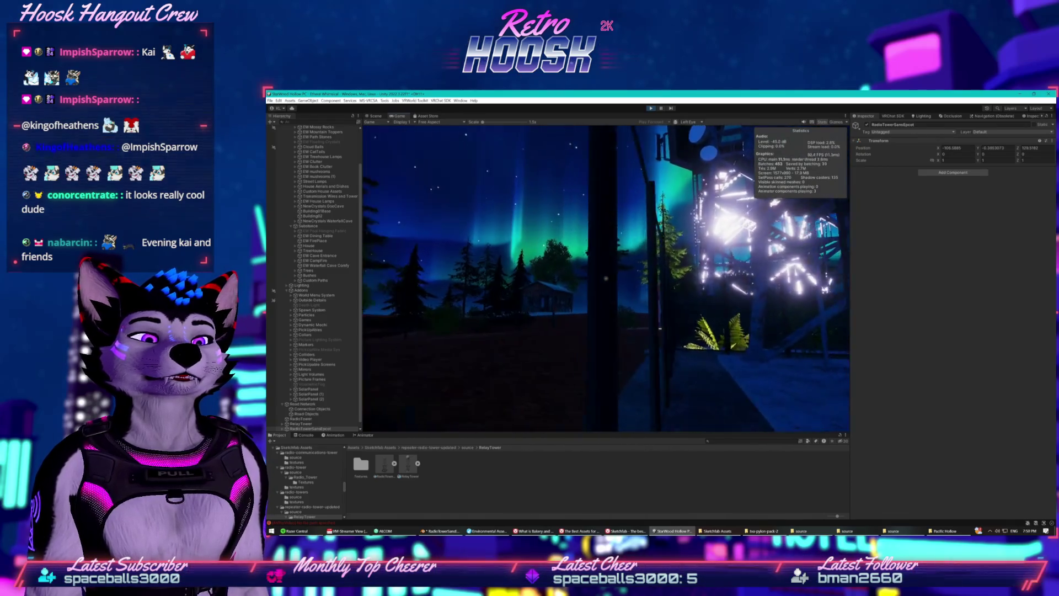
key(Escape)
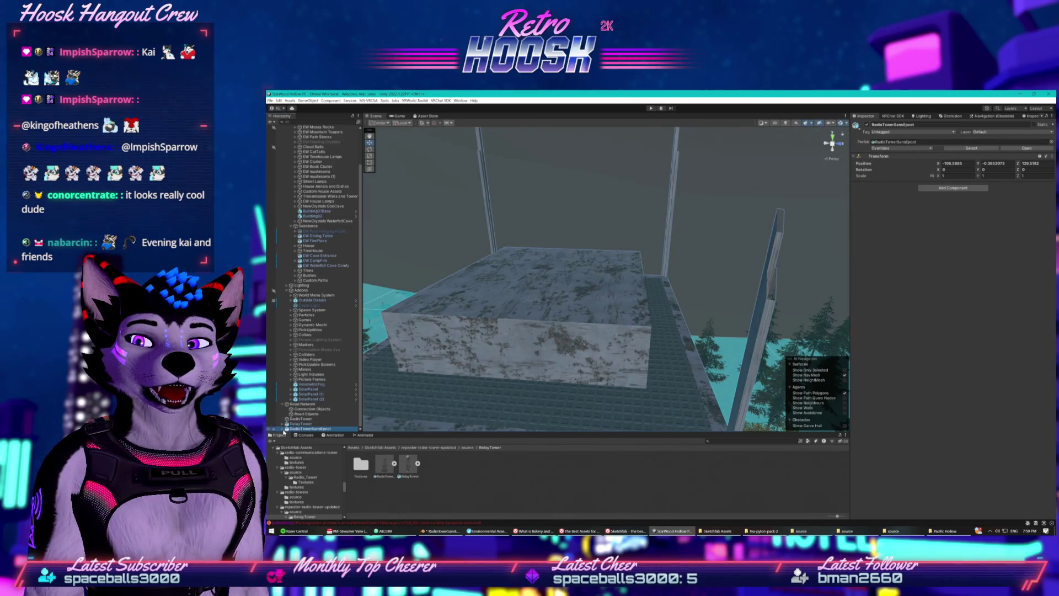
Expand RelayTower in the Hierarchy and select its Camera child with cam_m, ClearGlass_m and redlight_m materials
scroll(282, 388, down, 5)
click(297, 383)
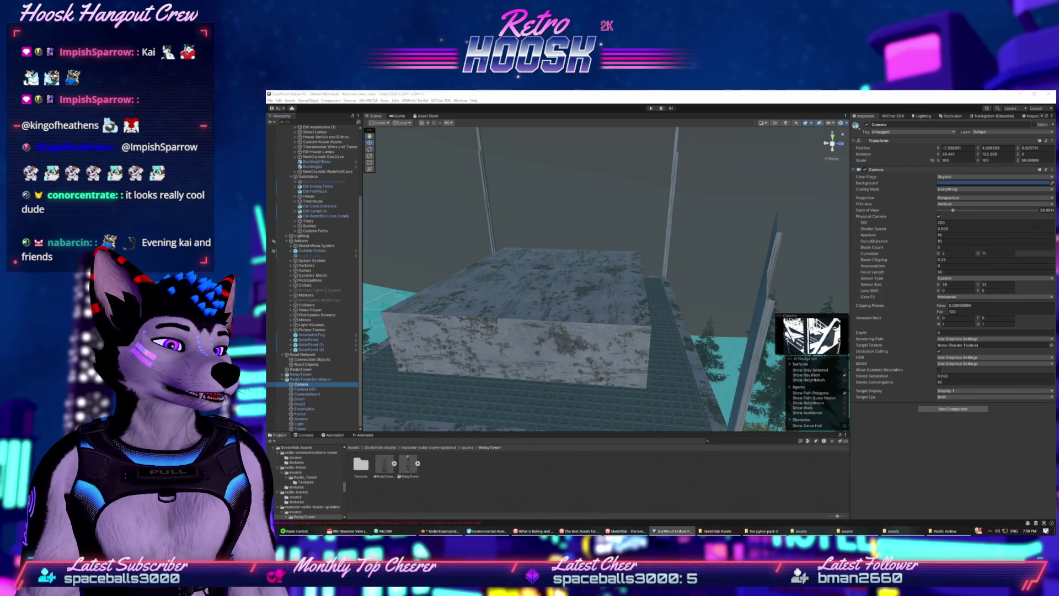
click(302, 375)
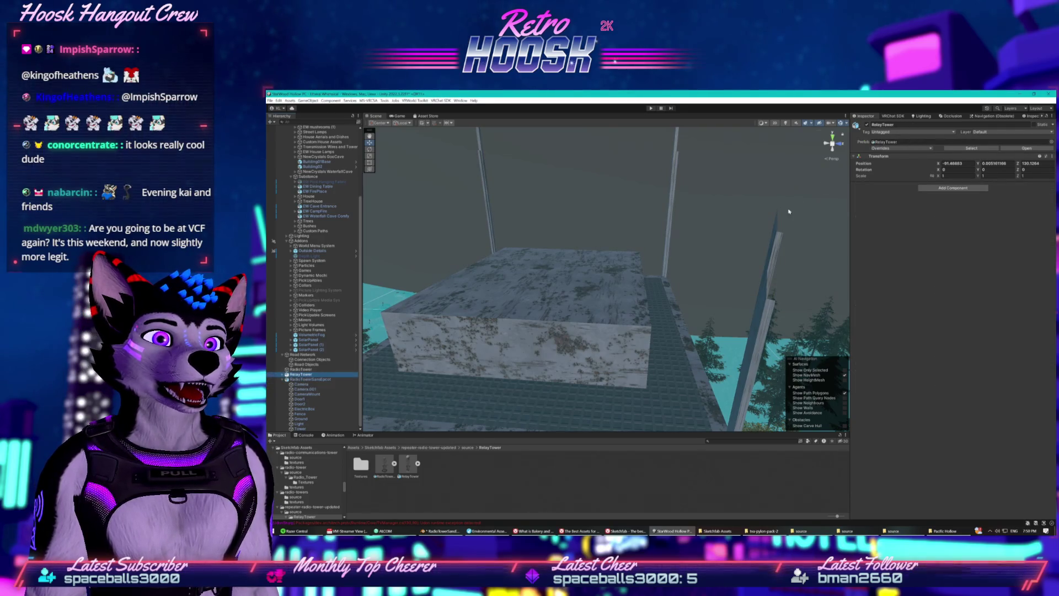
click(284, 375)
click(298, 379)
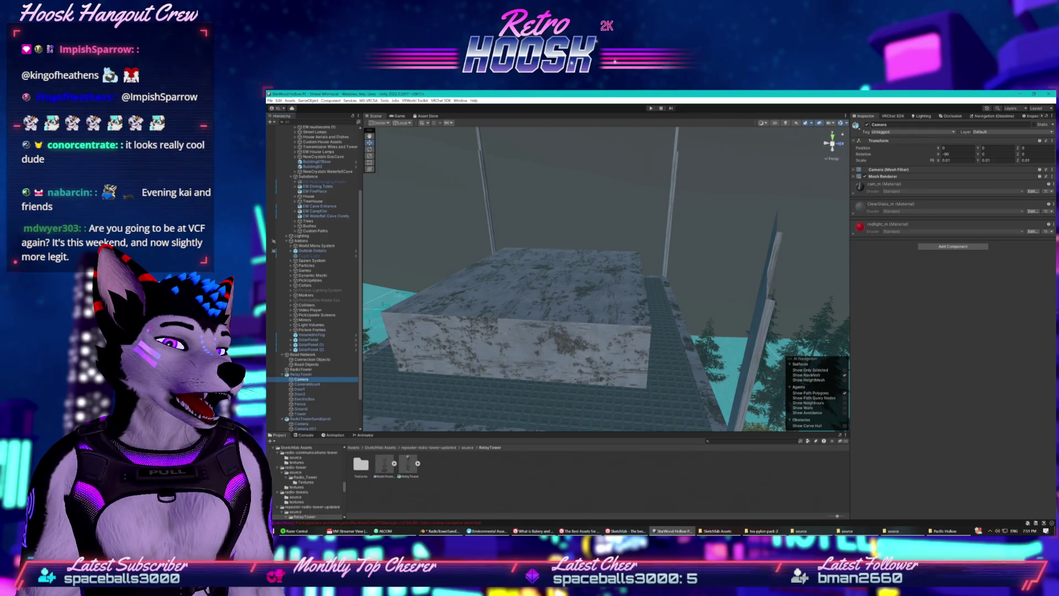
Expand cam_m's shader properties and ping its cam_color albedo texture in the RelayTower Textures folder
right_click(878, 186)
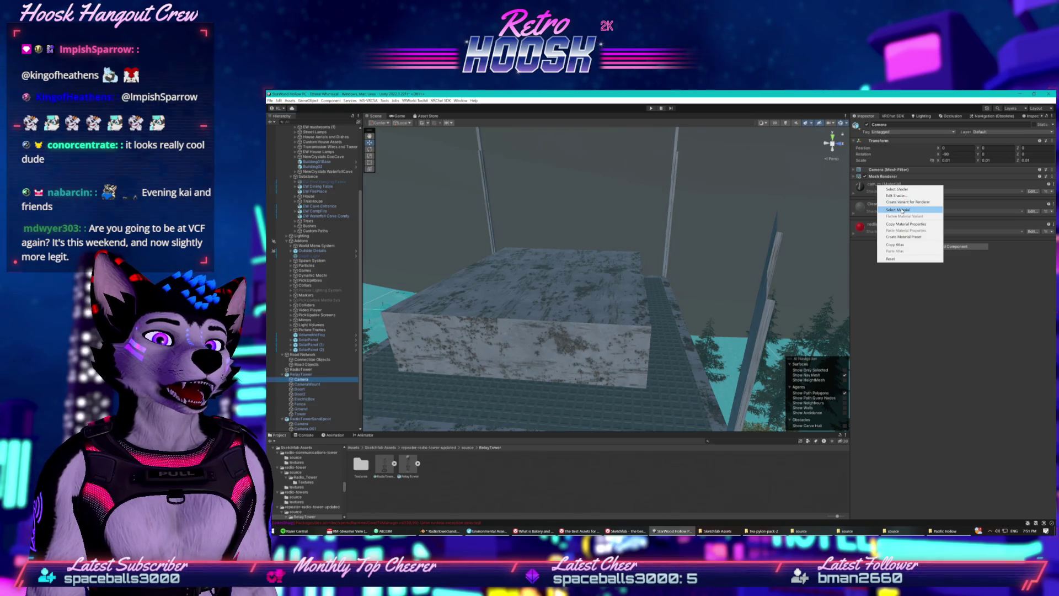
click(910, 270)
click(937, 247)
key(BackSpace)
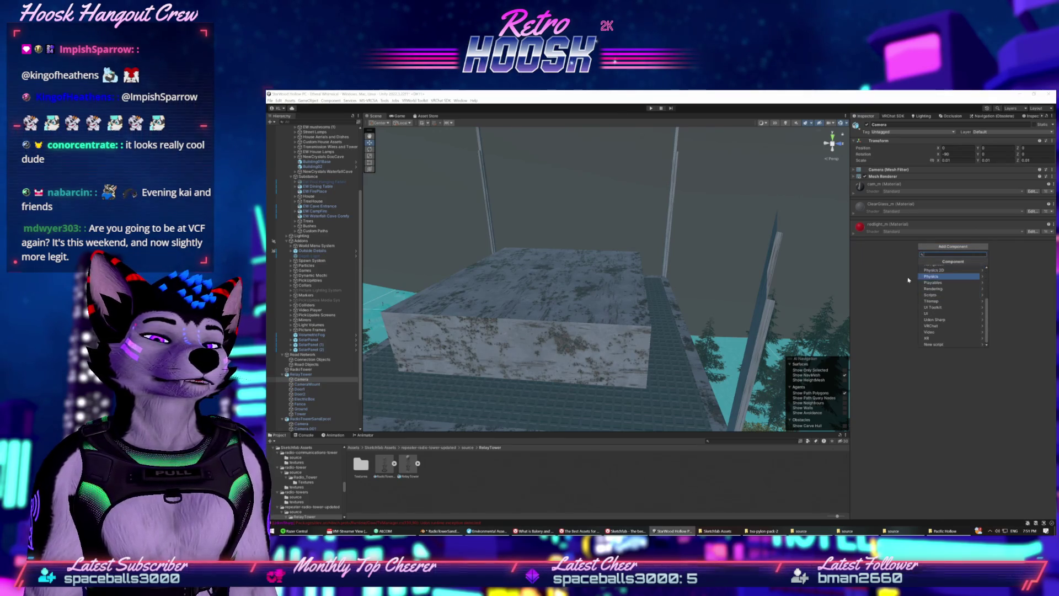
click(855, 193)
click(854, 193)
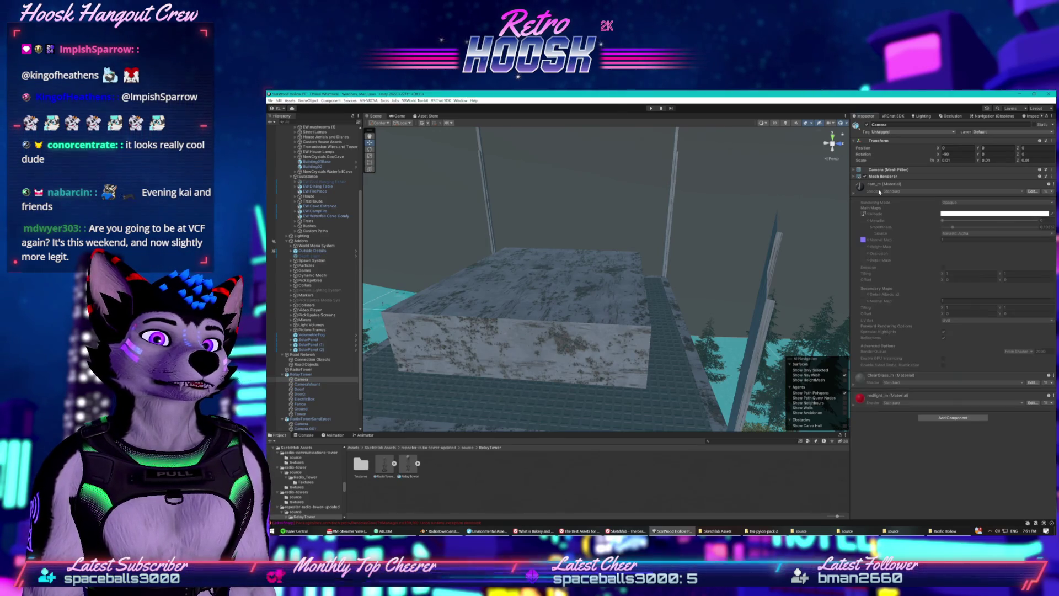
click(862, 214)
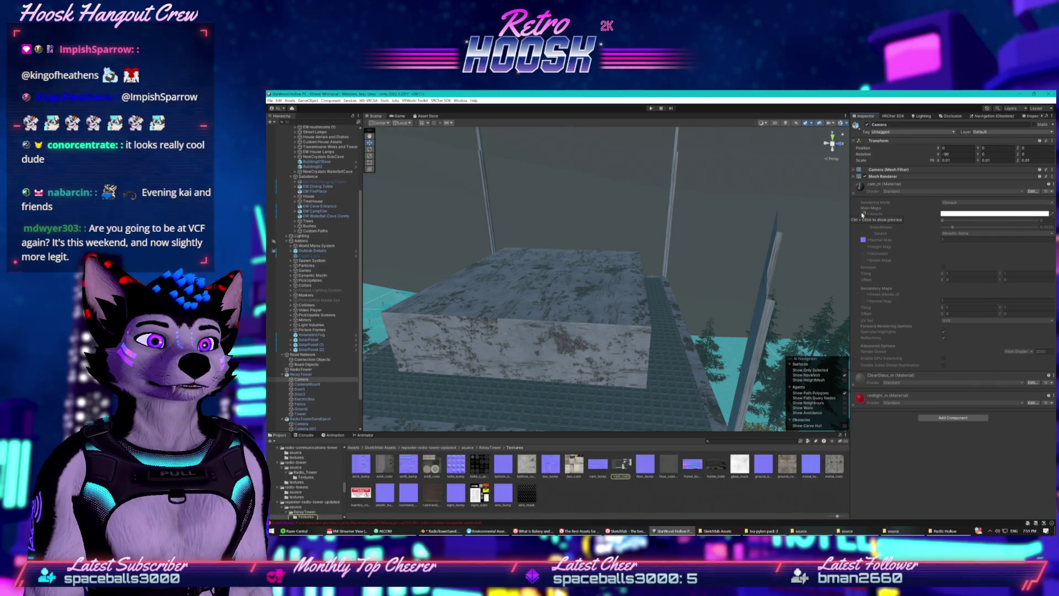
click(874, 186)
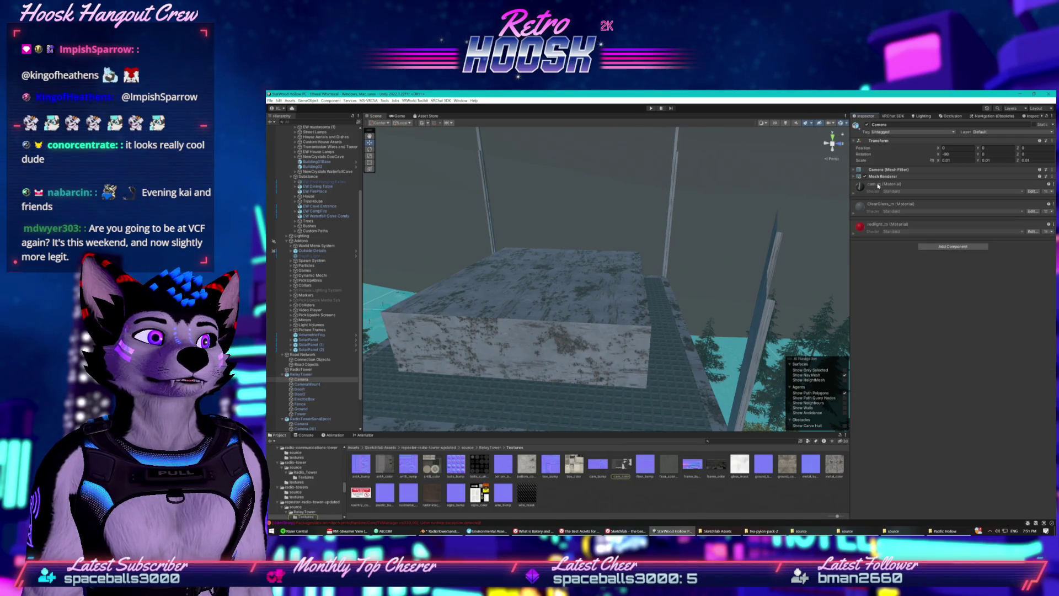
click(1001, 191)
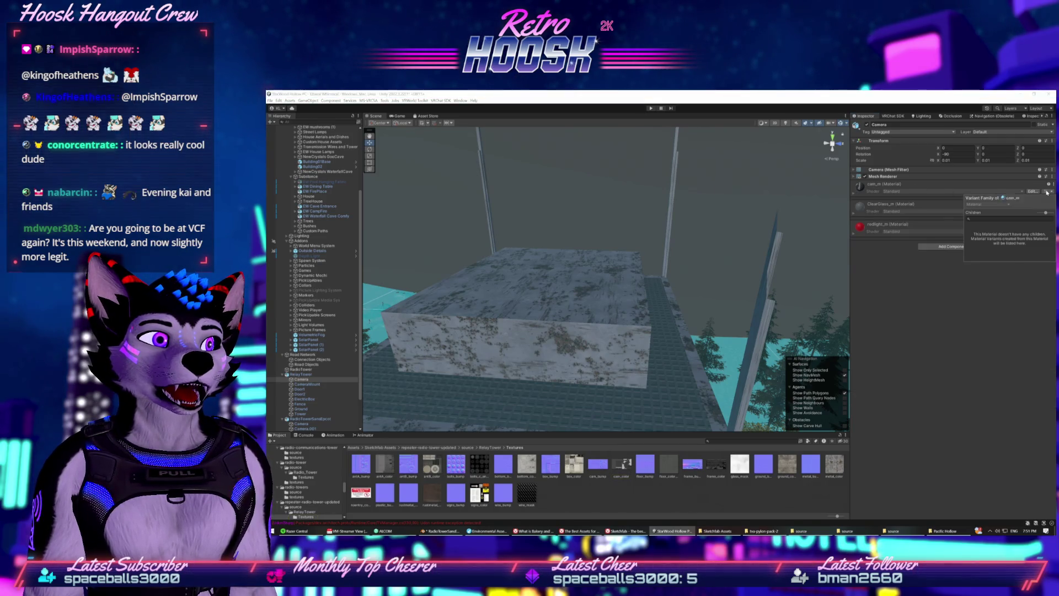
click(1001, 188)
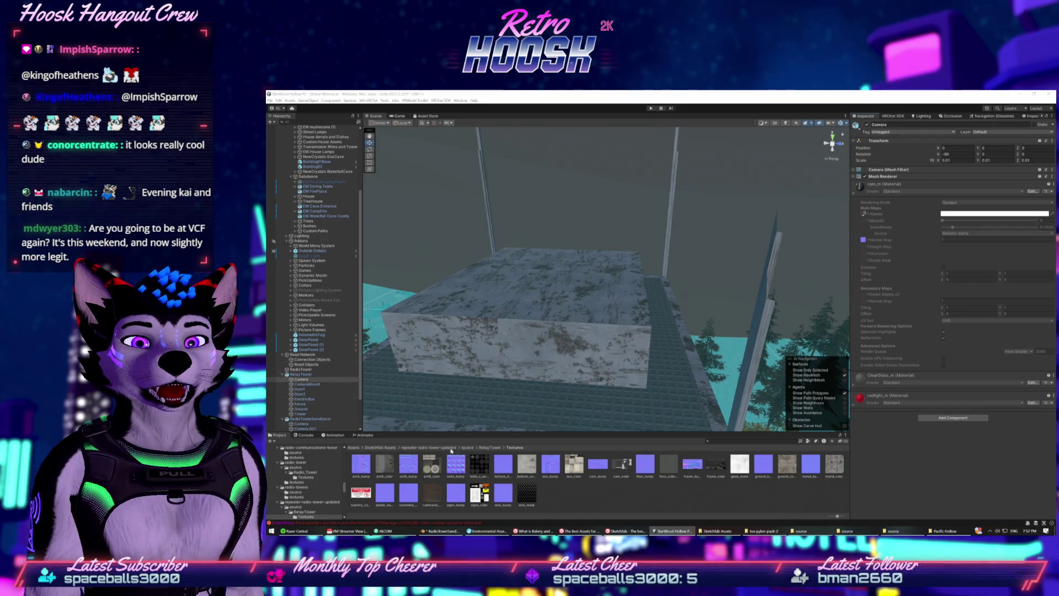
Select RelayTower and frame it in the Scene view
scroll(335, 499, down, 3)
scroll(320, 331, down, 3)
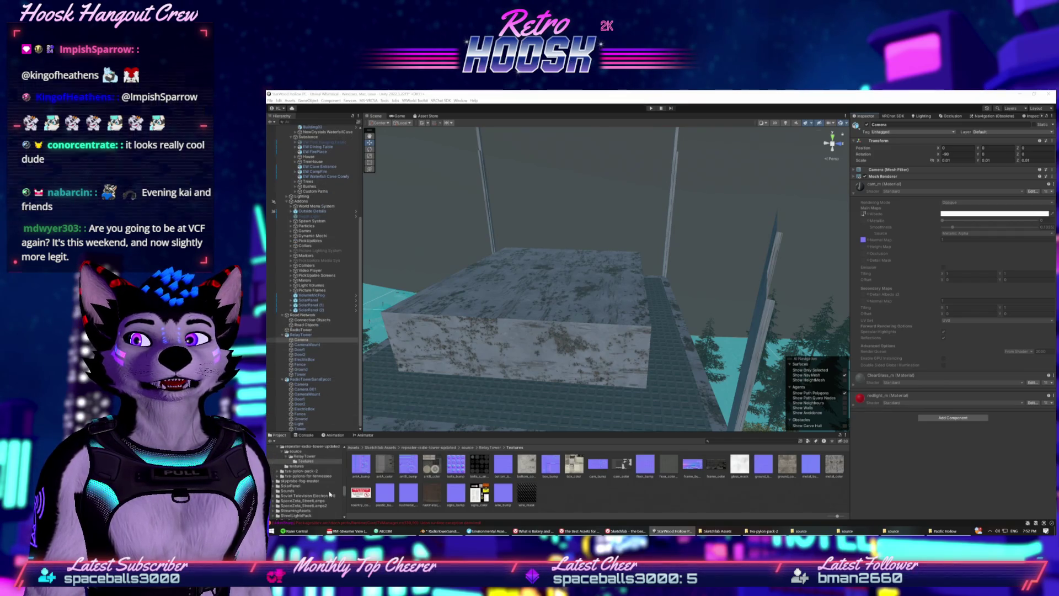
click(301, 335)
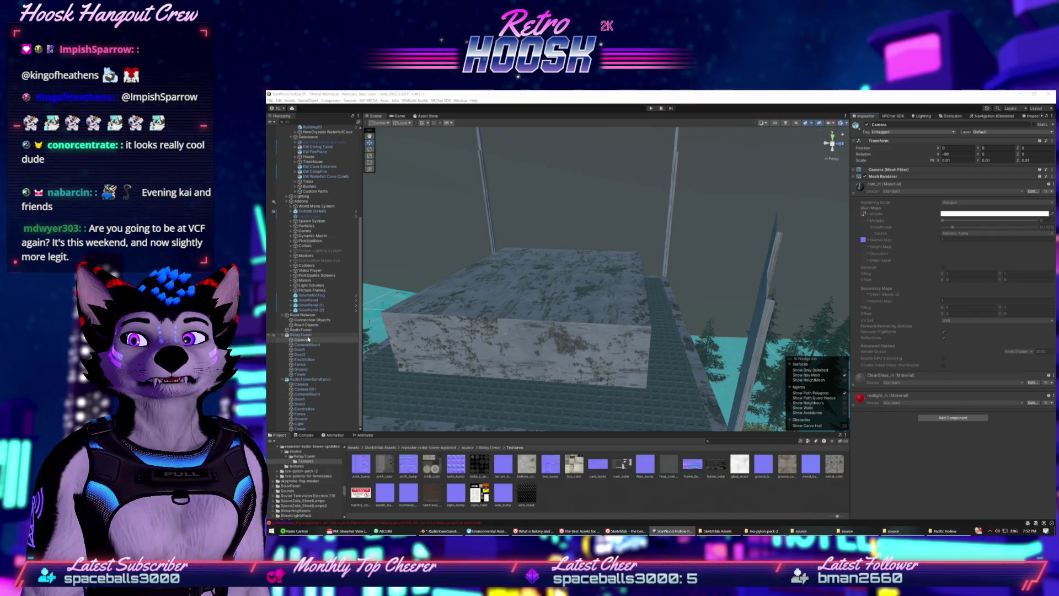
key(f)
scroll(514, 325, up, 5)
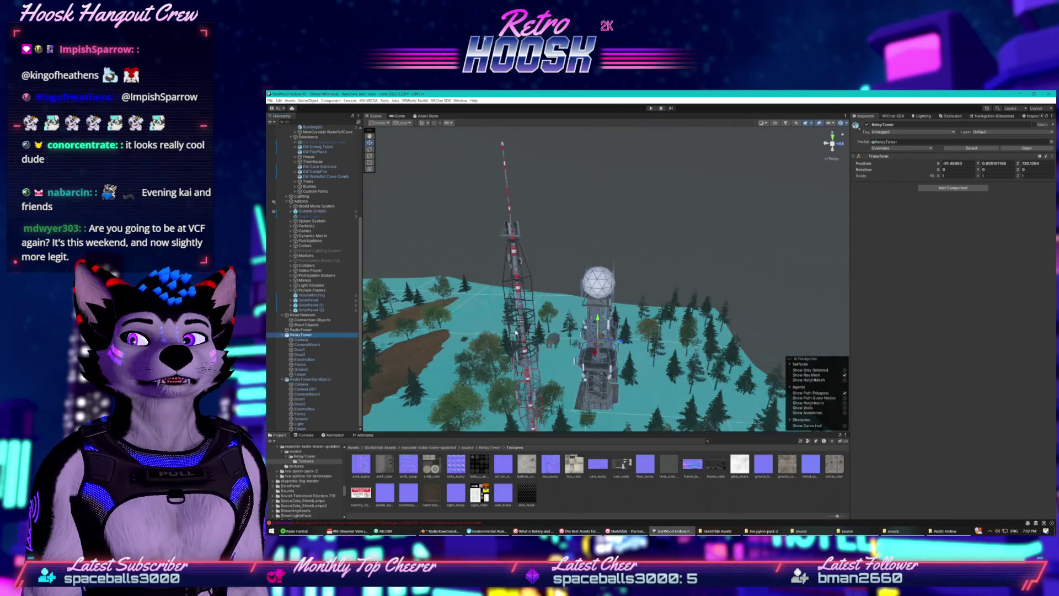
Delete the RadioTowerSansEpcot object from the scene
click(333, 380)
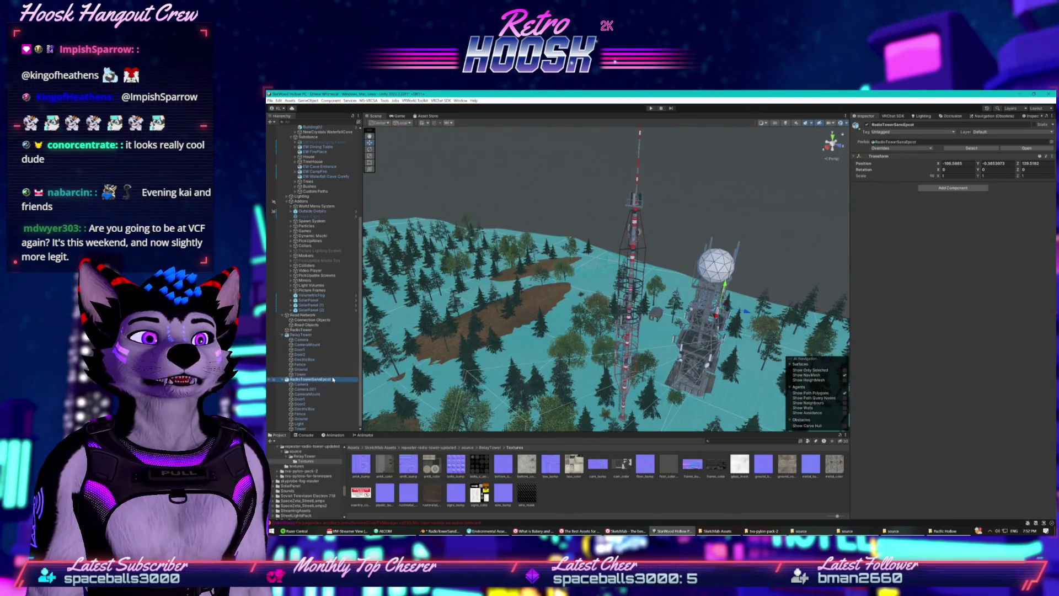
right_click(333, 379)
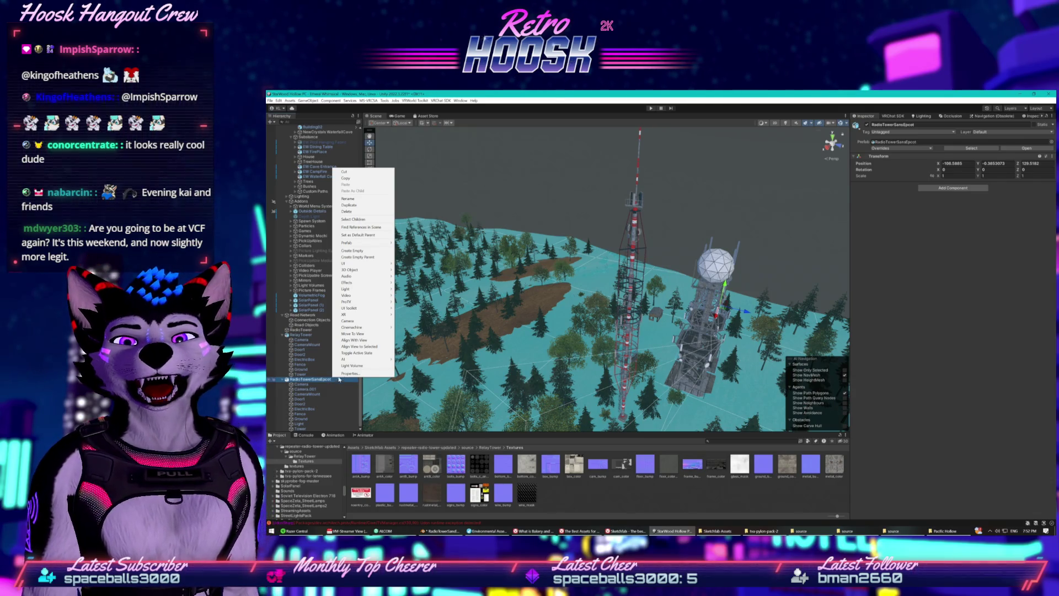
click(346, 211)
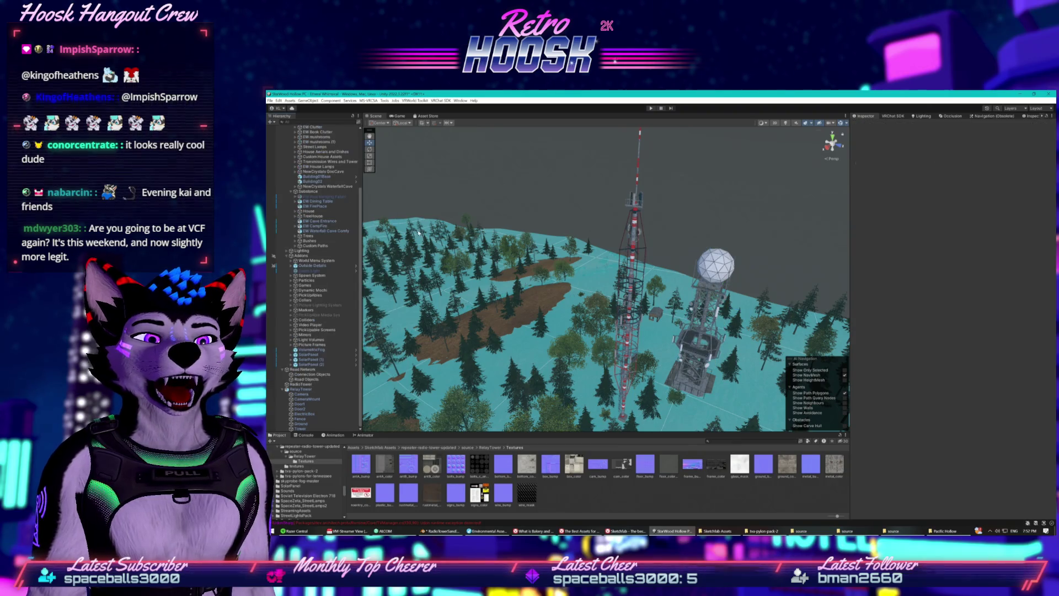
drag(589, 288, 469, 326)
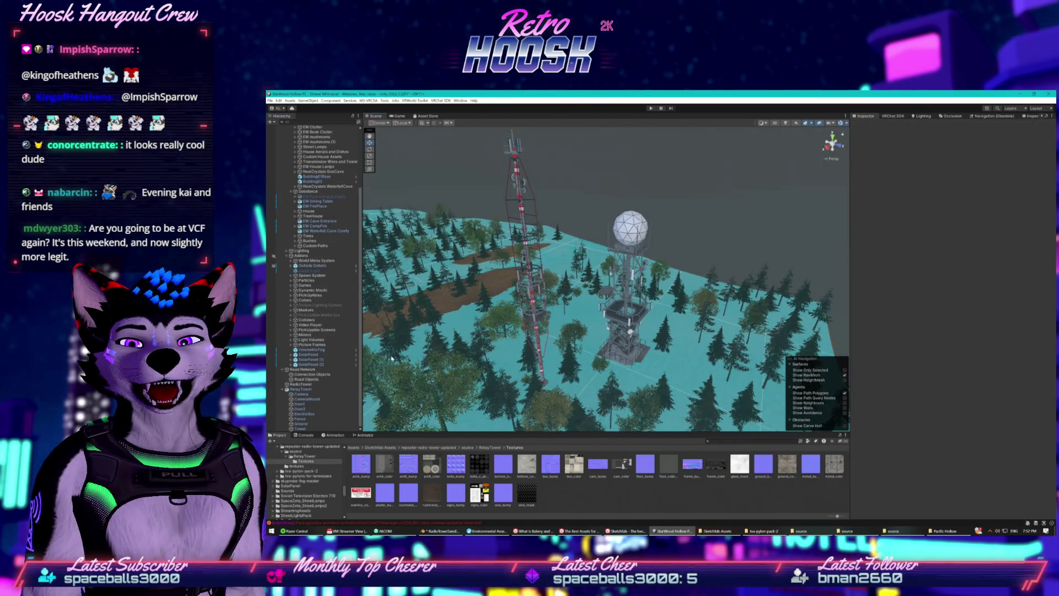
Reselect RelayTower and open the repeater-radio-tower-updated asset folder
click(302, 389)
scroll(296, 468, up, 2)
scroll(297, 468, up, 2)
click(296, 484)
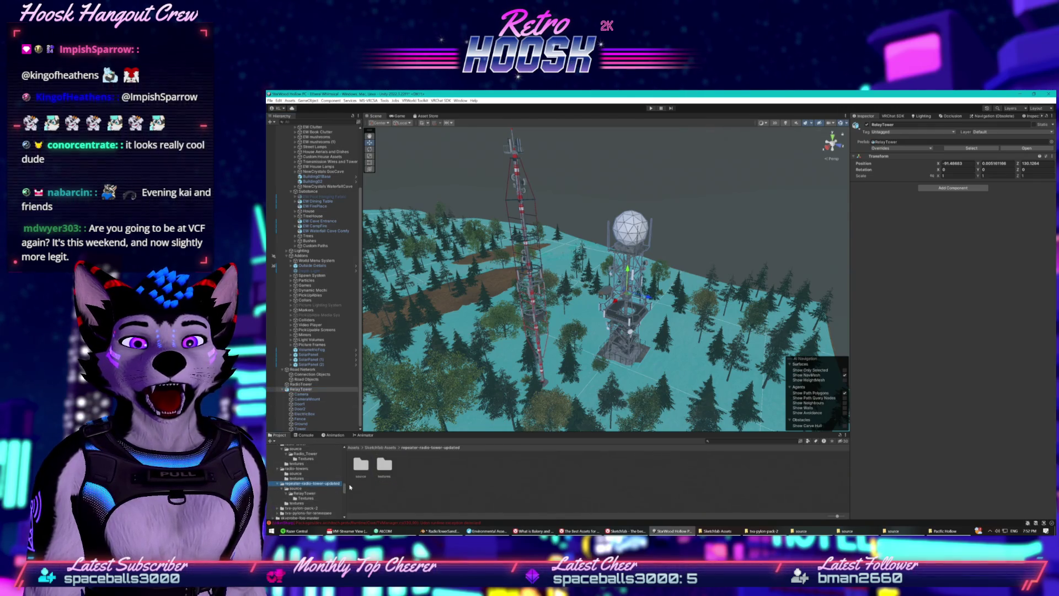
Go into the source › RelayTower folder and save the scene's RelayTower there as a prefab
double_click(362, 470)
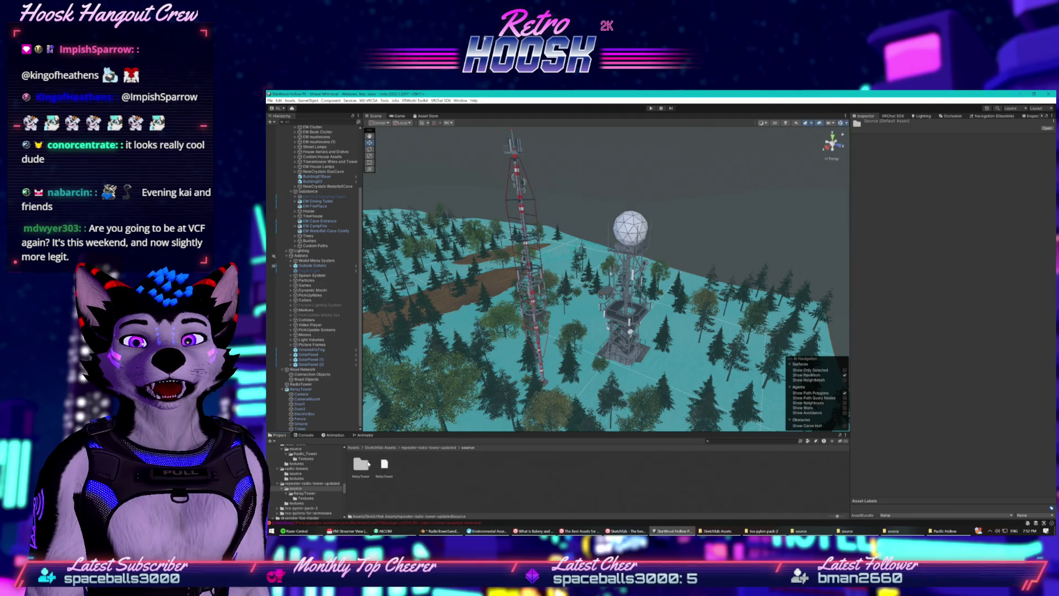
double_click(361, 464)
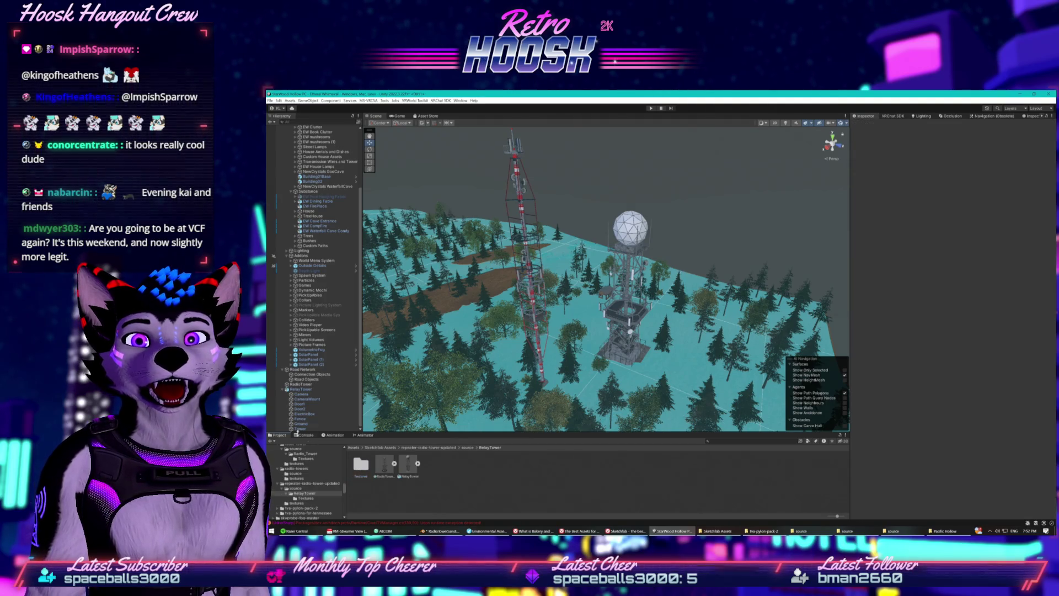
click(301, 389)
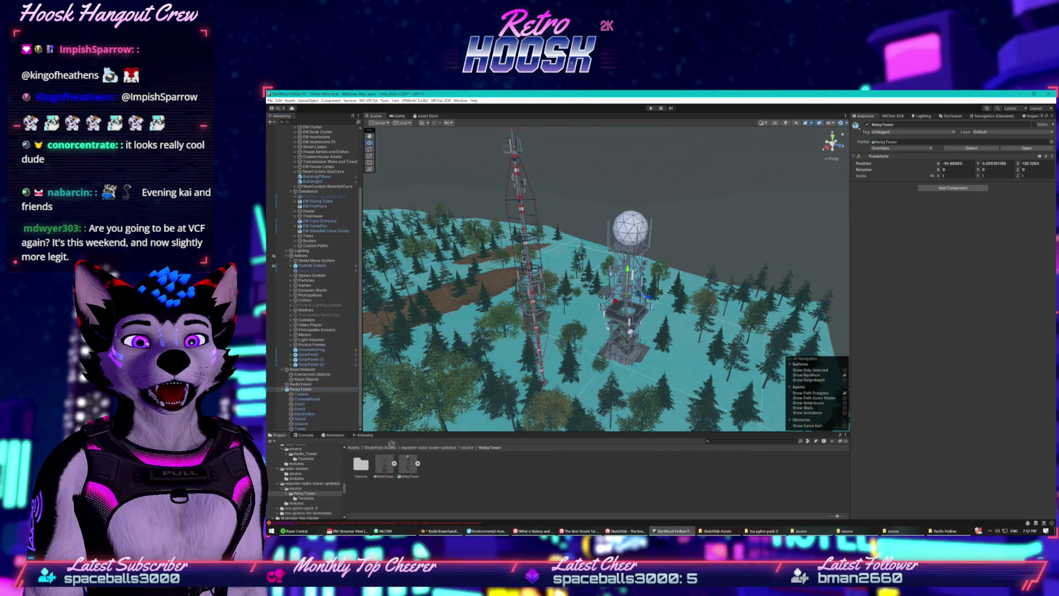
drag(444, 478, 443, 475)
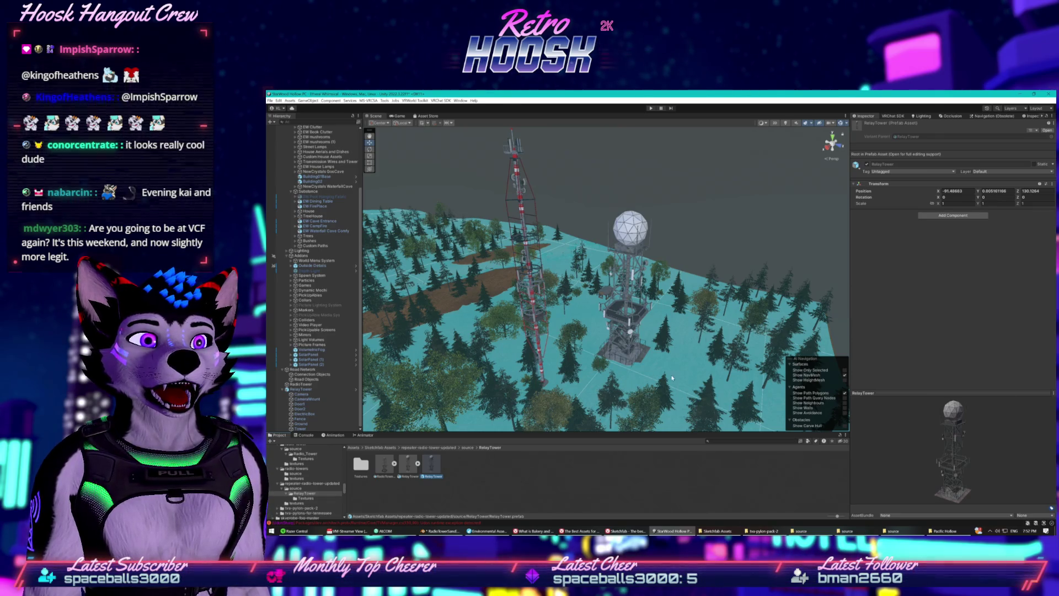
Open the RelayTower prefab in Prefab Mode
click(398, 472)
click(410, 466)
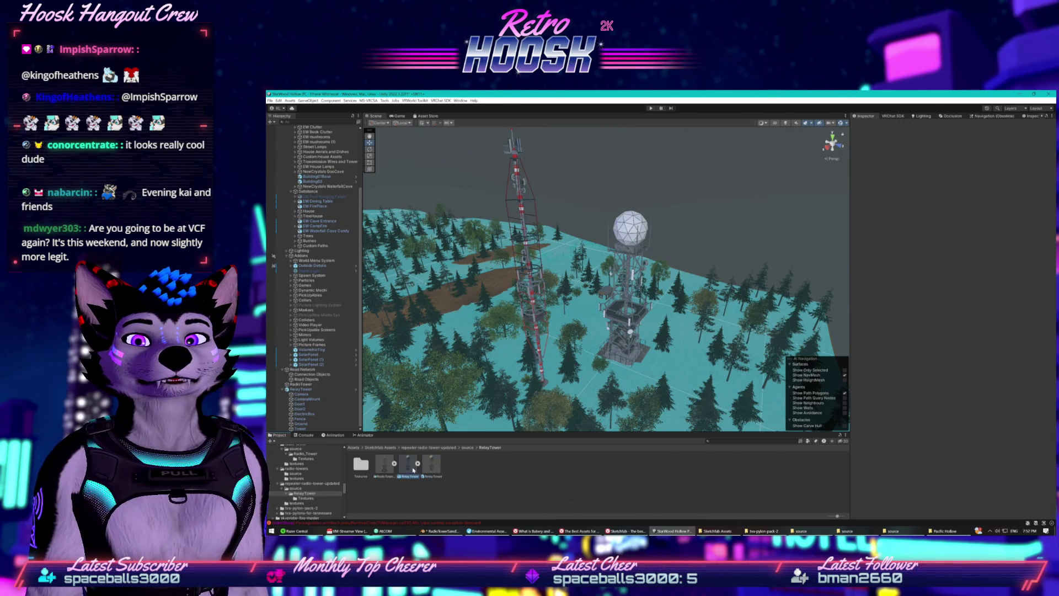
click(429, 469)
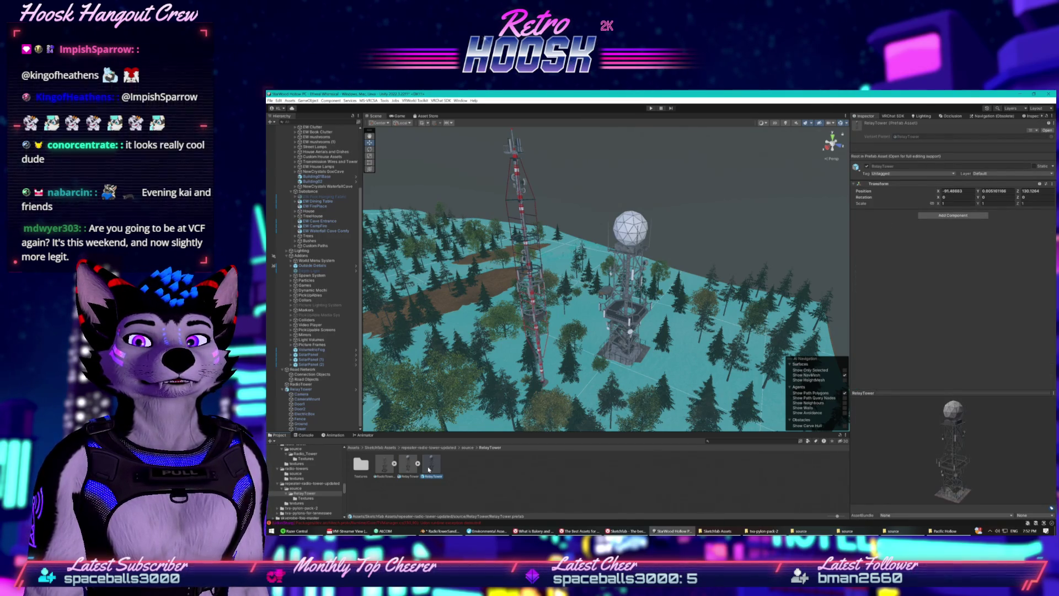
double_click(429, 469)
Select the Tower mesh and inspect its ant_A_m material and Standard shader
click(300, 174)
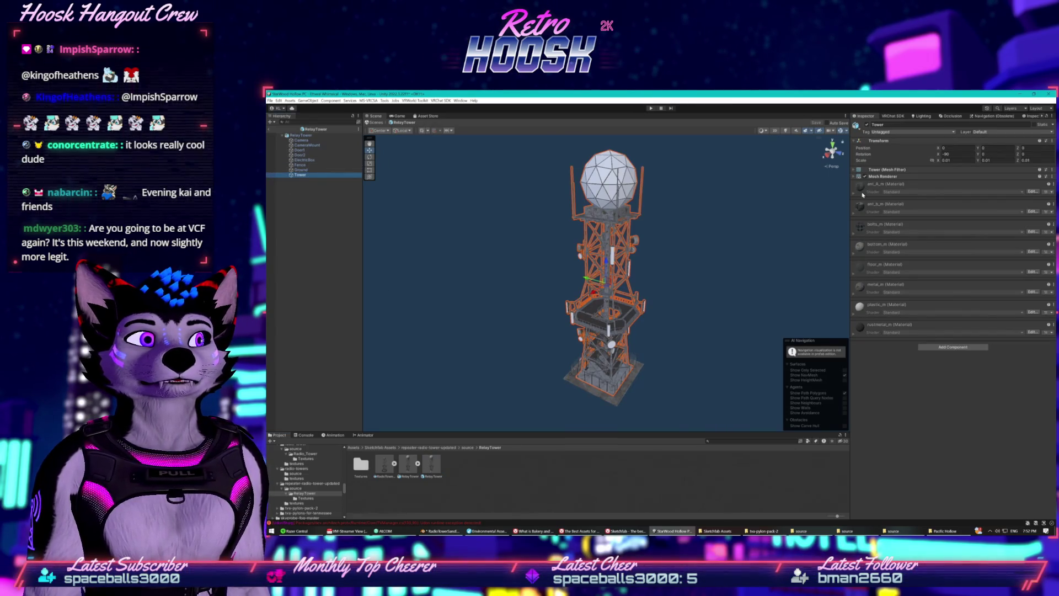
click(855, 192)
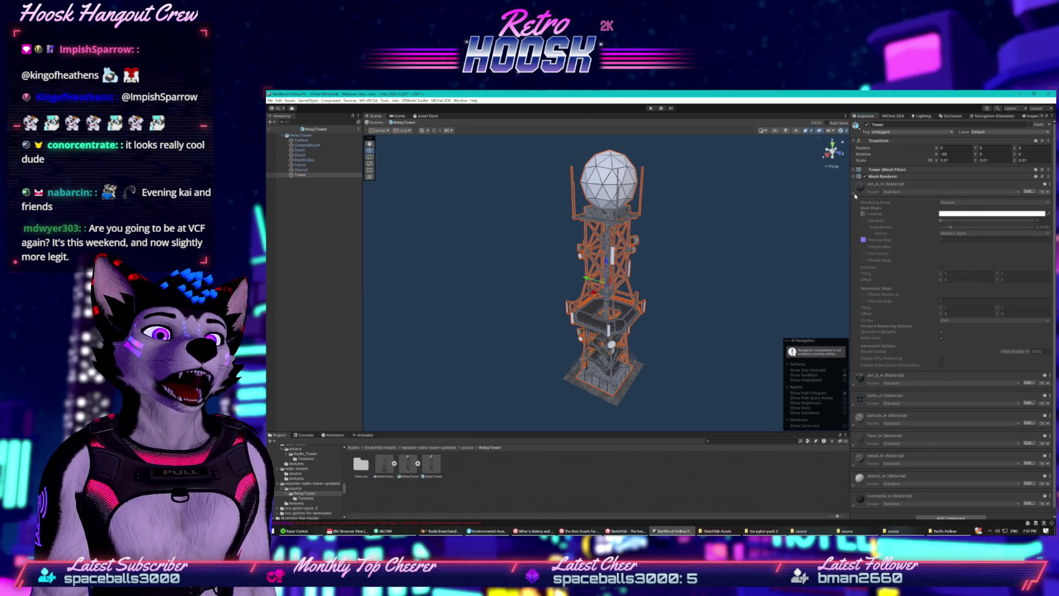
click(855, 195)
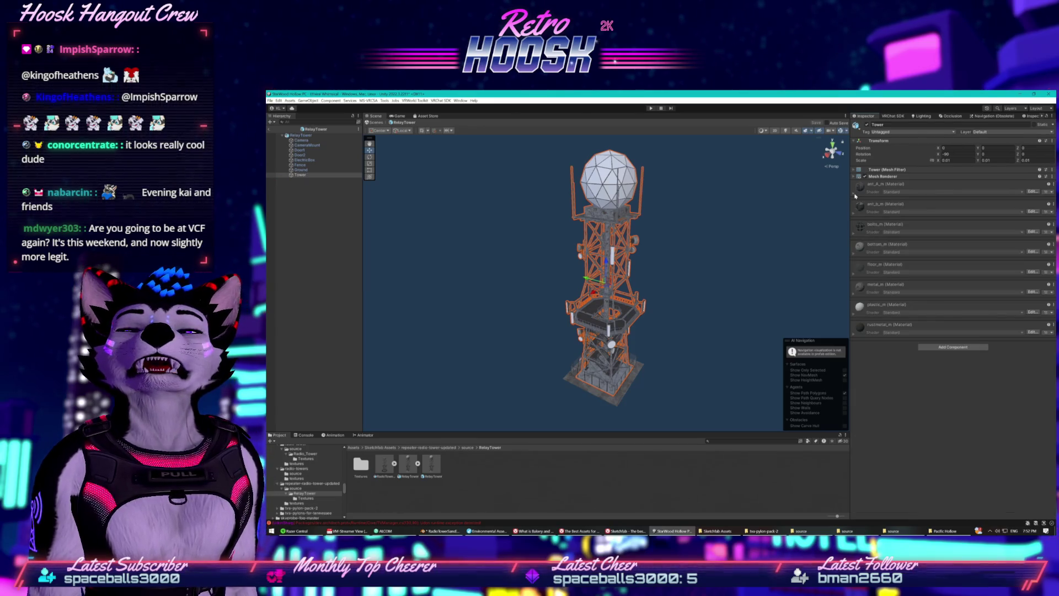
click(917, 196)
click(1027, 192)
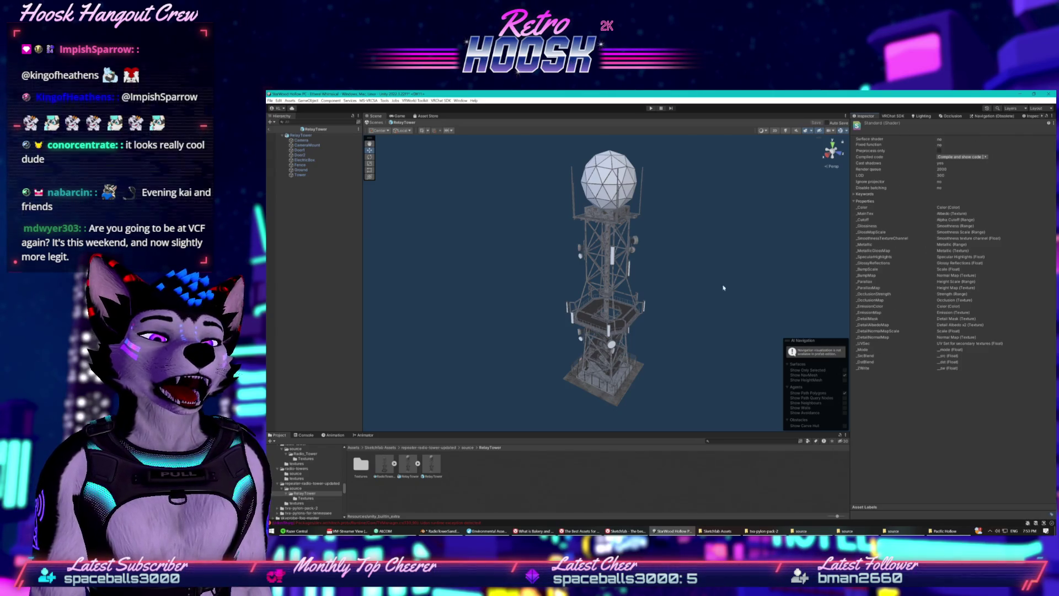
Review the Fence part's materials, then exit Prefab Mode back to the island scene
click(300, 150)
click(304, 160)
click(303, 182)
click(300, 164)
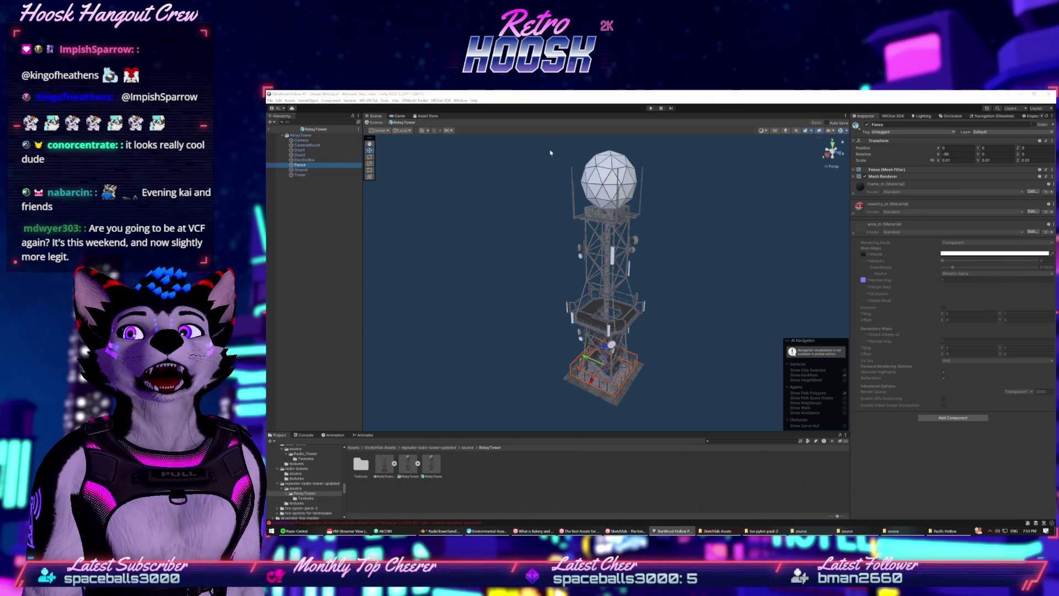
click(268, 129)
drag(551, 265, 580, 271)
Zoom toward the towers and switch to the Game view with Stats shown
scroll(452, 179, up, 3)
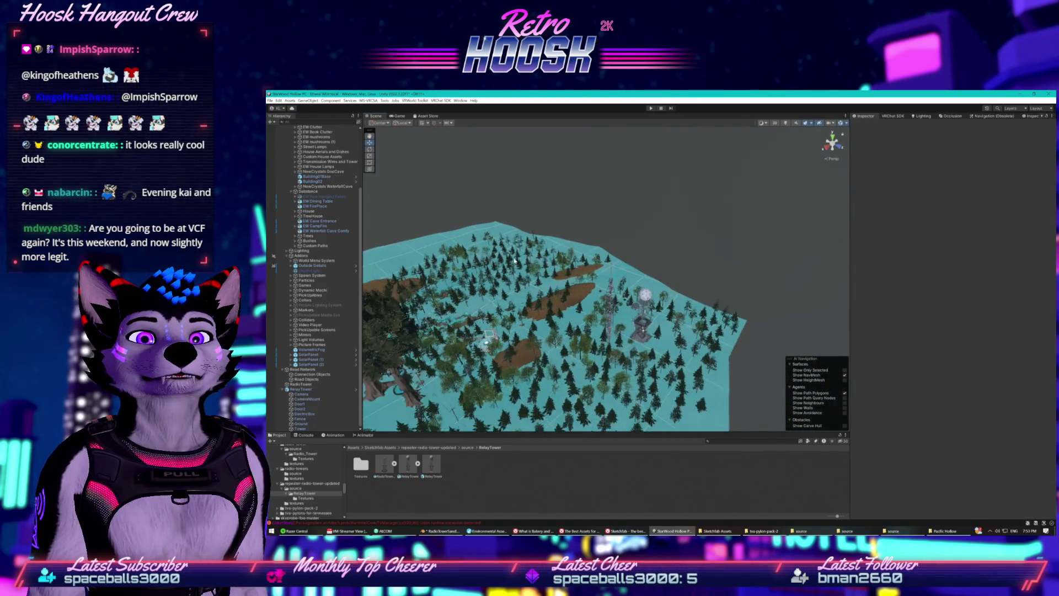
click(398, 116)
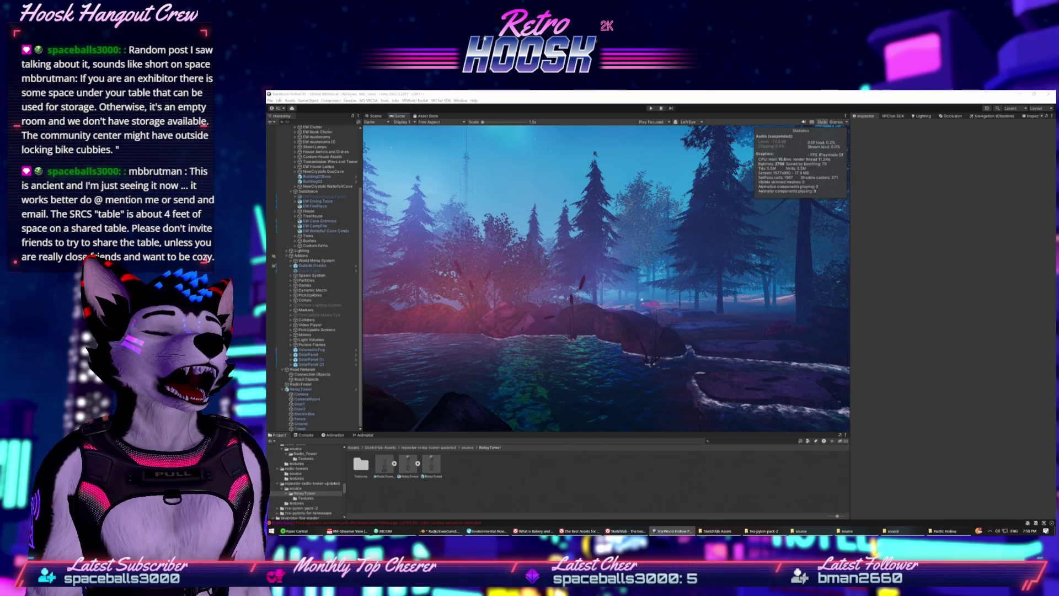
click(778, 234)
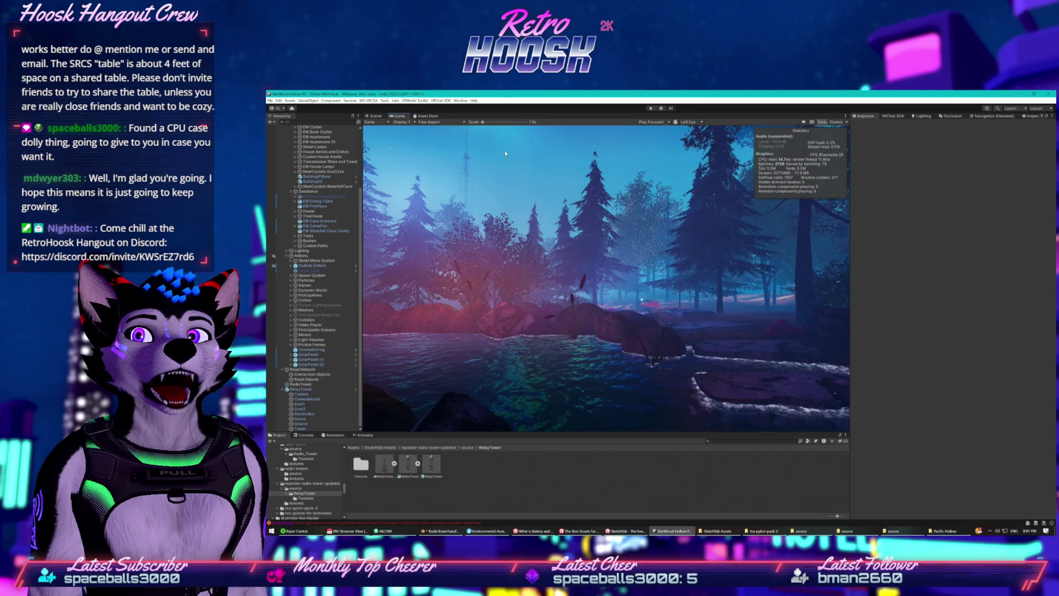
click(367, 116)
Fly the Scene camera down to the relay towers and select the tower's Base Mesh
scroll(612, 216, up, 5)
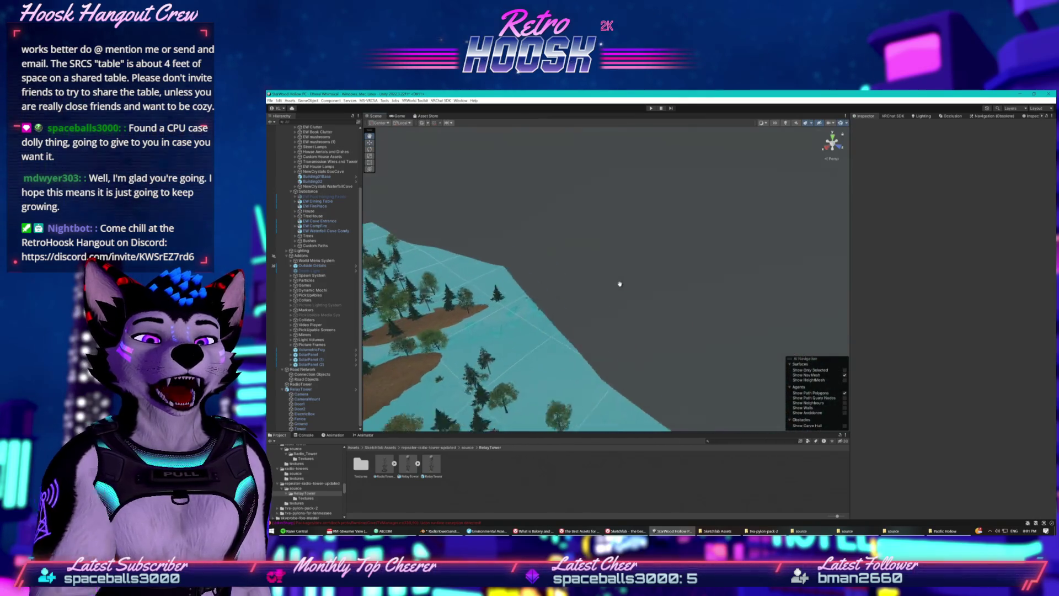
mouse_move(637, 267)
mouse_down()
mouse_move(597, 298)
mouse_move(617, 281)
mouse_up()
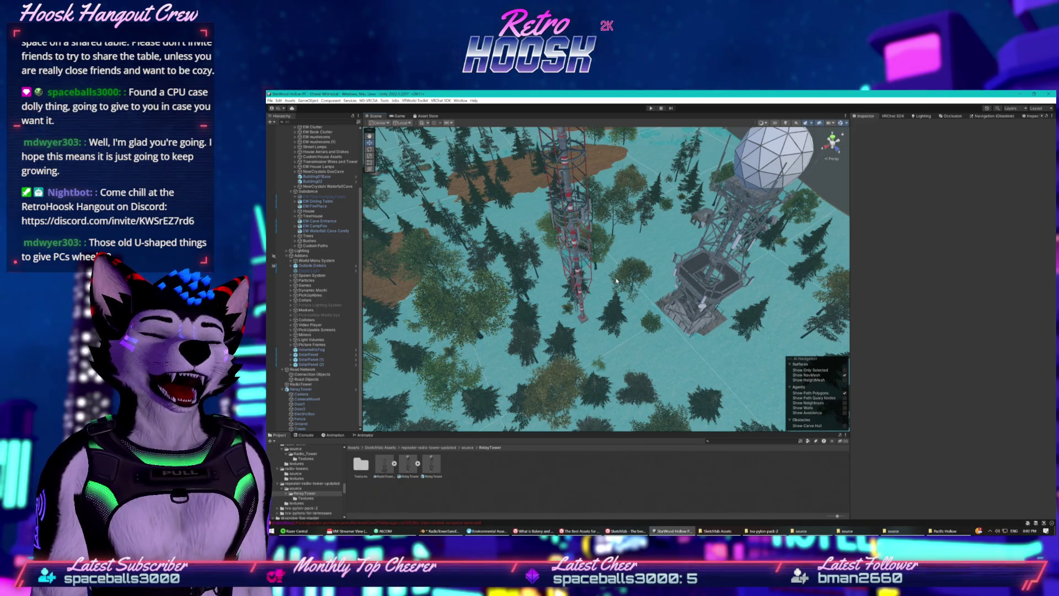
scroll(615, 278, up, 1)
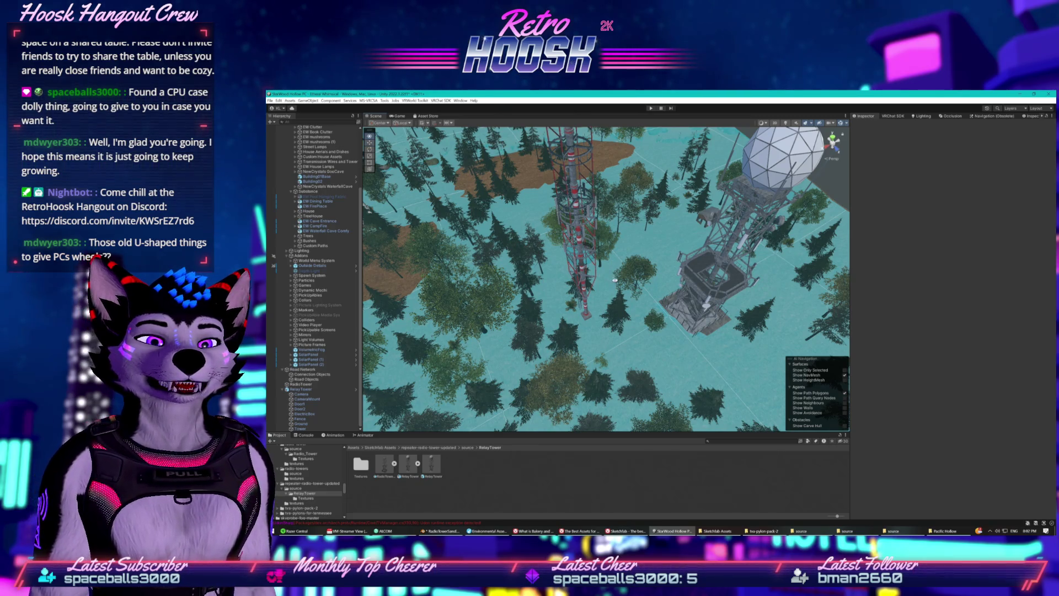
click(652, 271)
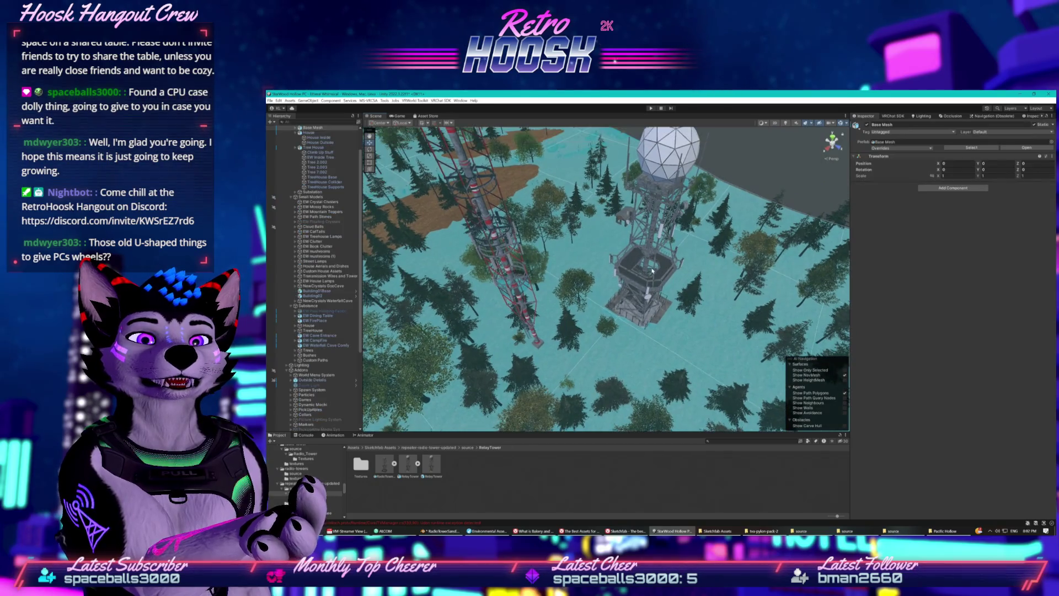
Select the Tower mesh, browse the VRChat components without adding one, and expand floor_m's settings
click(652, 270)
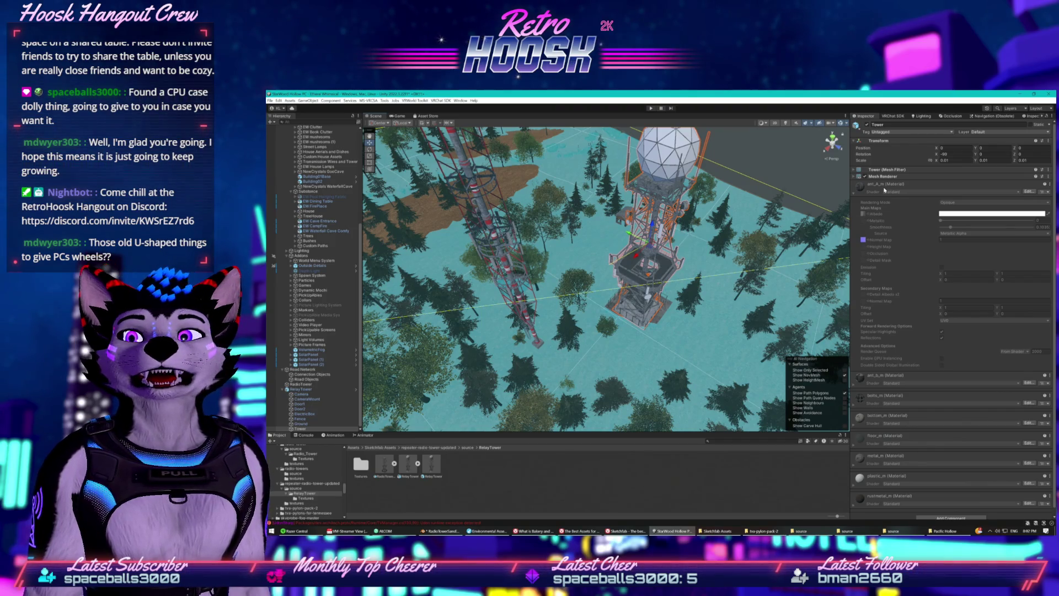
scroll(972, 406, down, 1)
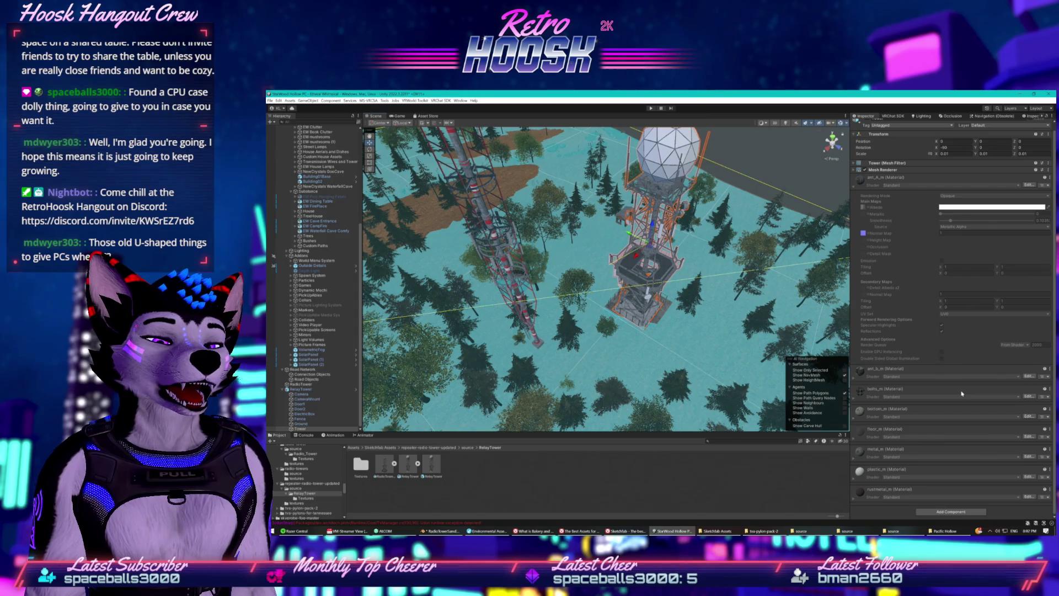
click(950, 511)
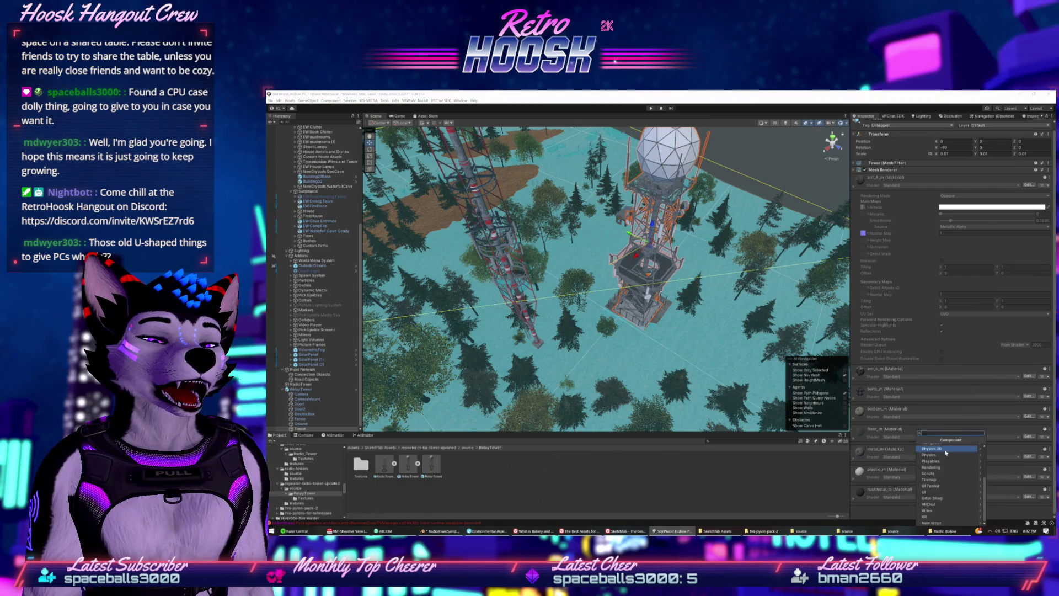
click(940, 504)
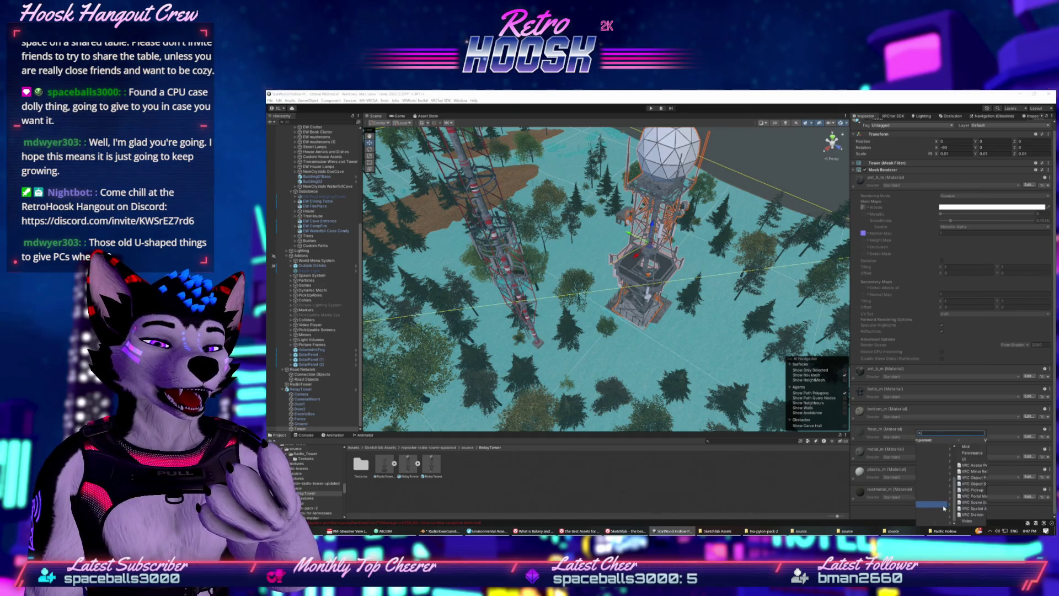
click(905, 513)
click(876, 435)
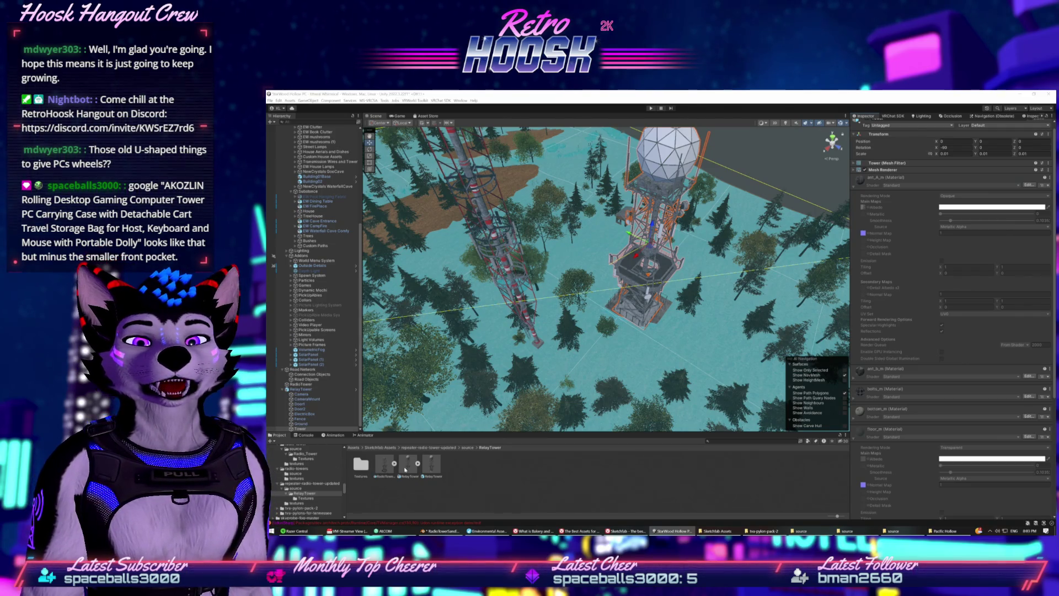
Set RelayTower's materials to Use External Materials (Legacy) with From Model's Material naming, and apply
click(406, 468)
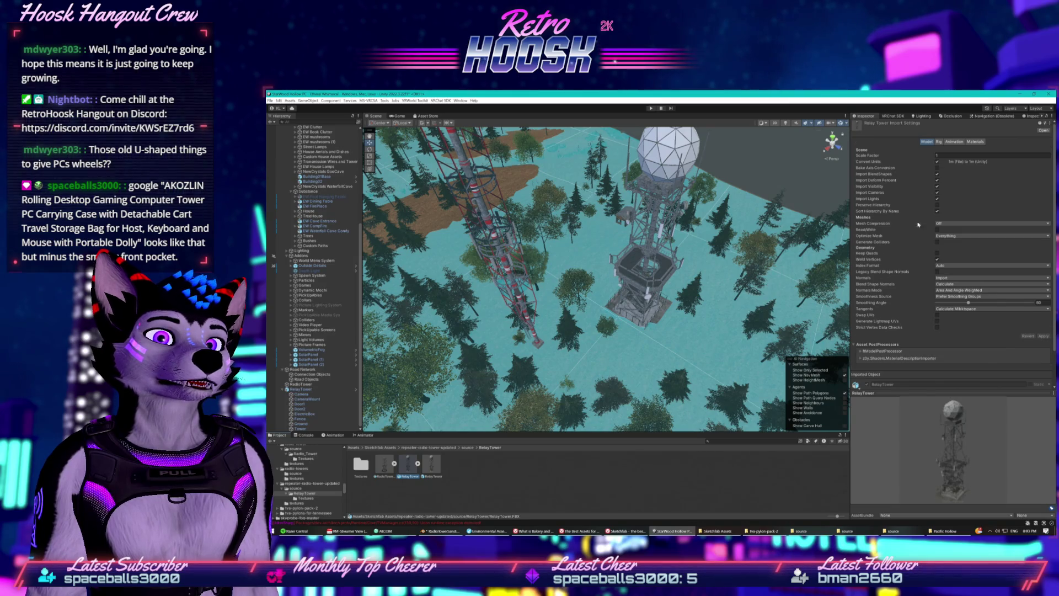
click(974, 141)
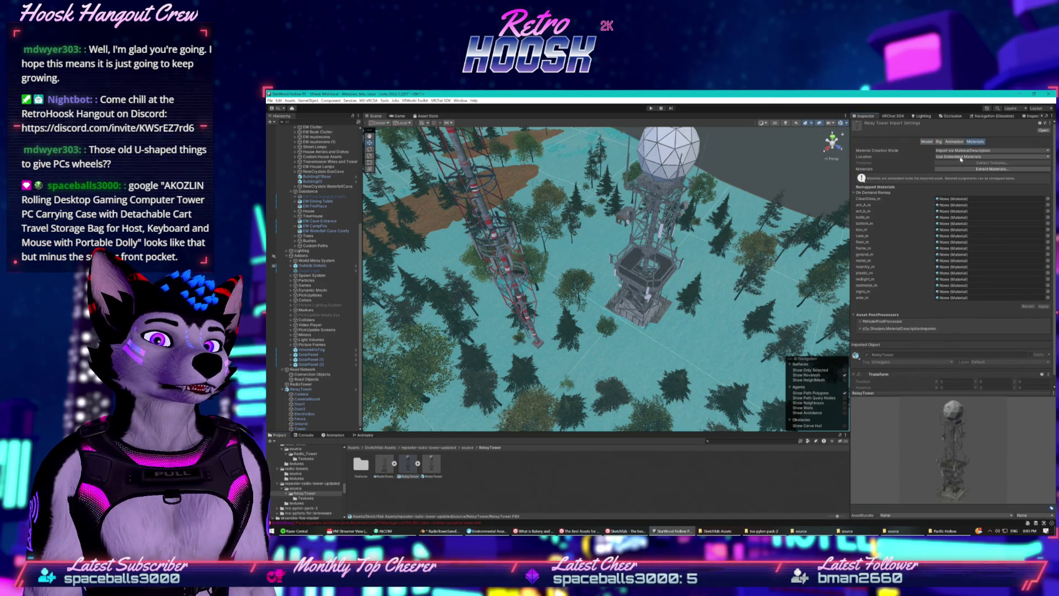
click(964, 157)
click(965, 163)
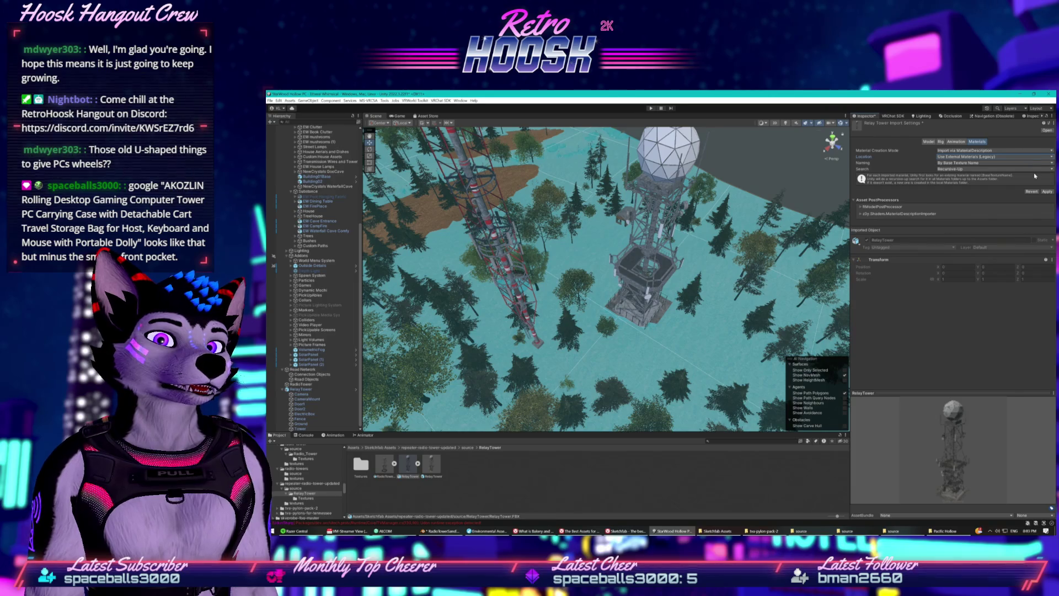
click(967, 151)
click(967, 169)
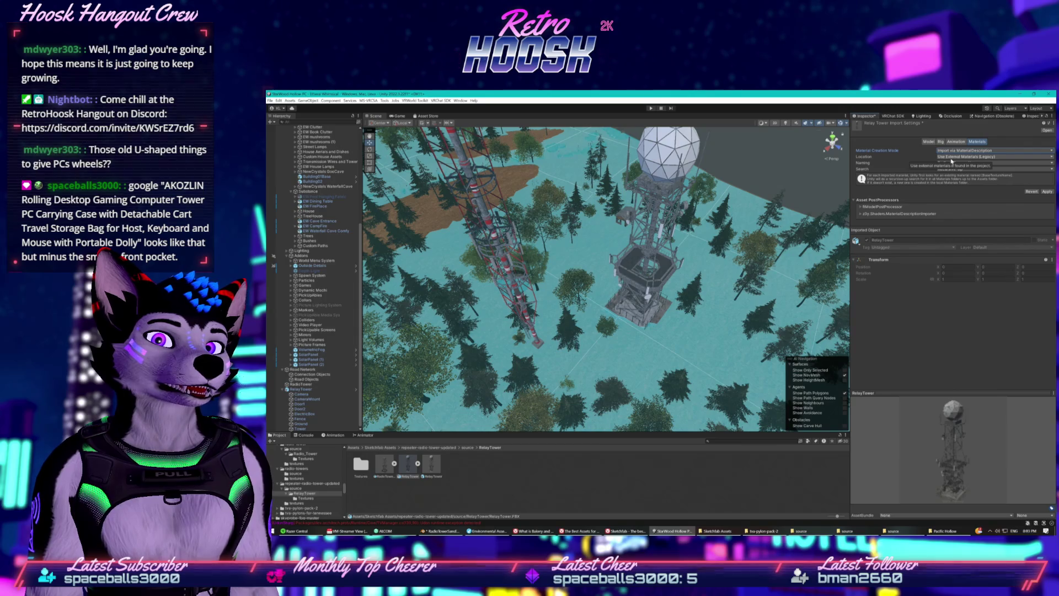
click(971, 163)
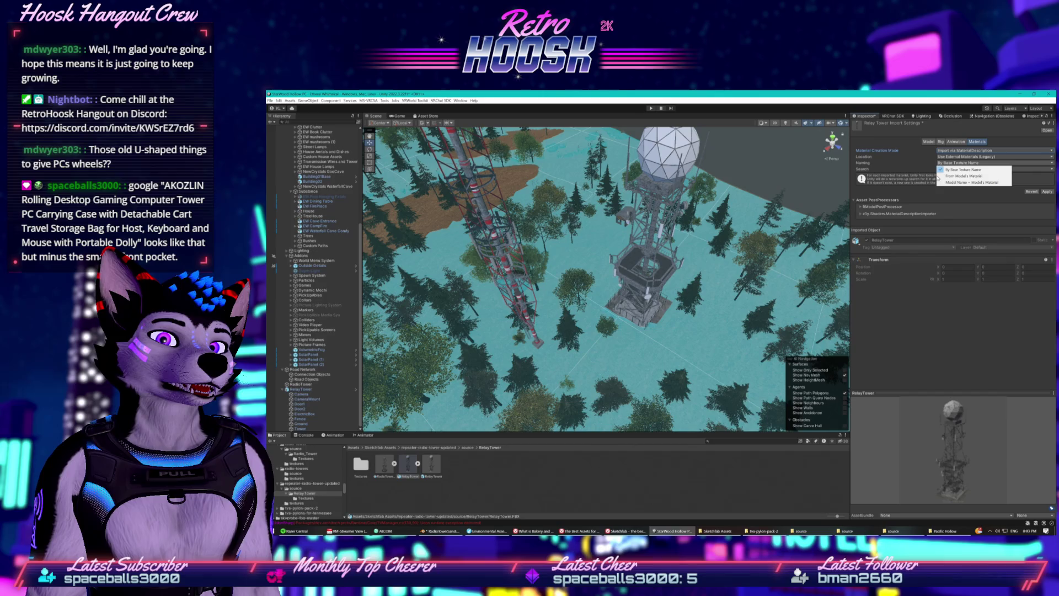
click(943, 176)
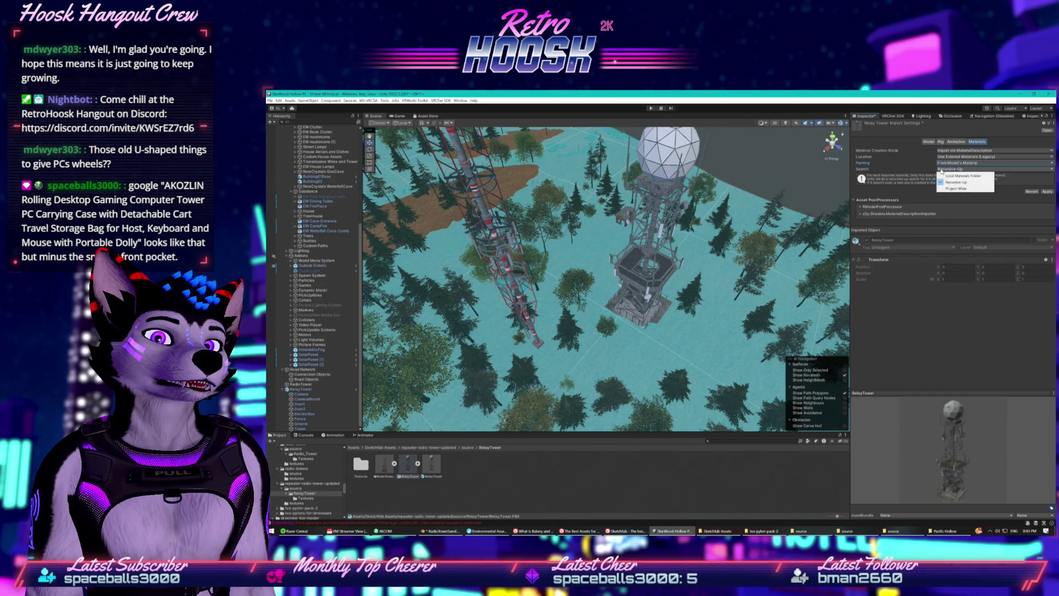
click(1008, 200)
click(1008, 201)
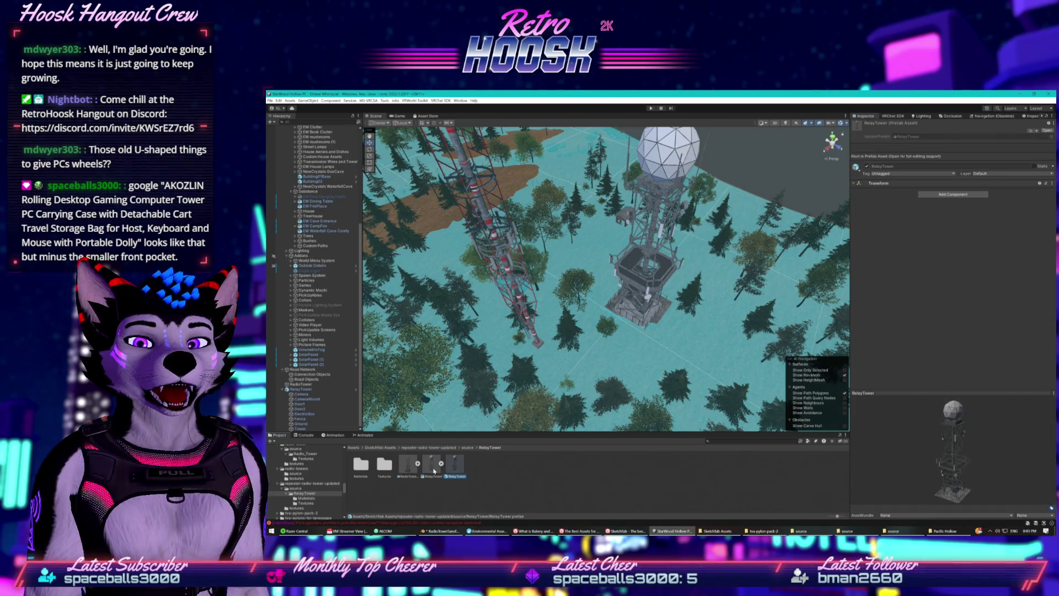
Inspect the RelayTower prefab and model assets in the Project folder
click(458, 466)
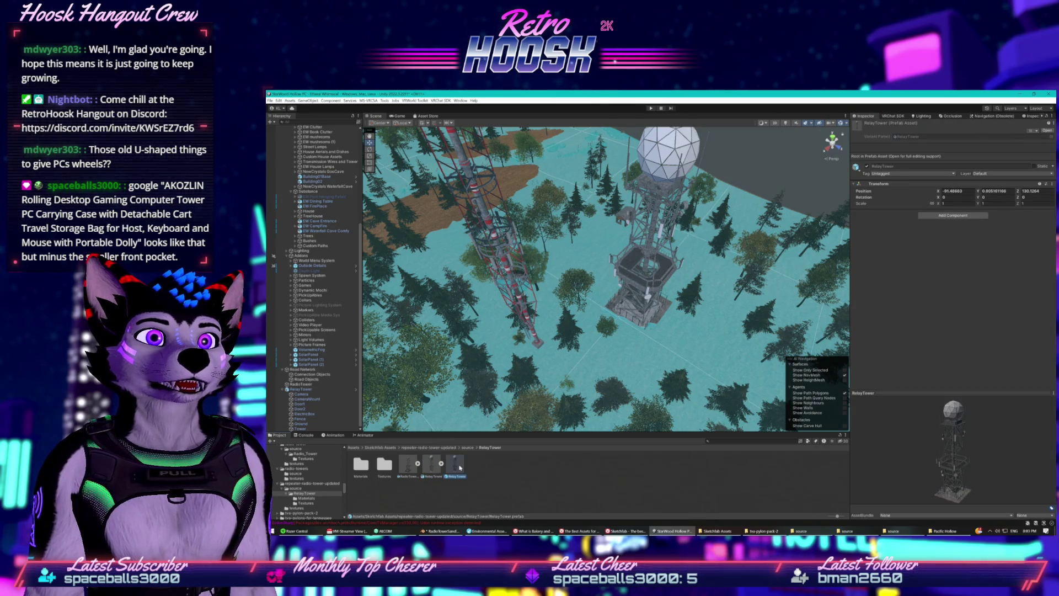
click(428, 467)
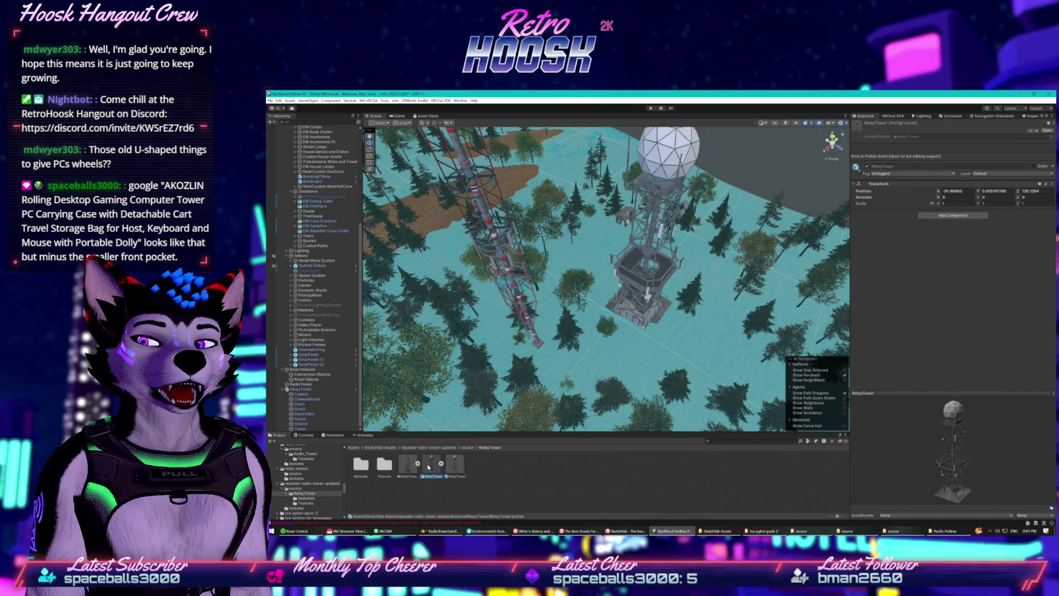
click(454, 469)
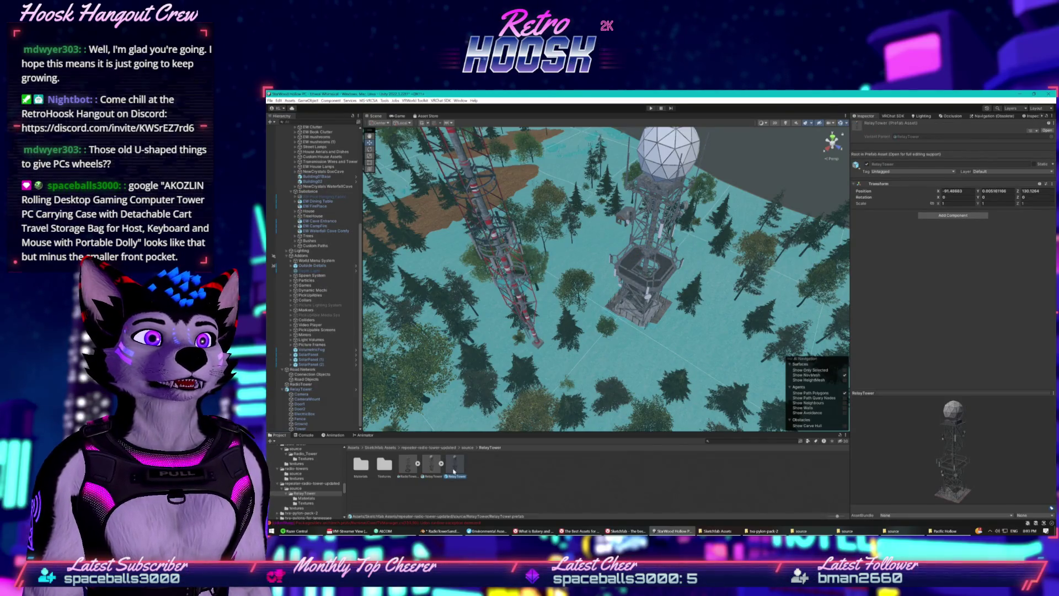
click(434, 465)
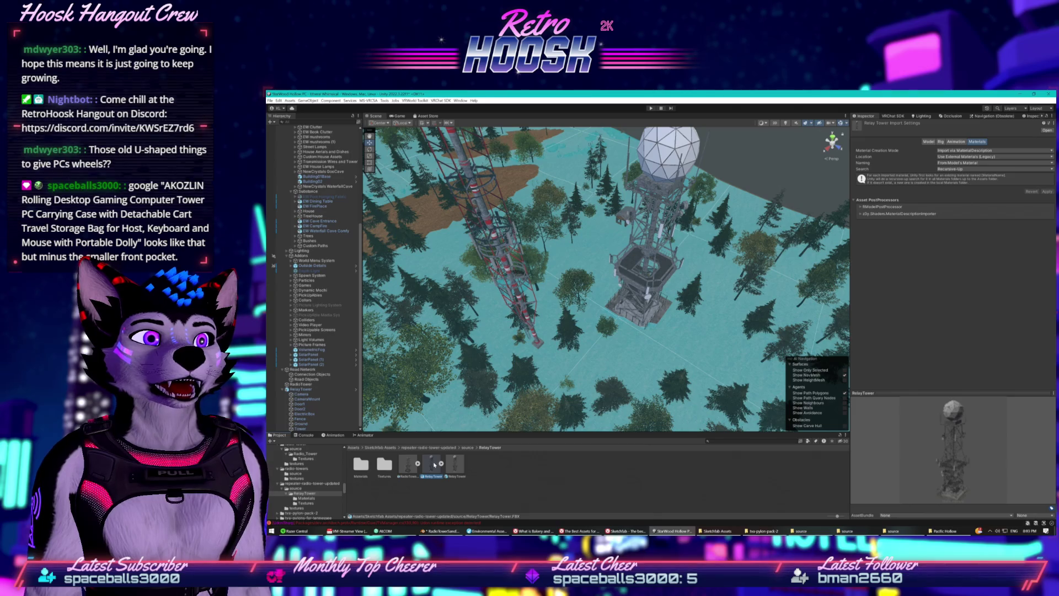
Select RelayTower in the scene, then its Tower child to list its materials
click(316, 390)
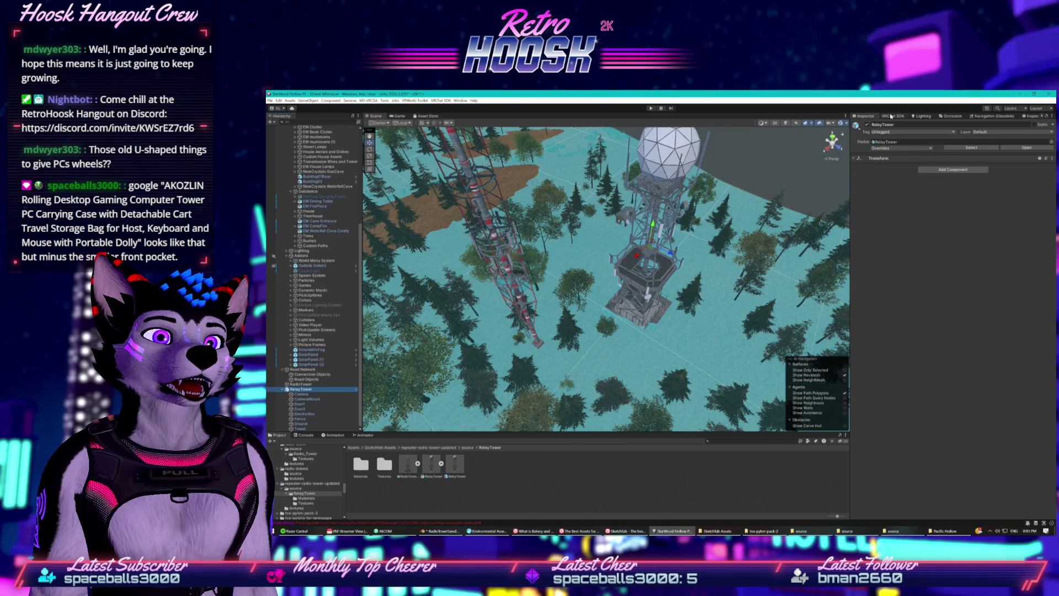
click(893, 182)
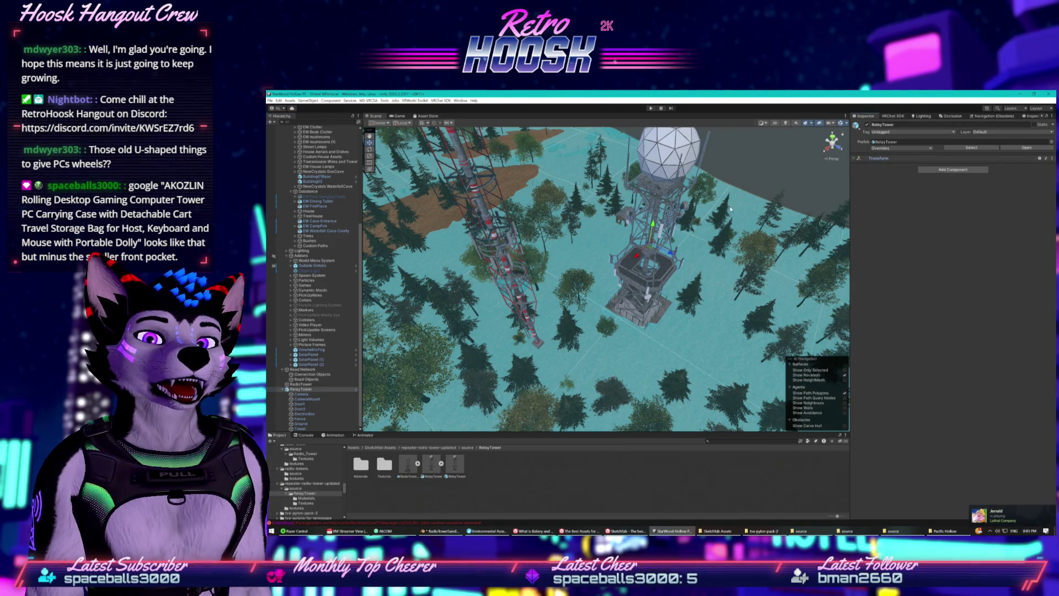
click(311, 429)
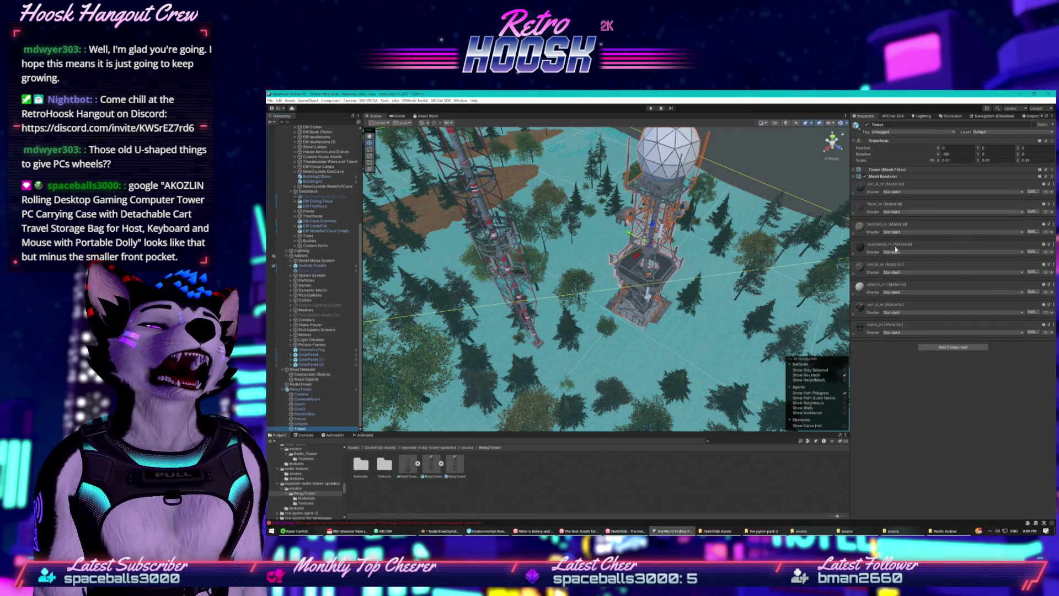
Check ant_b_m's shader choices unchanged, orbit close to the tower base, and select the Fence
click(890, 313)
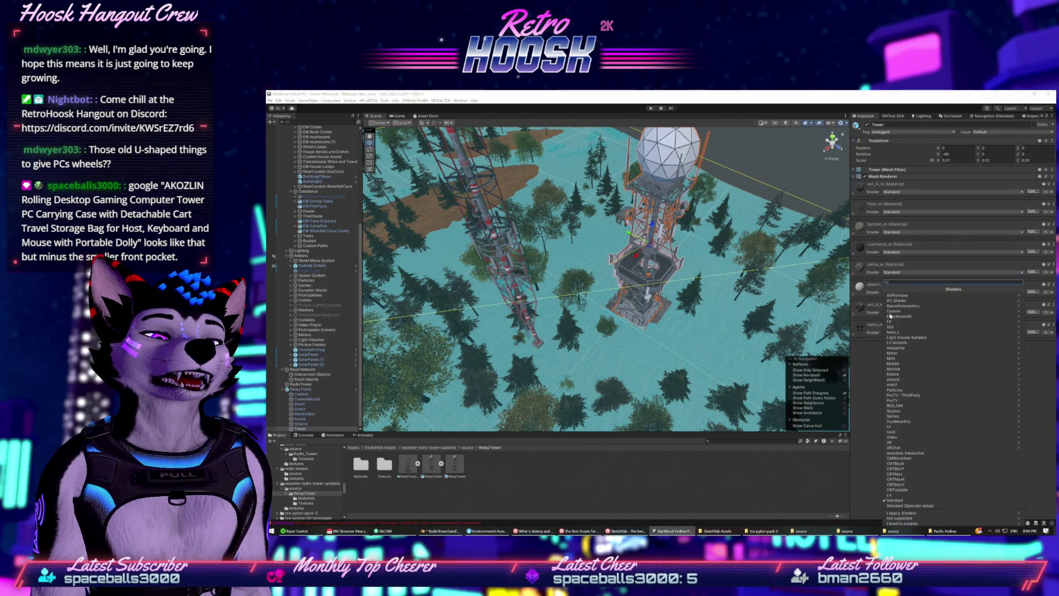
click(863, 363)
drag(748, 296, 734, 312)
scroll(735, 312, down, 5)
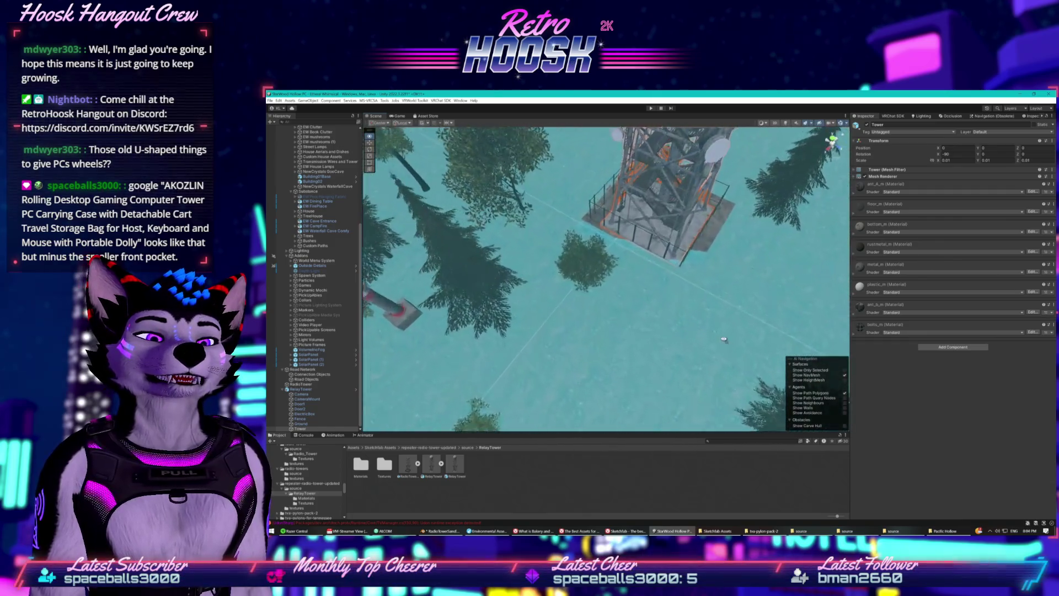
drag(723, 339, 835, 271)
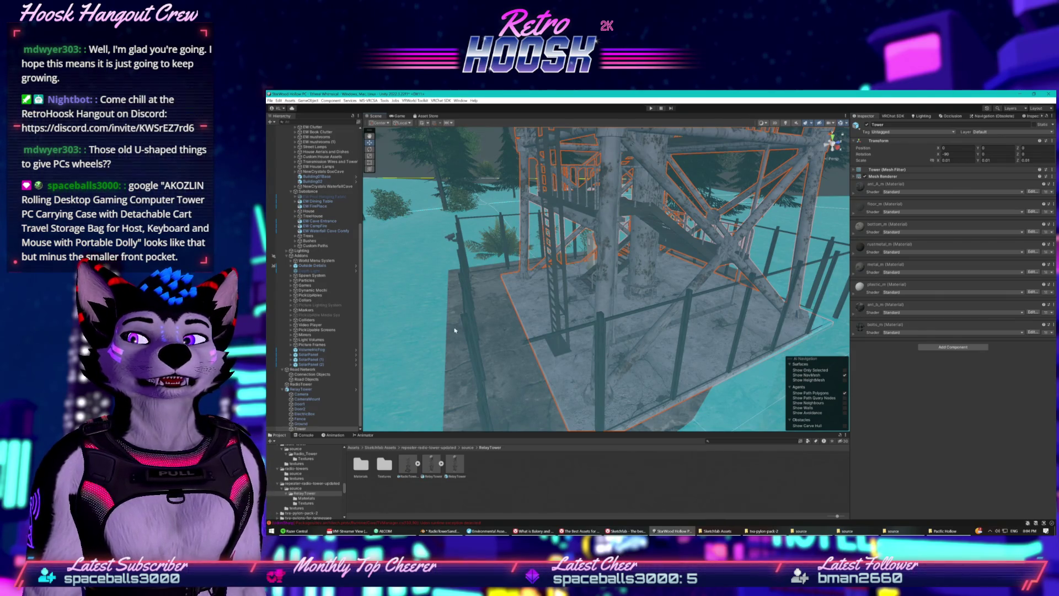
click(300, 419)
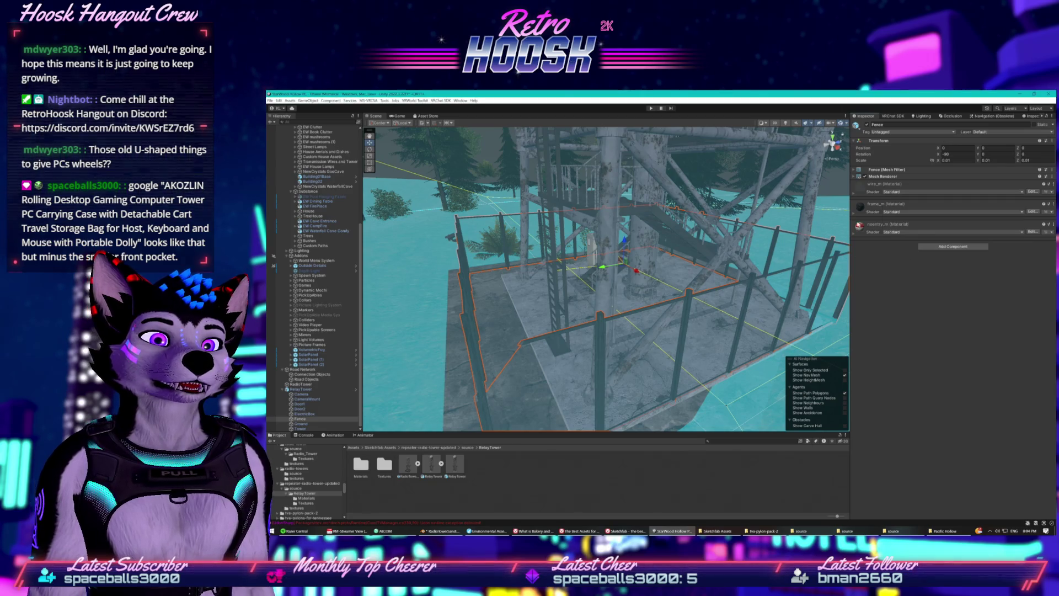
Expand wire_m and cycle its Rendering Mode through Cutout, Fade and Transparent, ending on Opaque
click(854, 196)
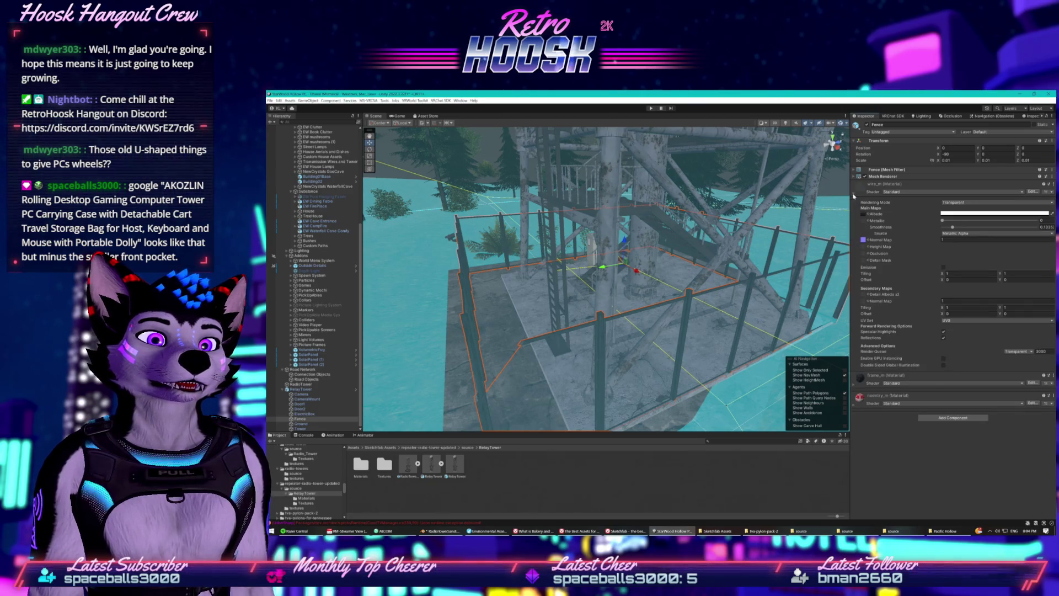
click(950, 202)
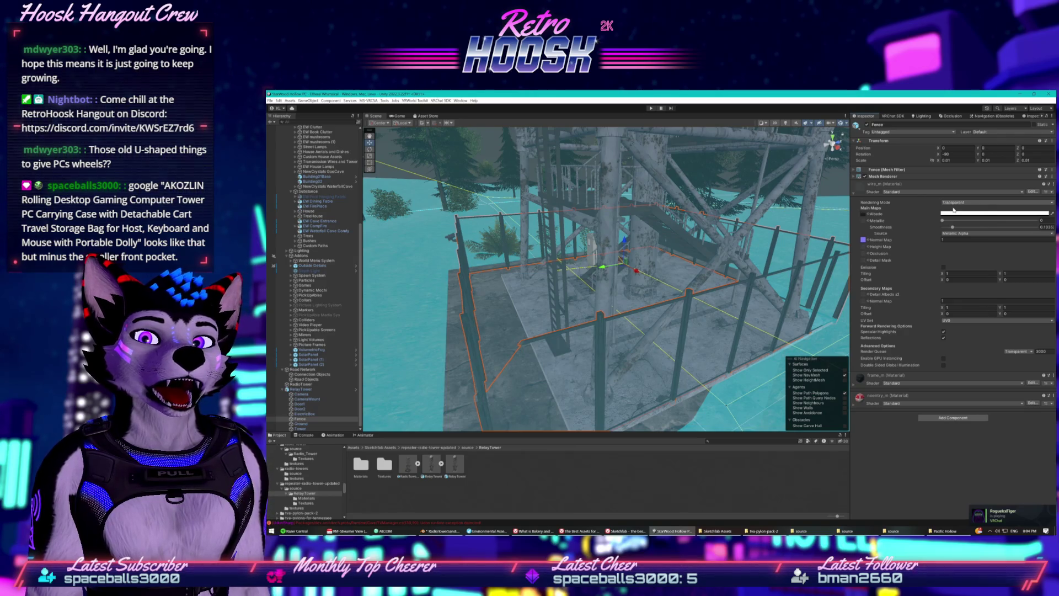
click(953, 209)
click(955, 204)
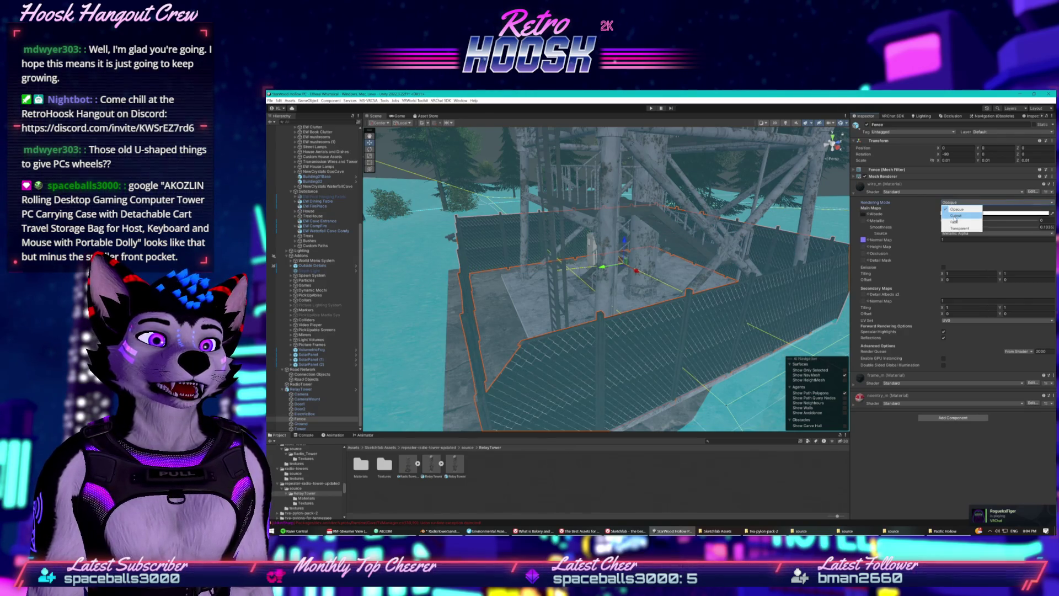
click(955, 216)
click(955, 204)
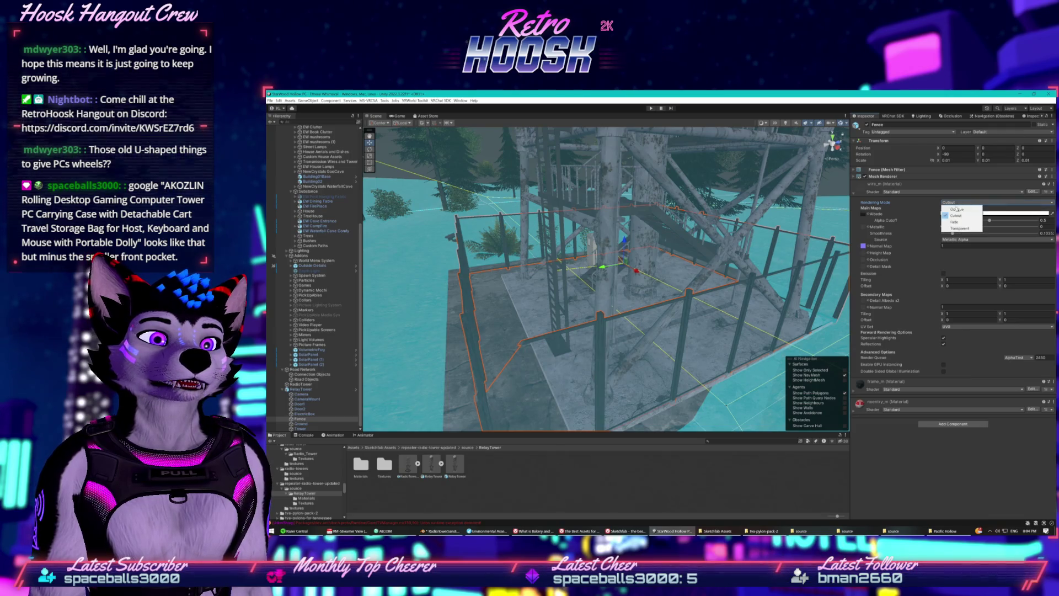
click(955, 222)
click(955, 204)
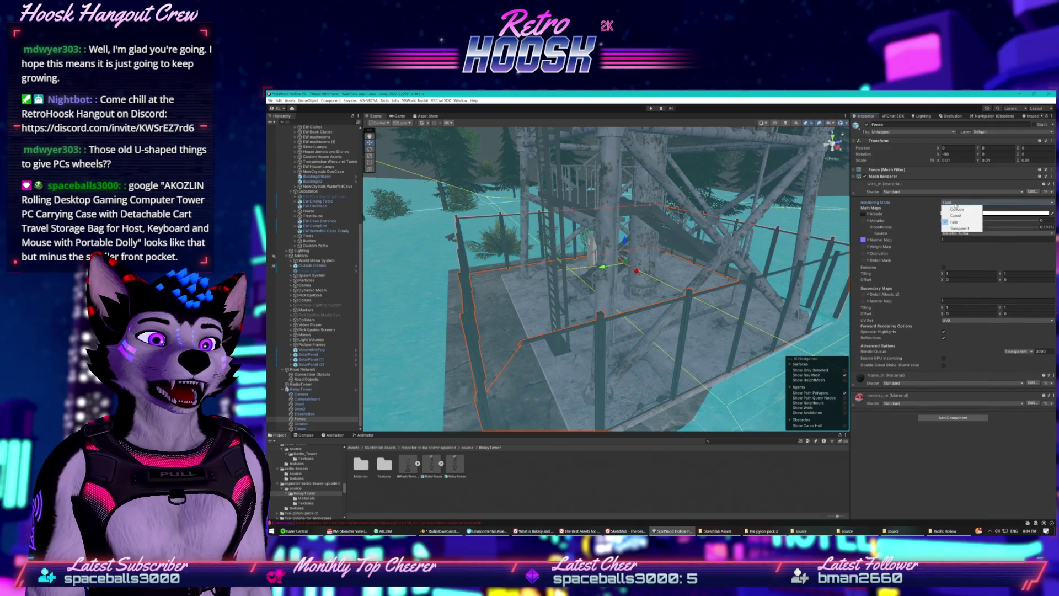
click(954, 228)
click(954, 202)
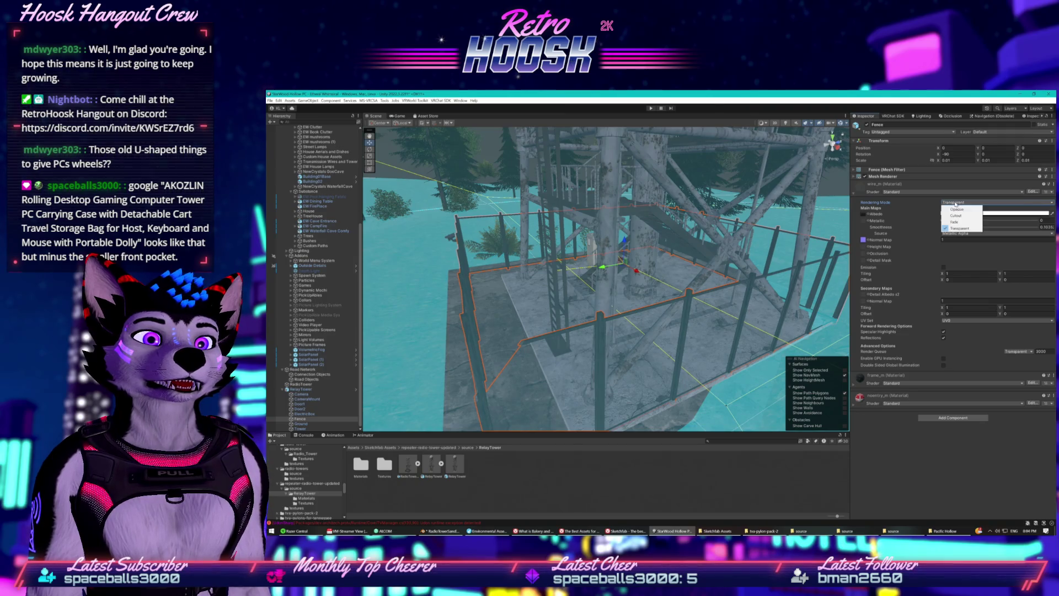
click(953, 212)
View the fence from below and confirm wire_m keeps the Standard shader
drag(716, 319, 783, 283)
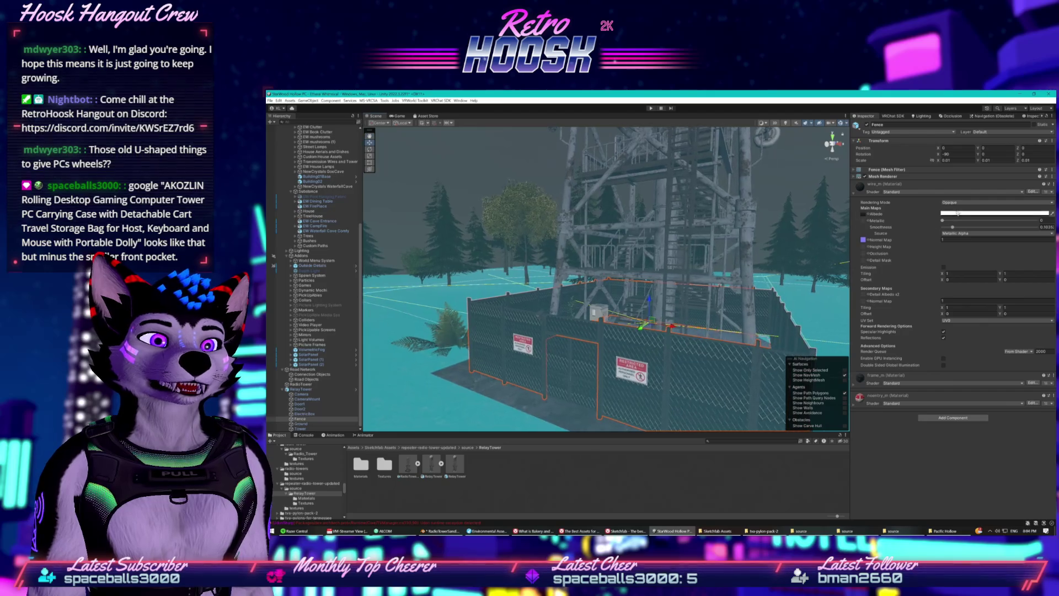
click(954, 191)
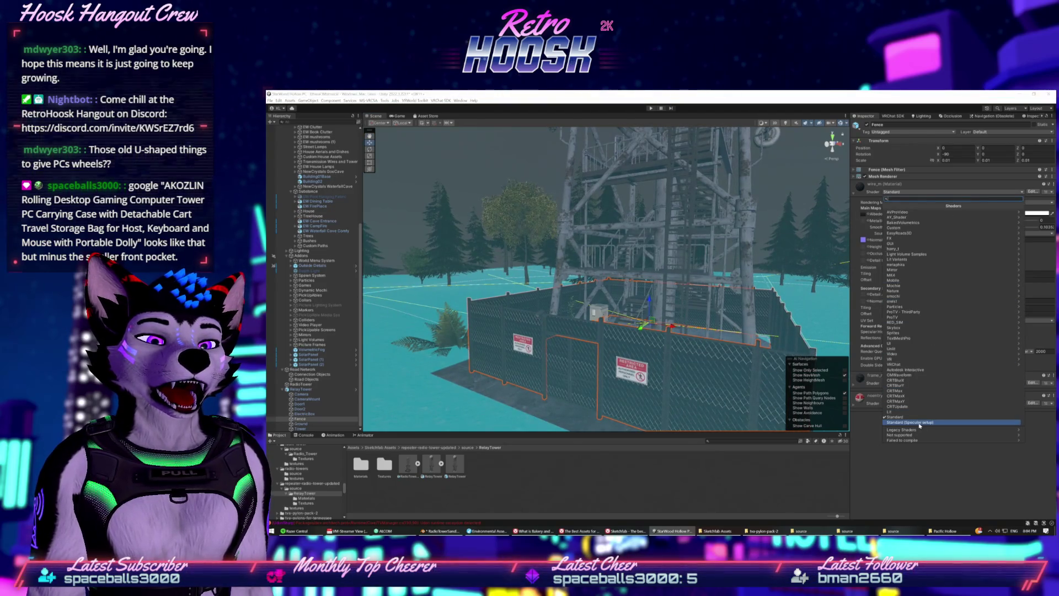
click(916, 417)
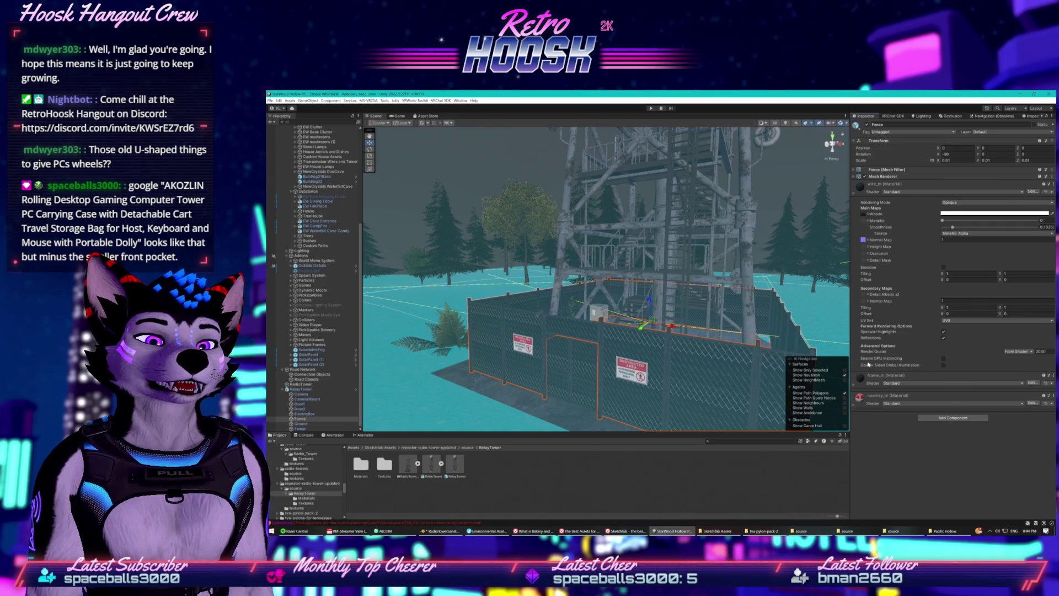
mouse_move(409, 213)
mouse_down()
mouse_move(483, 279)
mouse_move(713, 265)
mouse_move(538, 307)
mouse_move(618, 376)
mouse_up()
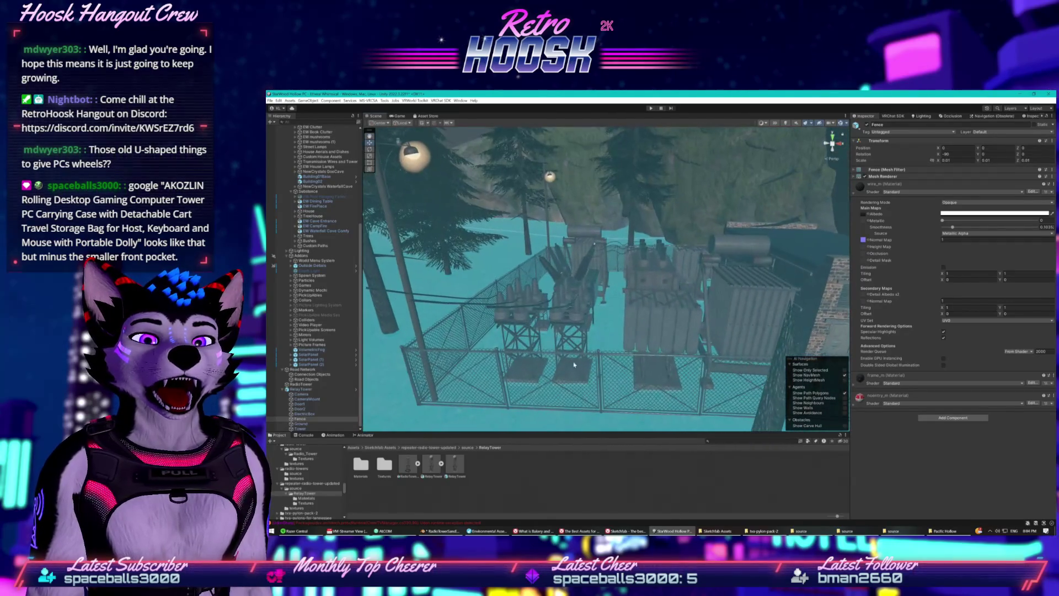
Select the substation's chain-link panel chainlink_1_LOD0 (4) and expand its MetalFence material
click(619, 376)
click(623, 354)
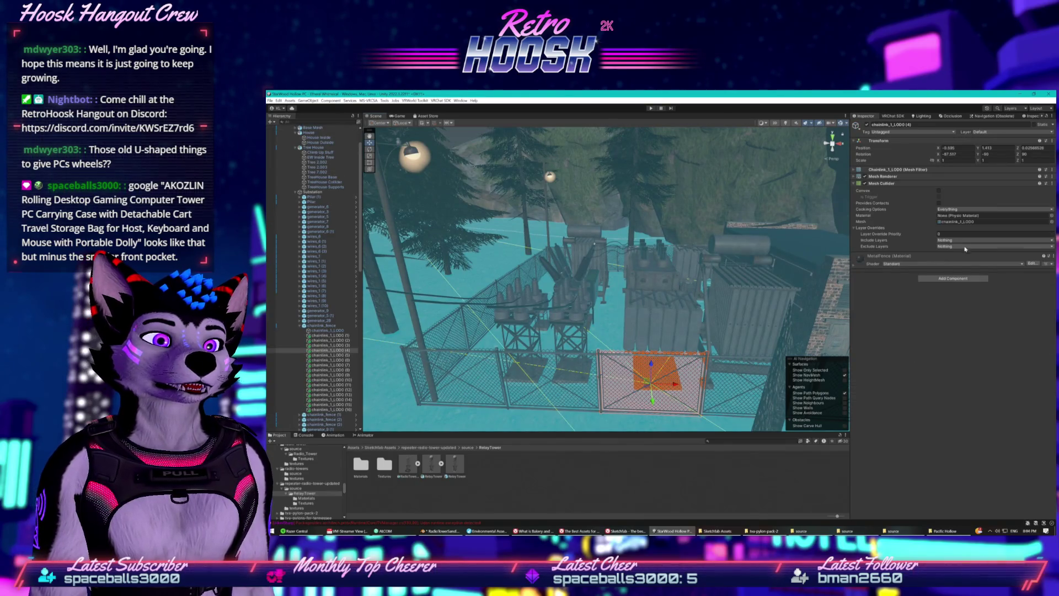
click(856, 262)
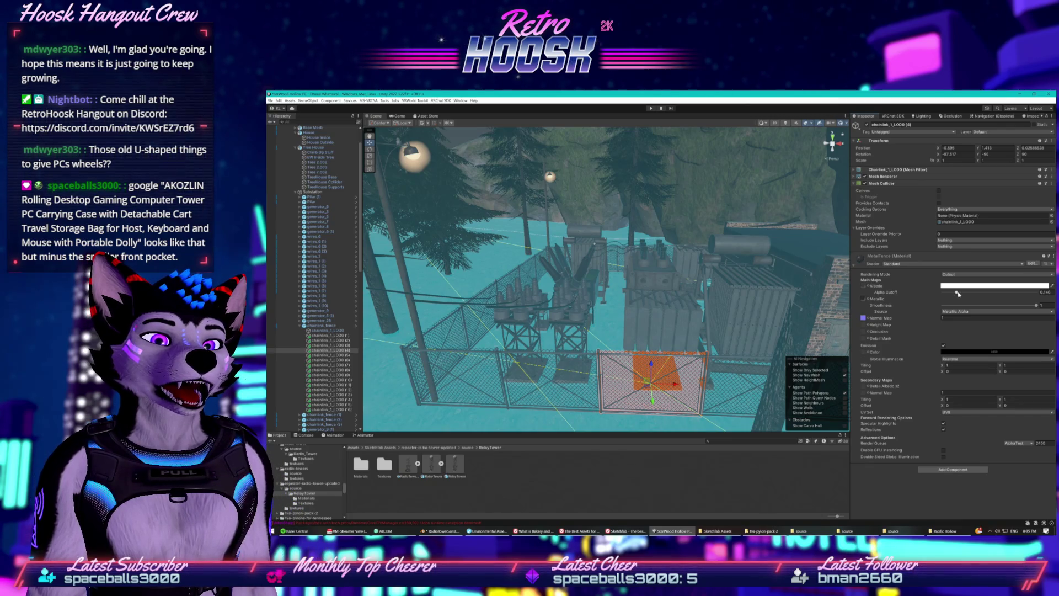
drag(449, 210, 449, 210)
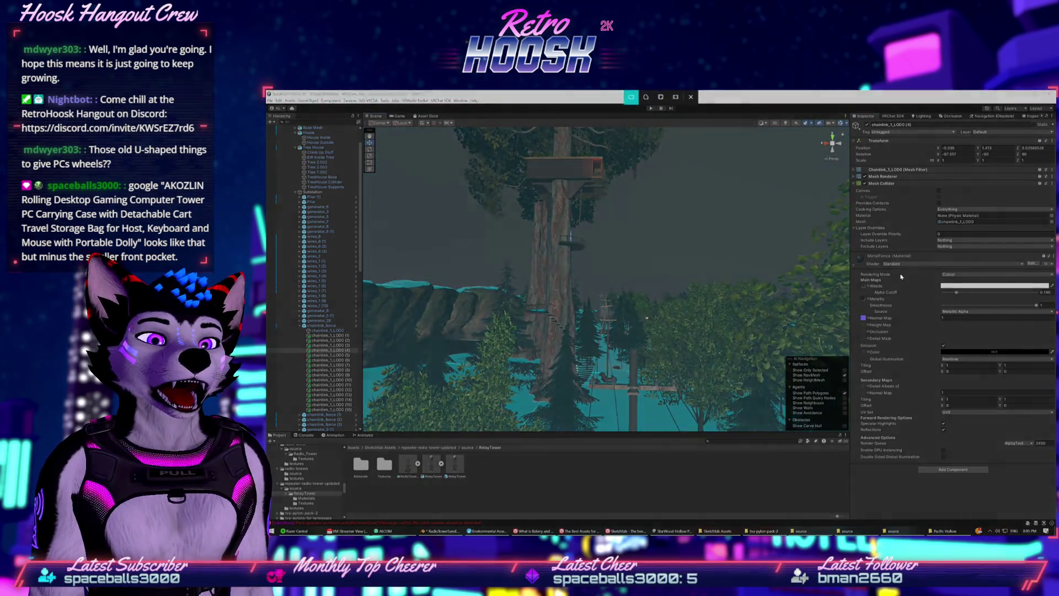
Snip a screen clip of the MetalFence material settings with Win+Shift+S
key(super+shift+s)
drag(811, 231, 1056, 401)
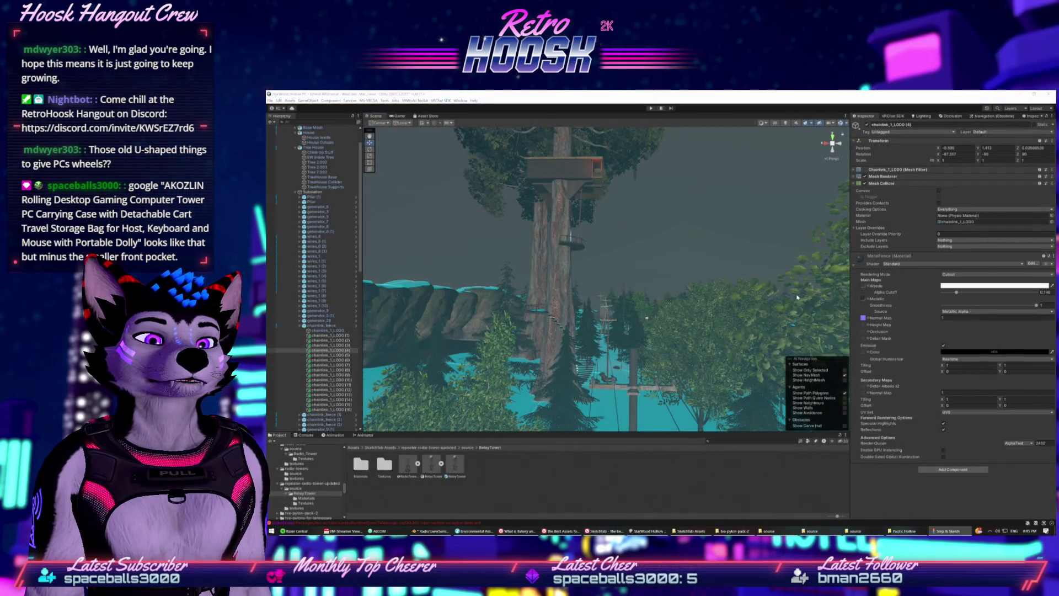
key(super+shift+Right)
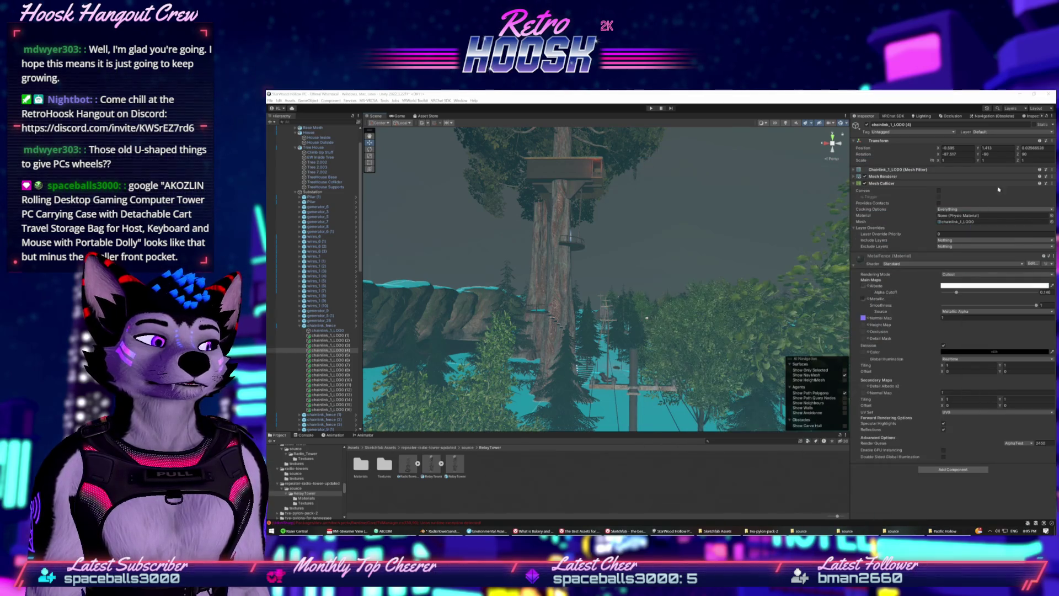
Fly back over the forest to the relay tower, select RelayTower and expand its children
drag(579, 309, 737, 289)
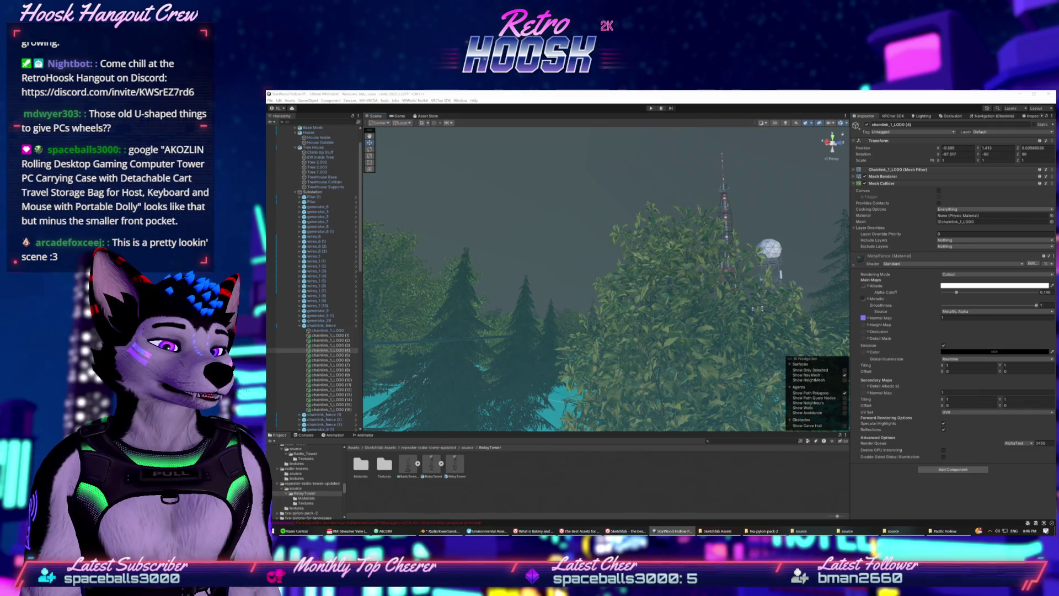
mouse_move(708, 327)
mouse_down()
mouse_move(617, 322)
mouse_move(607, 355)
mouse_move(626, 319)
mouse_move(566, 305)
mouse_move(531, 342)
mouse_move(665, 310)
mouse_up()
click(590, 349)
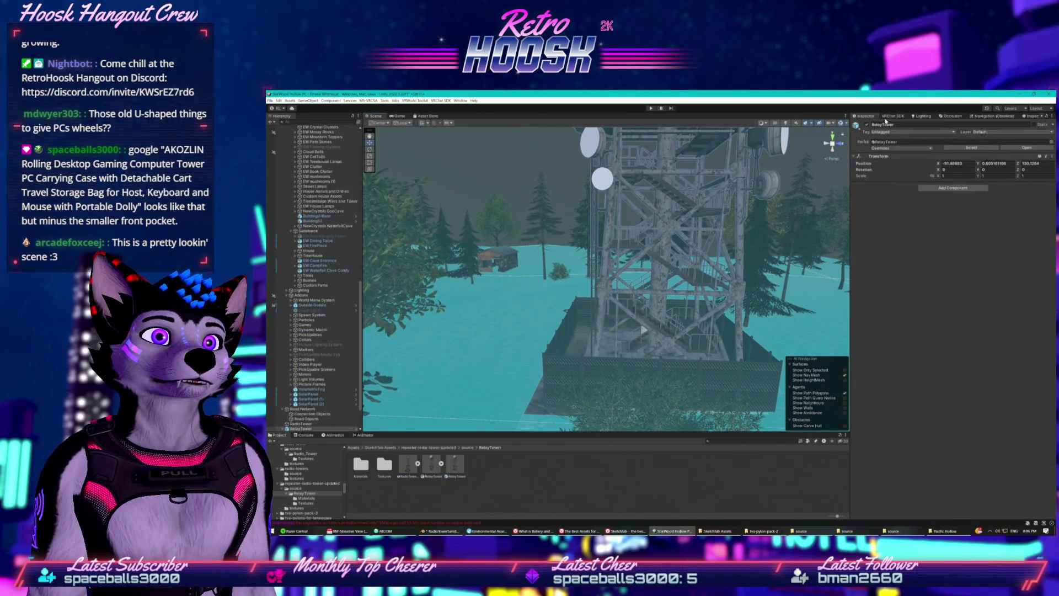
click(283, 428)
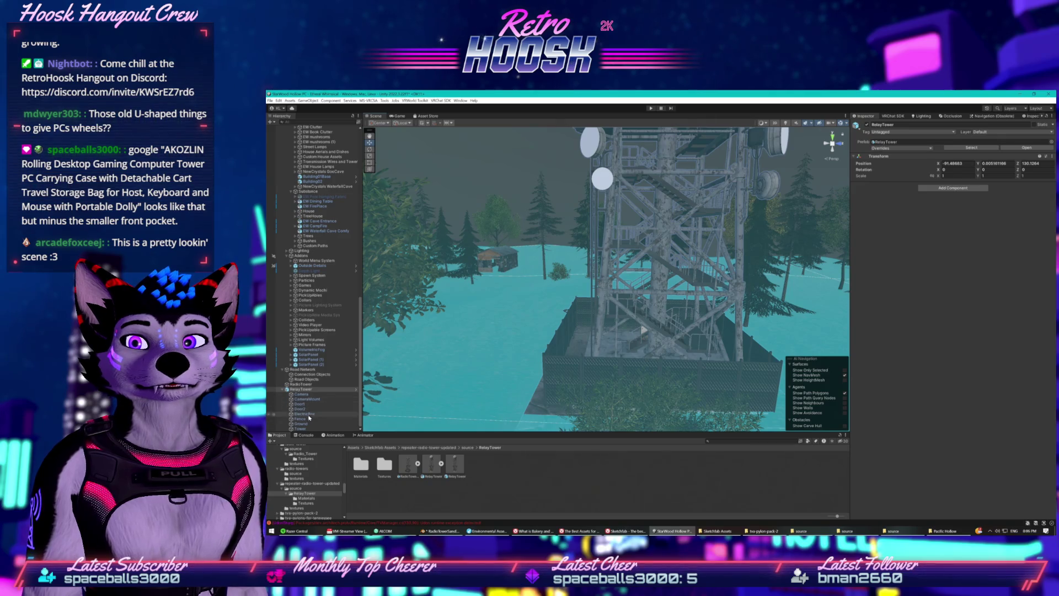
Select the Fence and set wire_m to Cutout with alpha cutoff lowered to about 0.3
click(306, 419)
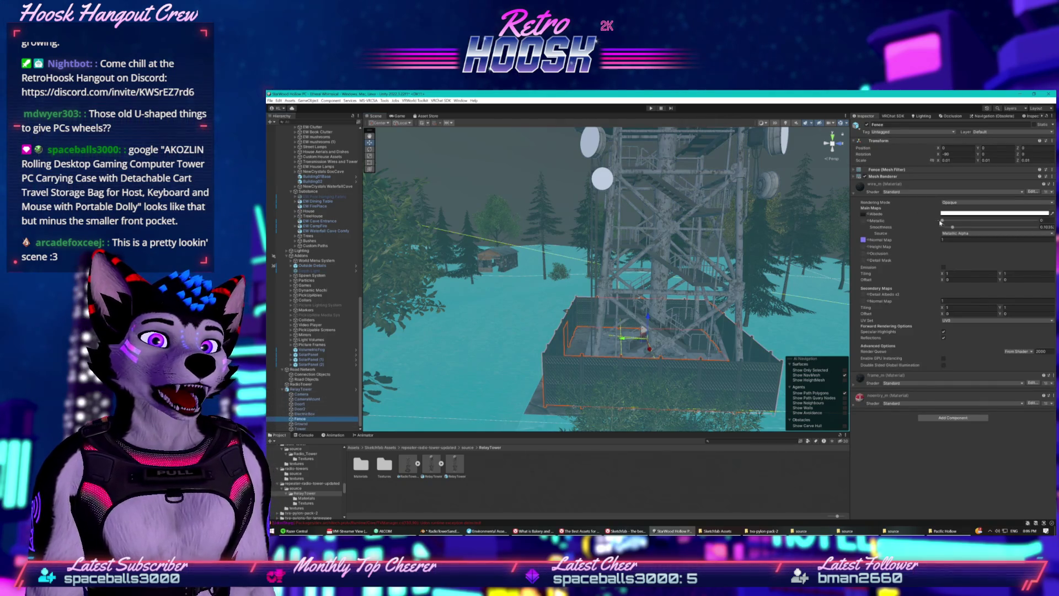
click(950, 203)
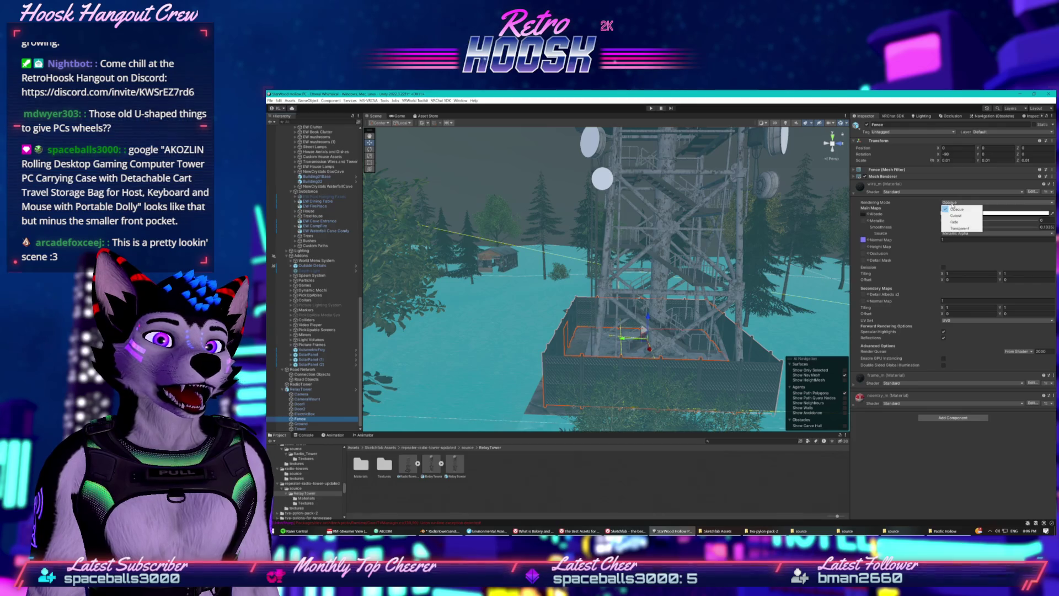
click(955, 216)
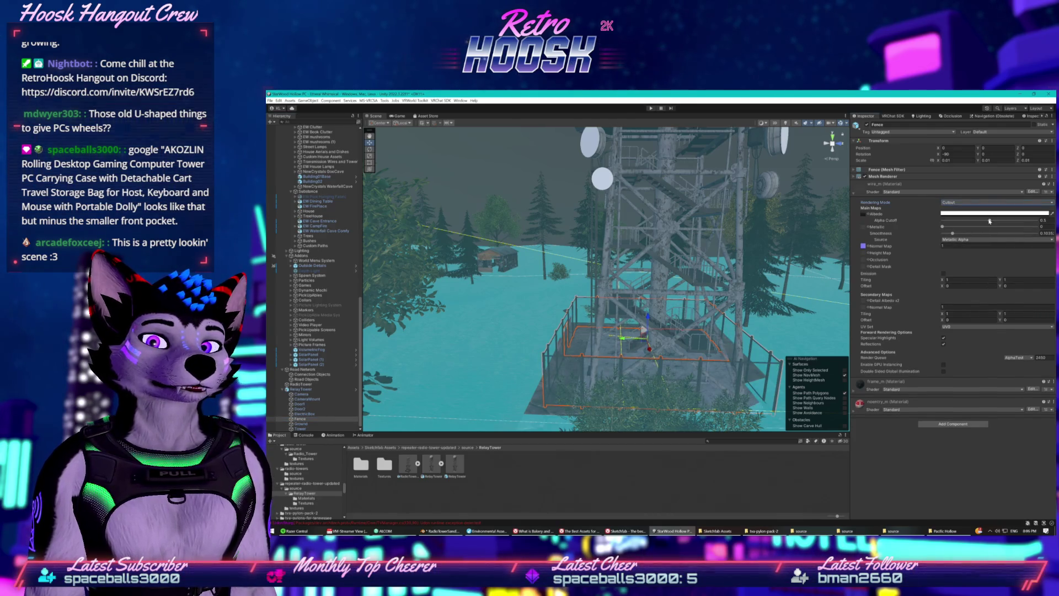
drag(989, 221, 933, 233)
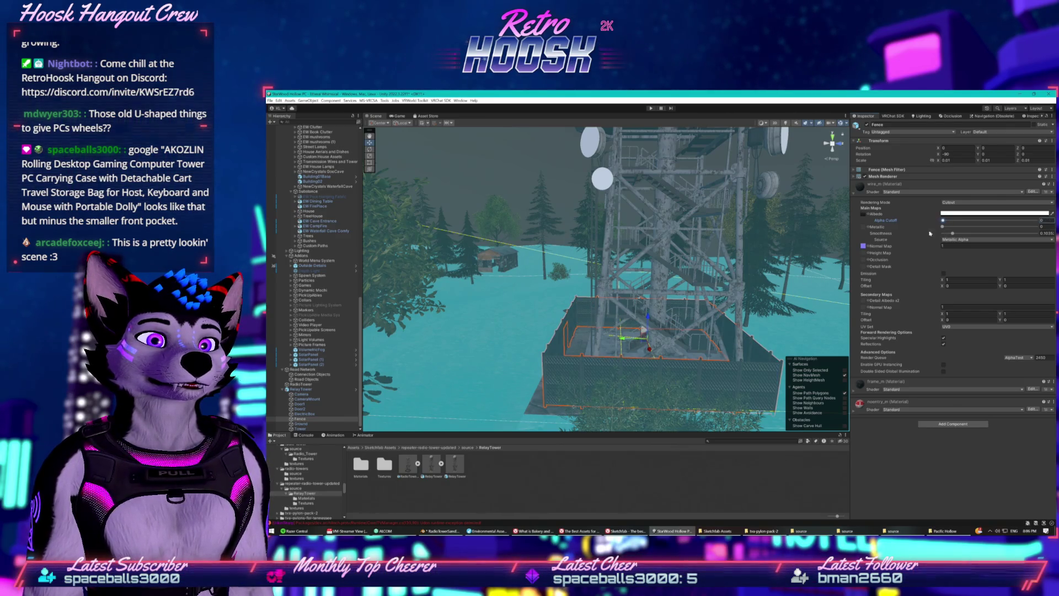
click(863, 214)
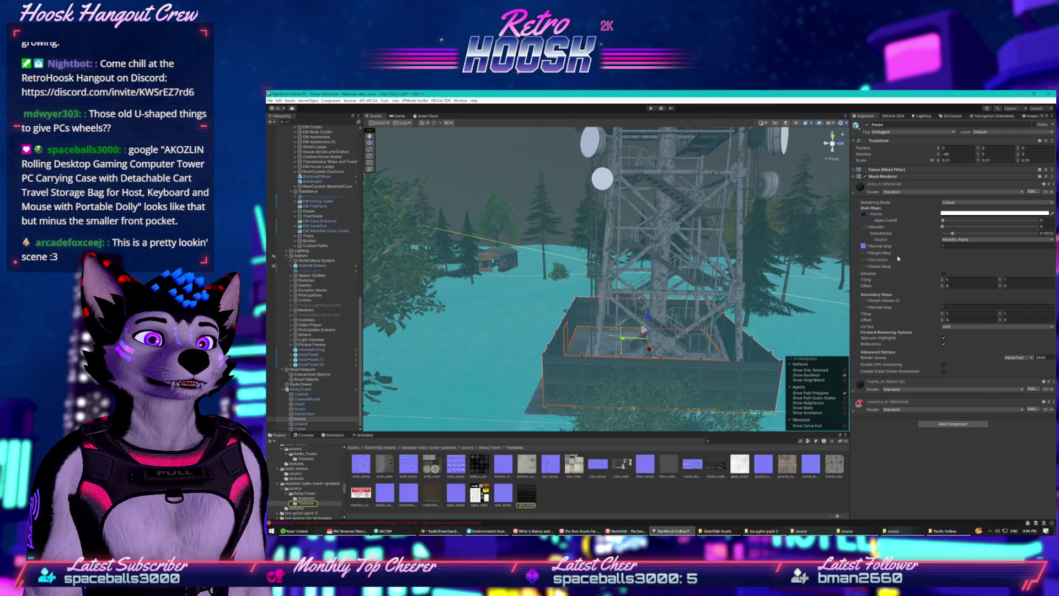
Open wire_mask's import settings and preview its R, G and B channels before returning to RGB
click(517, 498)
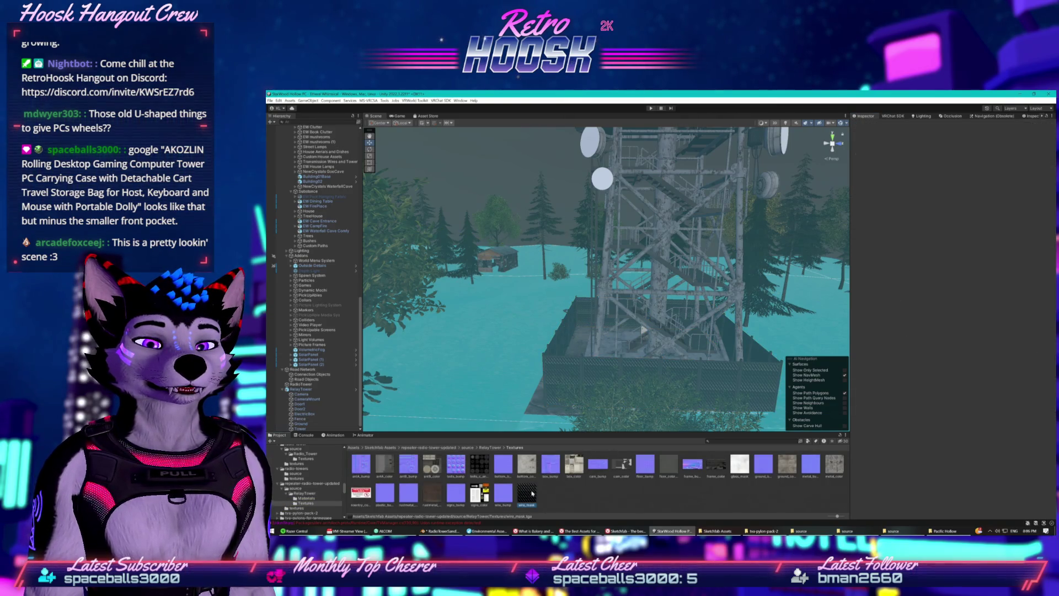
click(528, 493)
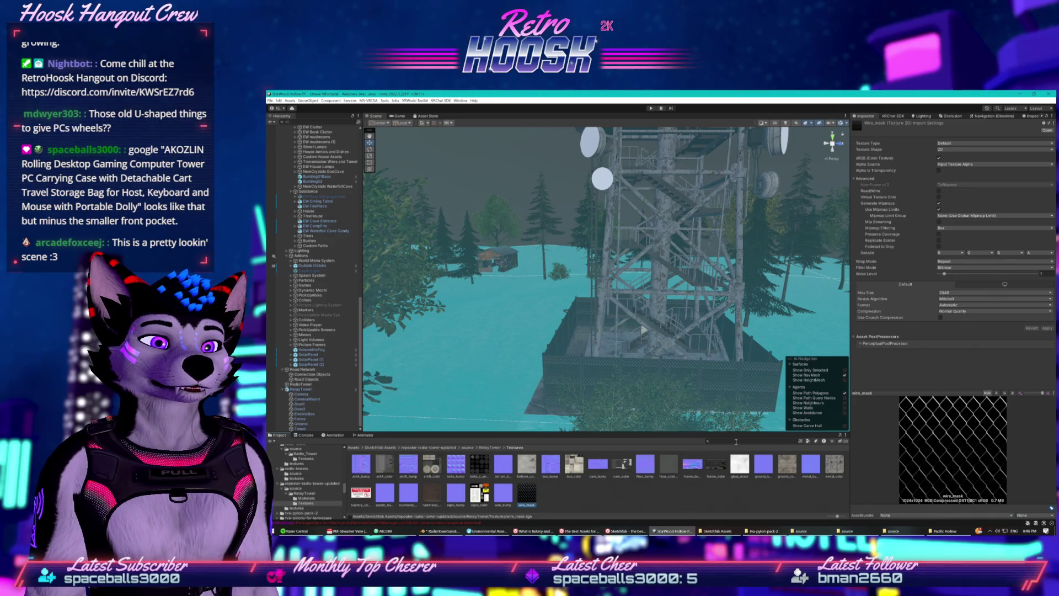
click(996, 393)
click(1004, 393)
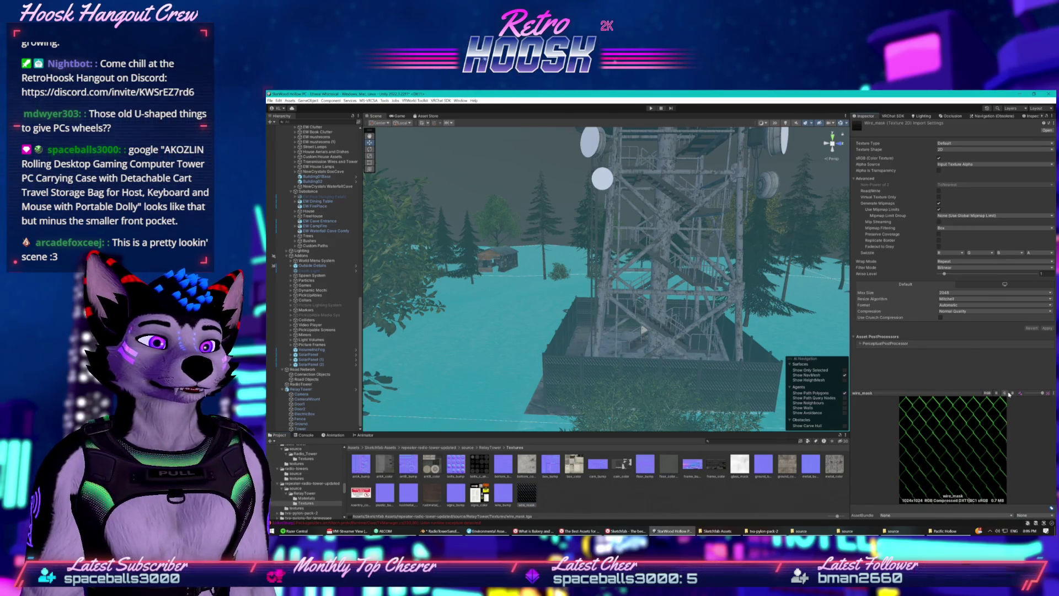
click(1013, 394)
click(1002, 395)
click(1002, 395)
click(1002, 395)
click(1002, 395)
click(1002, 395)
click(1013, 393)
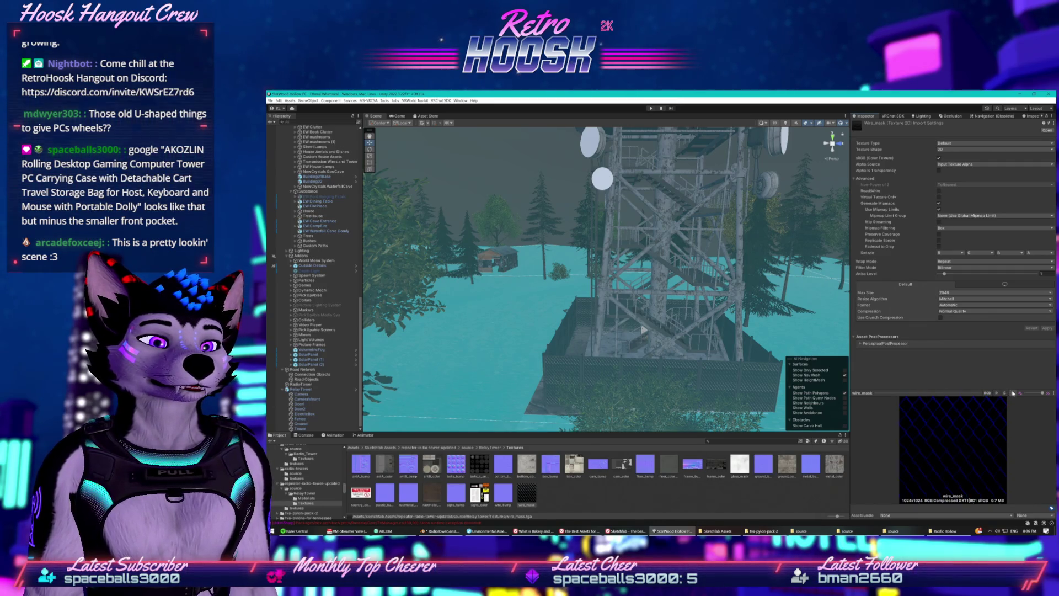
click(1005, 393)
click(996, 394)
click(988, 393)
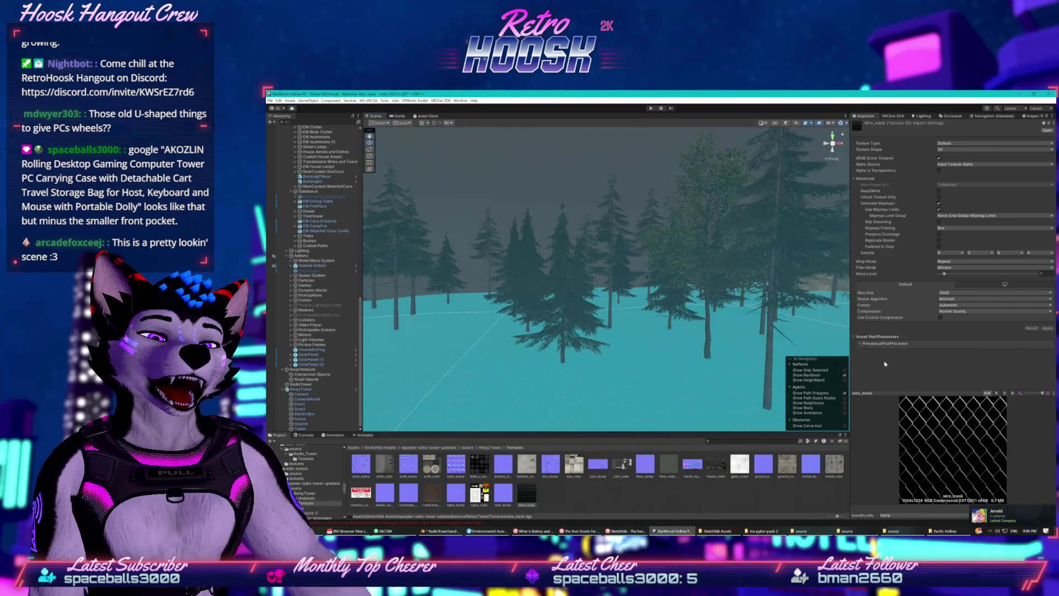
Fly to the substation, select fence chainlink_1_LOD0 (5) and locate its Albedo texture
key(w)
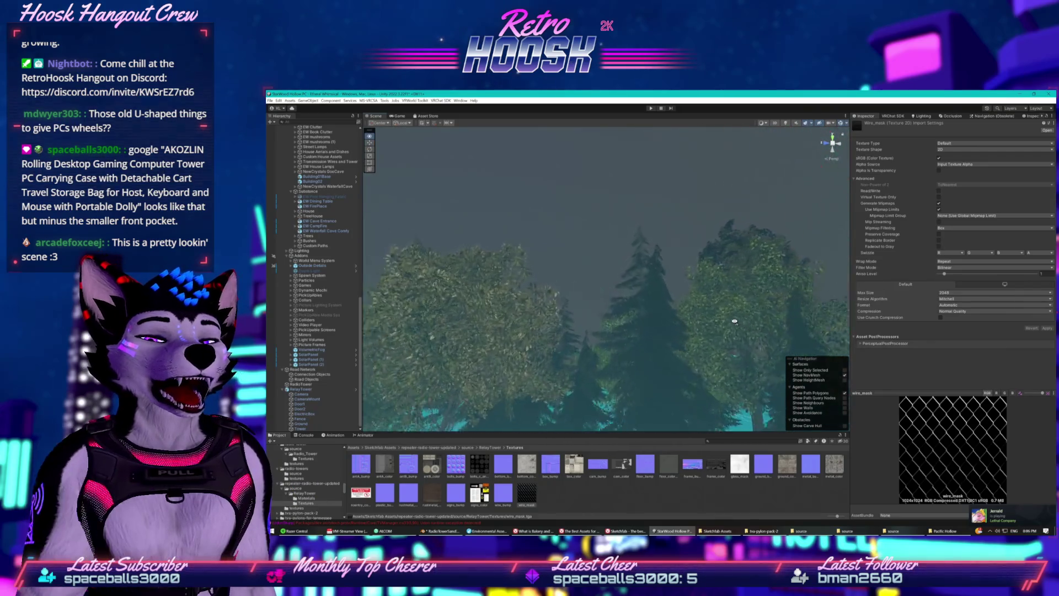
key(s)
drag(624, 360, 549, 395)
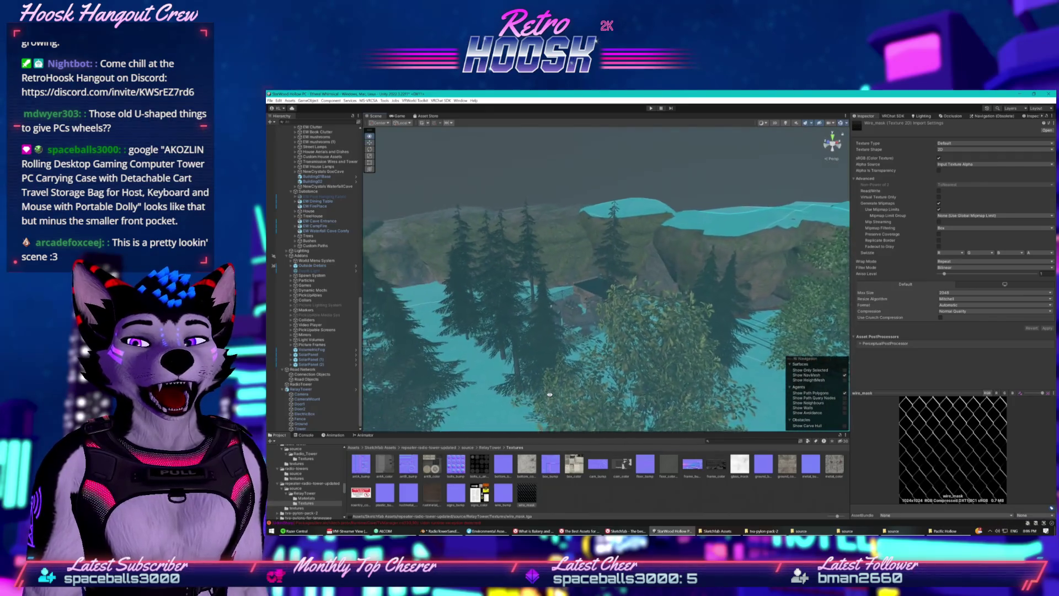
key(w)
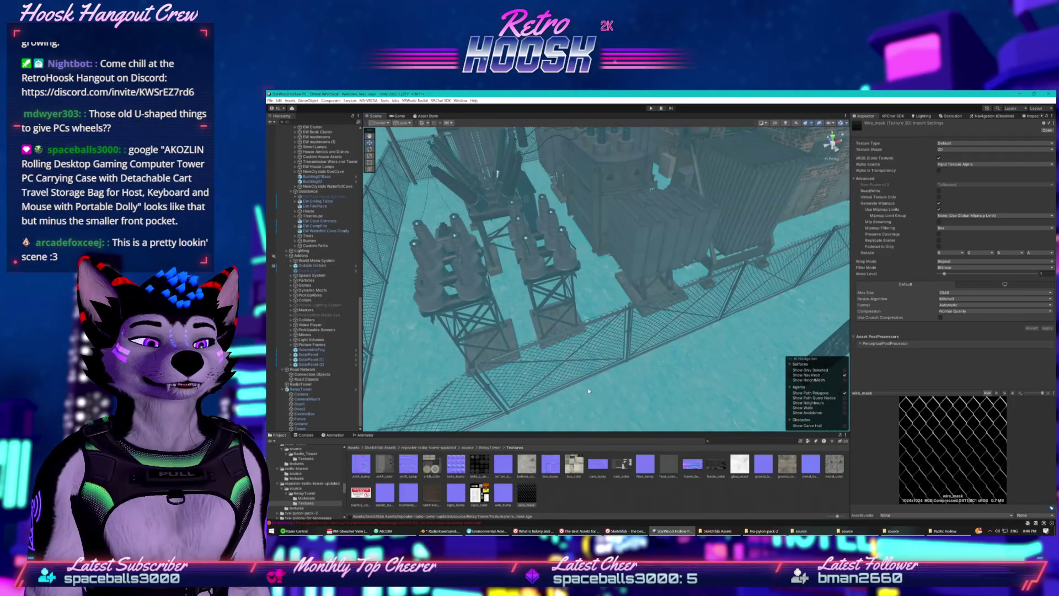
click(583, 364)
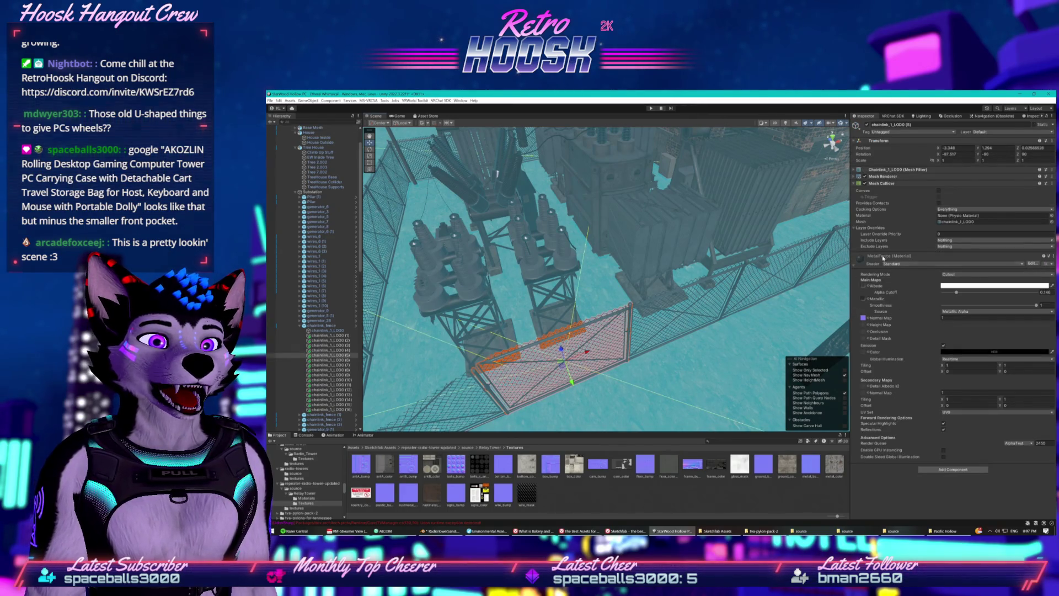
click(866, 285)
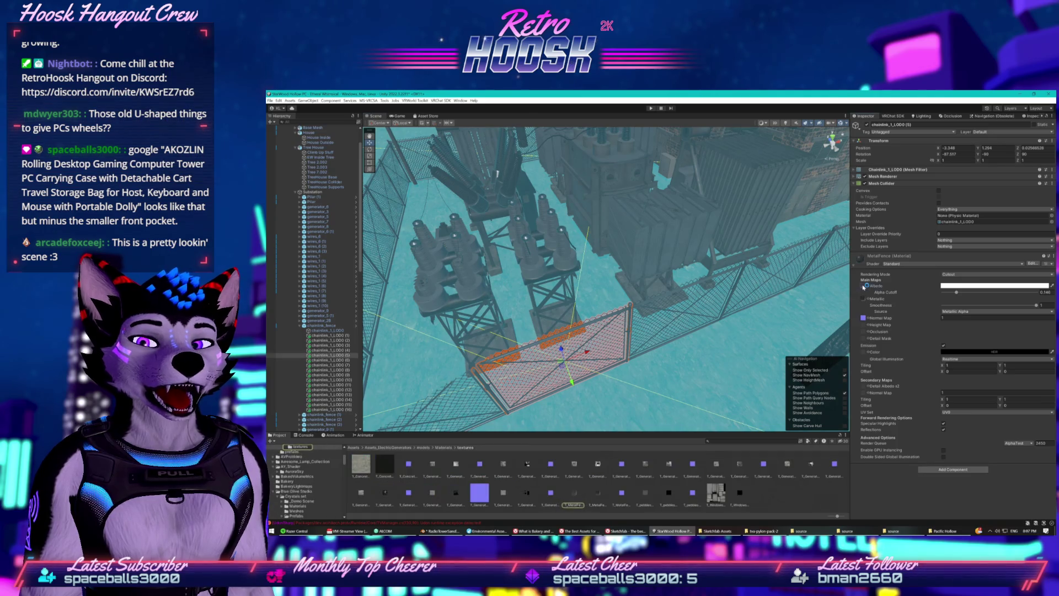
Select T_MetalFence_BC and switch its preview between A, B, R and RGB to confirm the alpha fence pattern
click(581, 495)
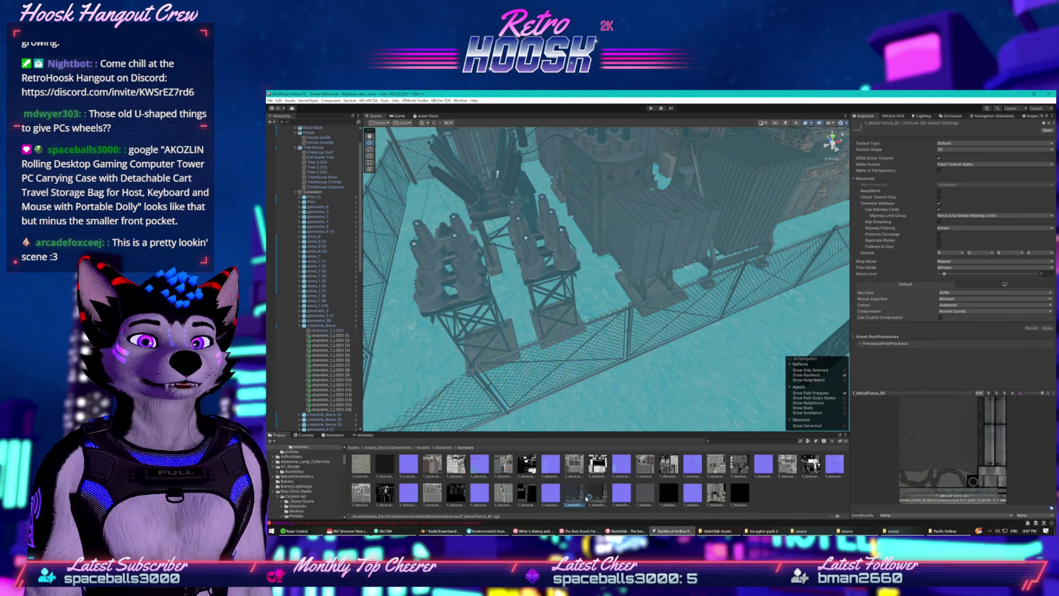
click(580, 493)
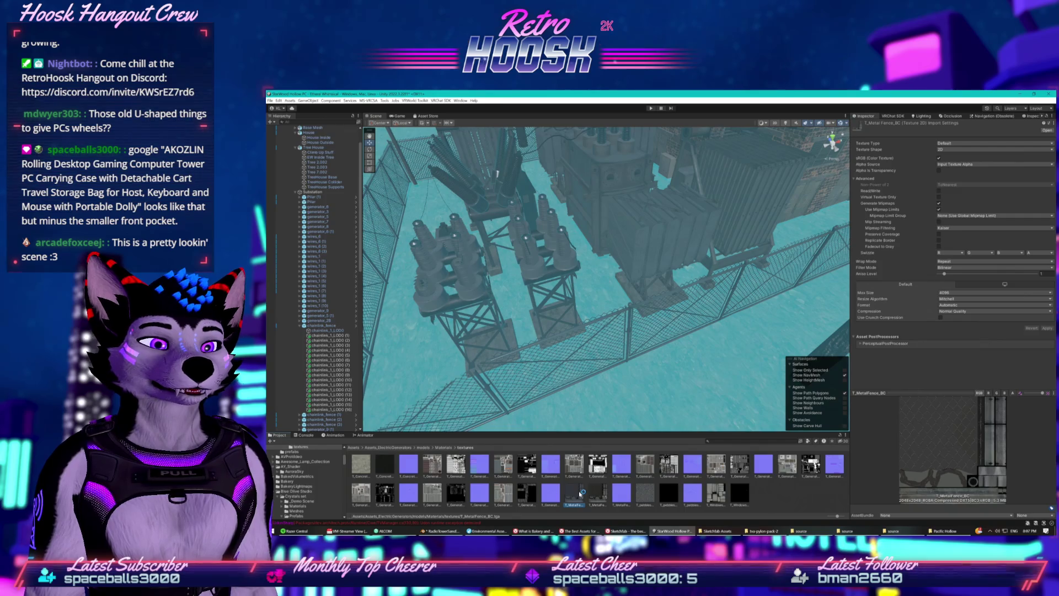
click(1010, 392)
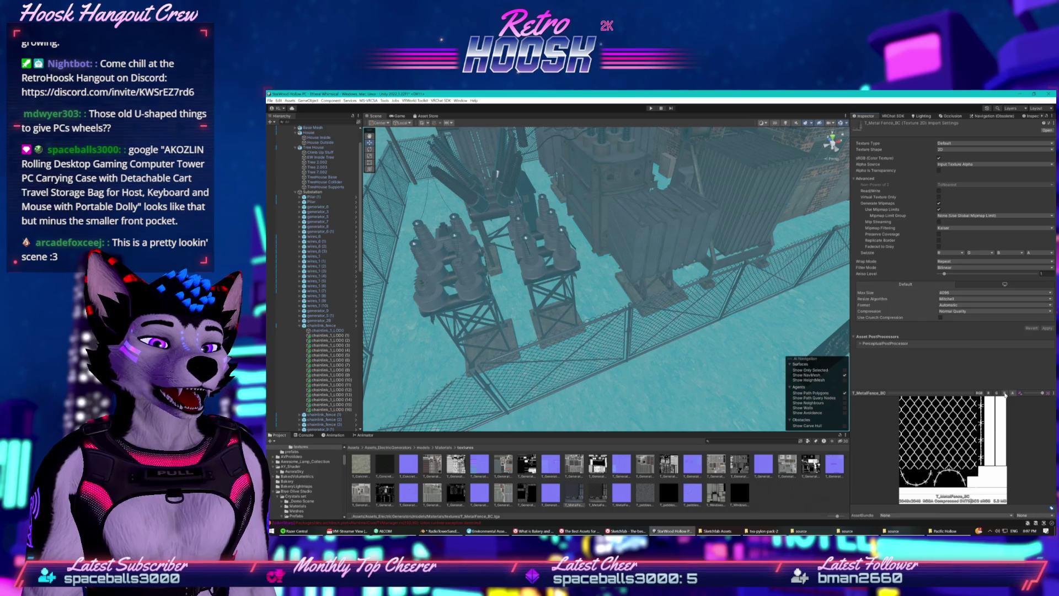
click(1004, 394)
click(988, 394)
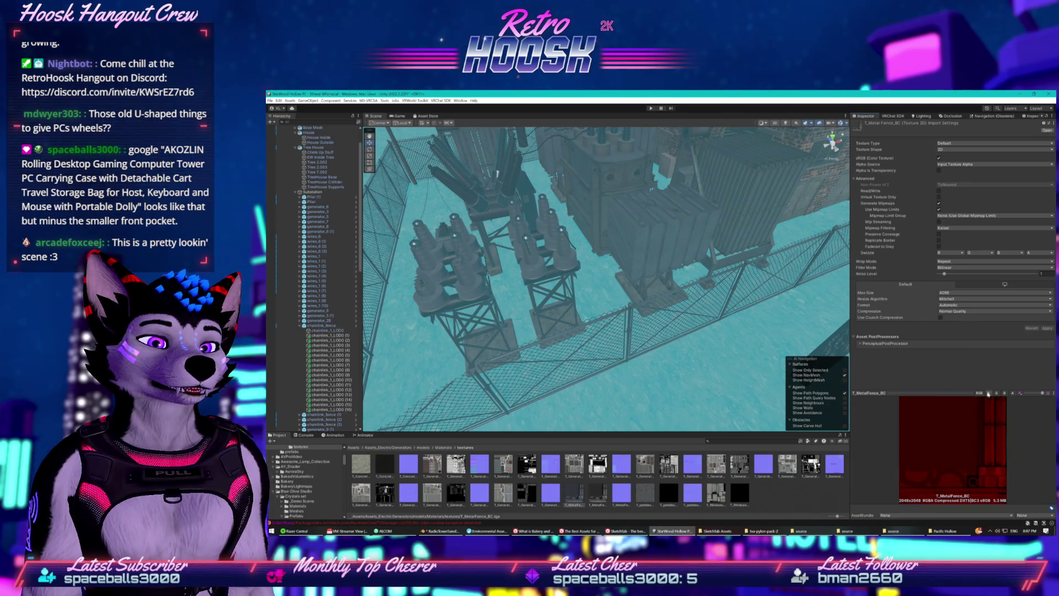
click(982, 393)
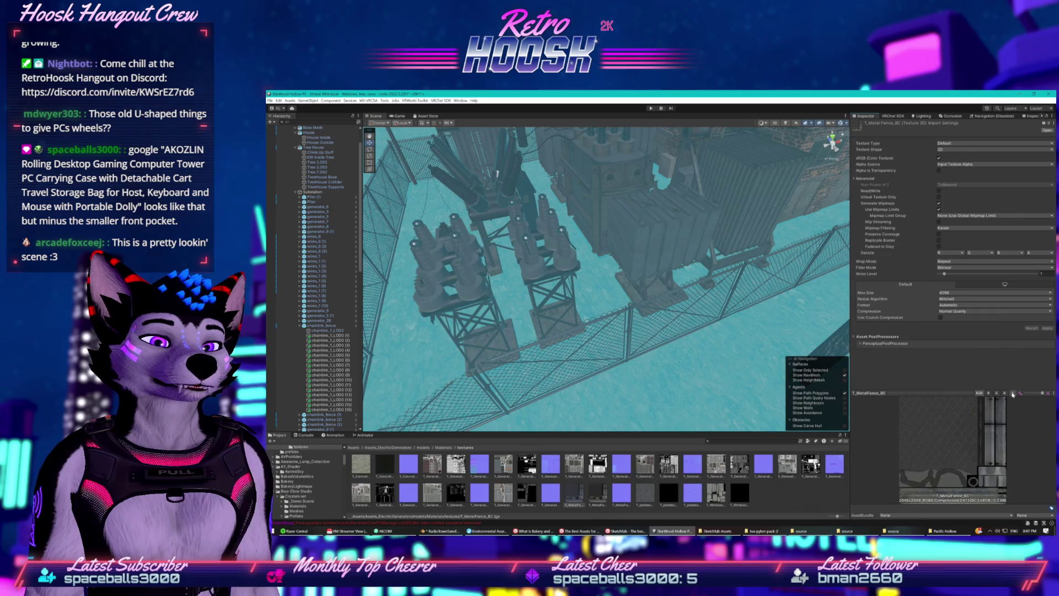
click(1012, 393)
click(979, 394)
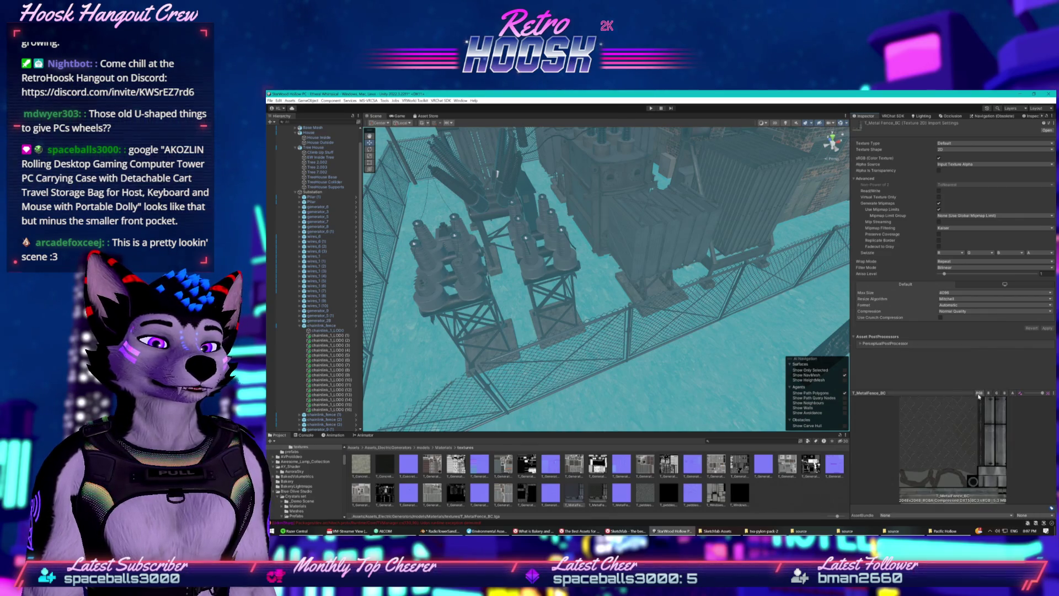
click(1013, 393)
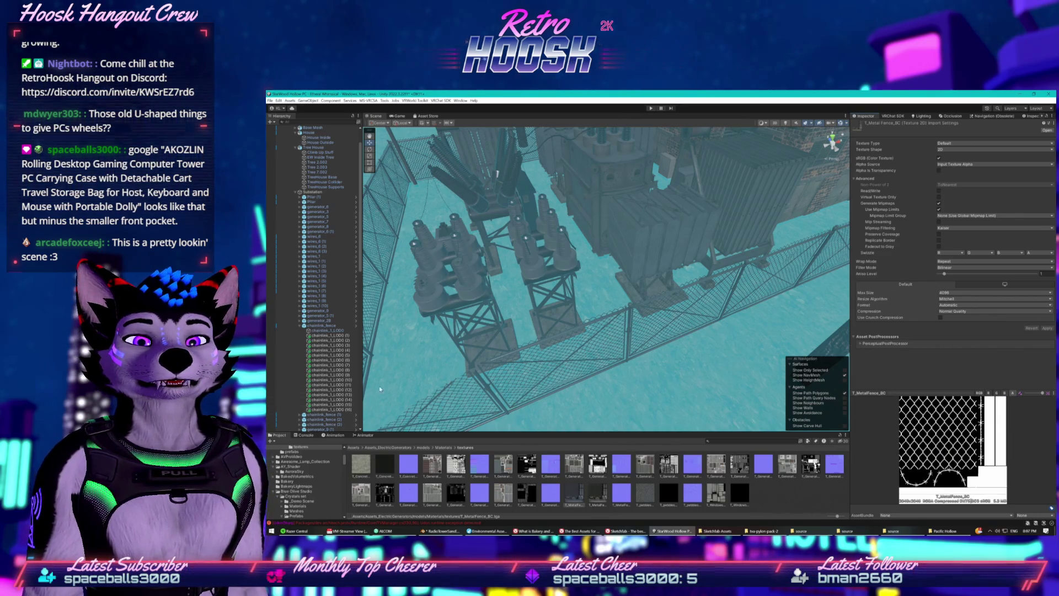
Zoom out and tilt the Scene view to look down over the whole terrain island
scroll(579, 390, down, 10)
mouse_move(657, 351)
mouse_down()
mouse_move(656, 370)
mouse_move(653, 319)
mouse_up()
scroll(652, 319, up, 10)
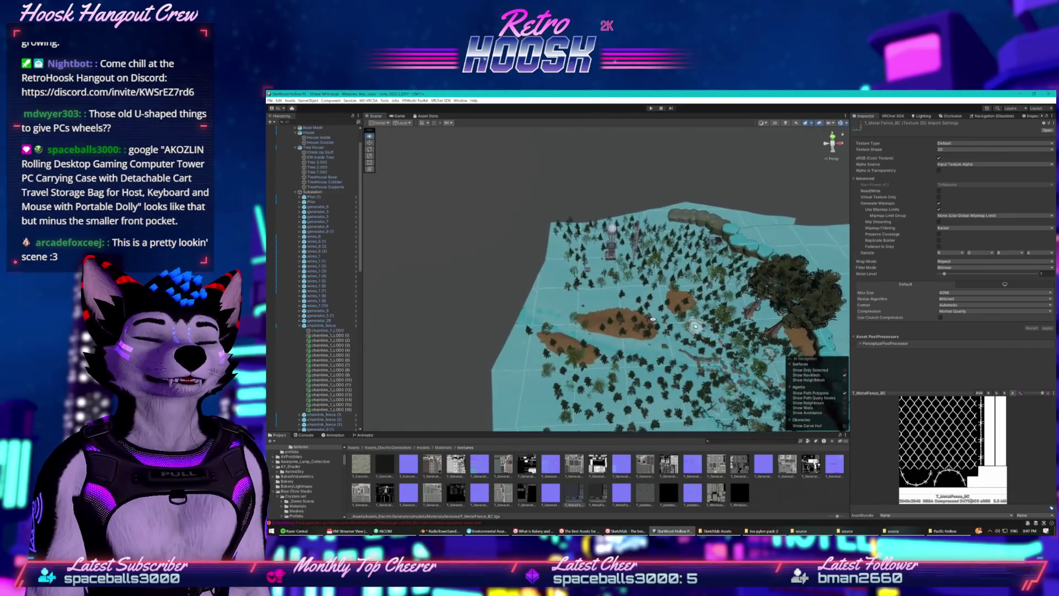
Select the relay tower's Fence, expand its frame_m material and jump to the frame_color albedo texture
scroll(651, 302, up, 10)
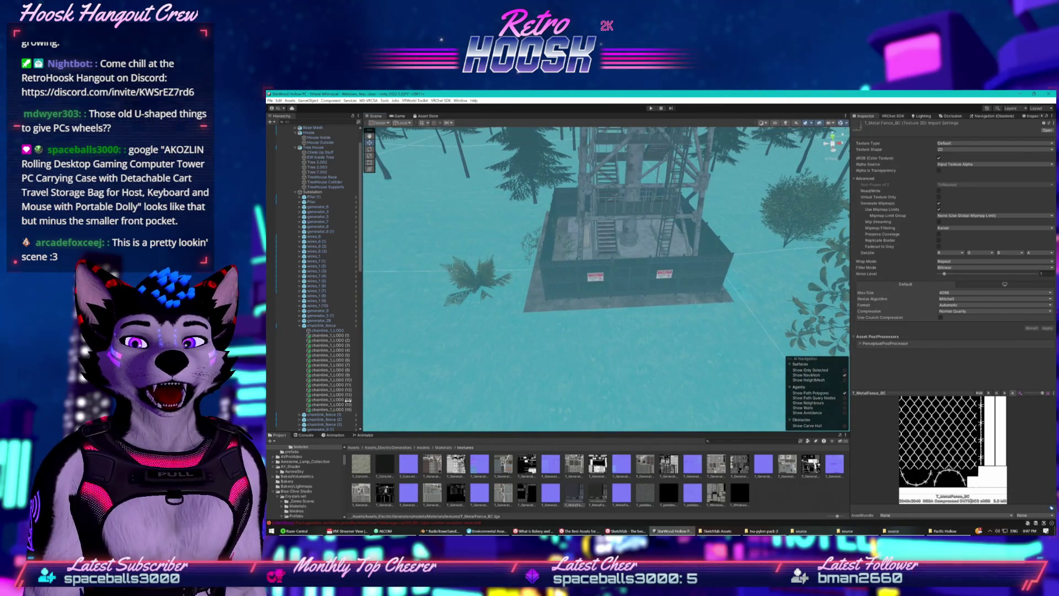
click(605, 270)
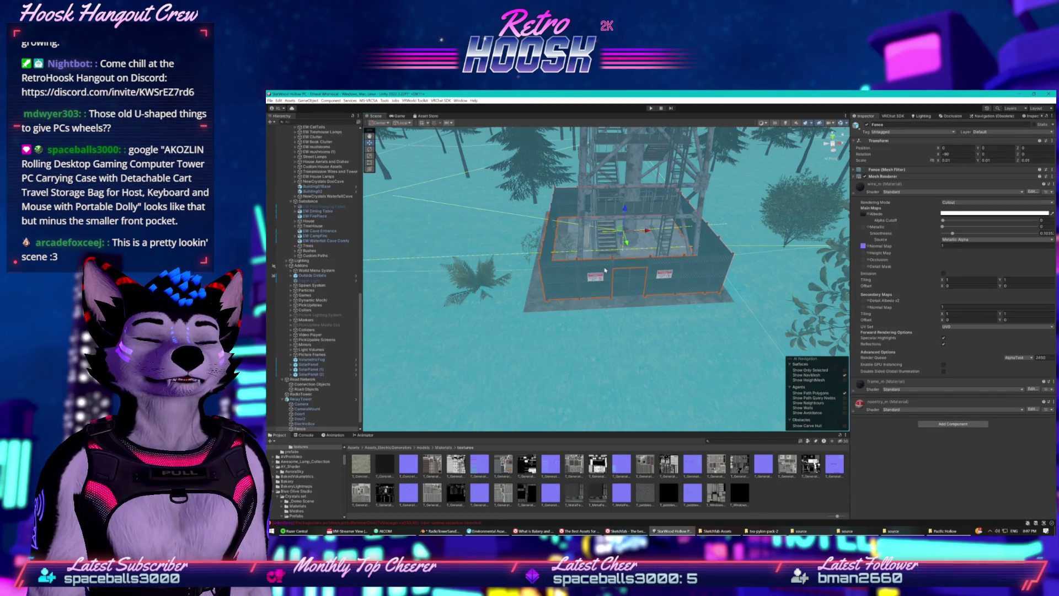
click(856, 393)
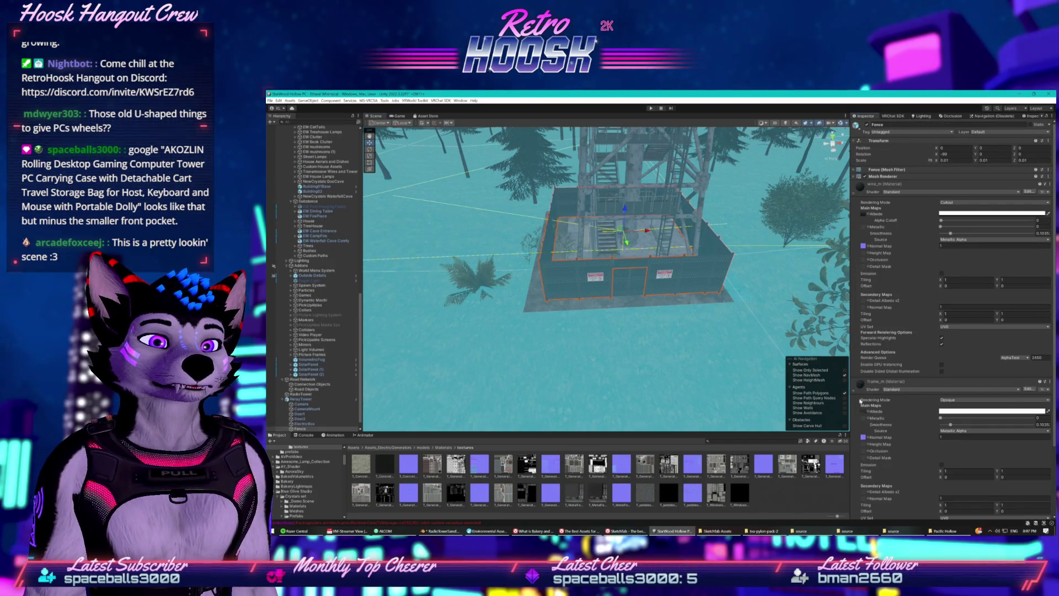
click(865, 411)
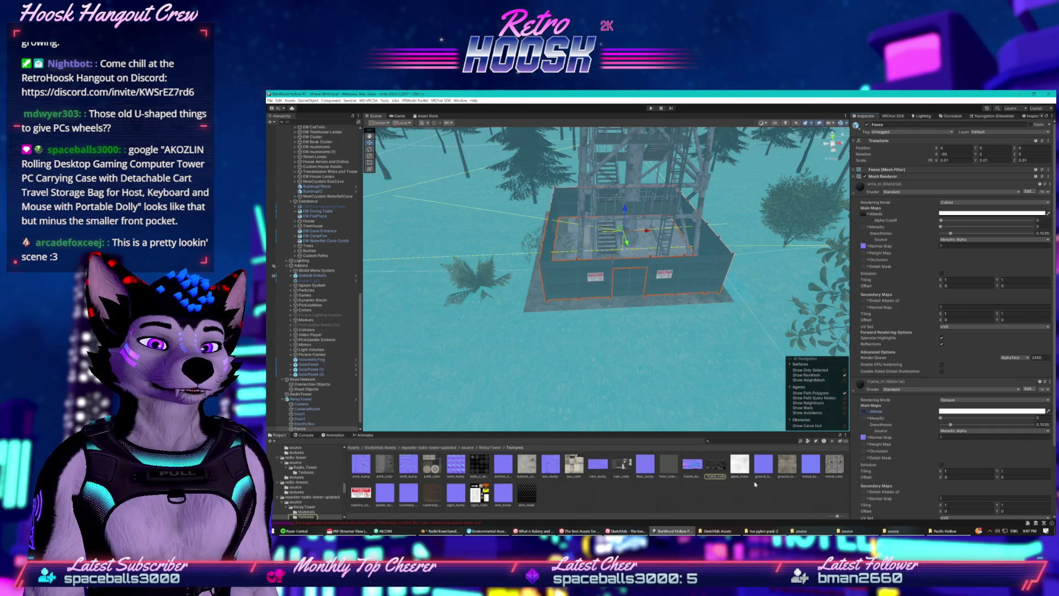
click(719, 468)
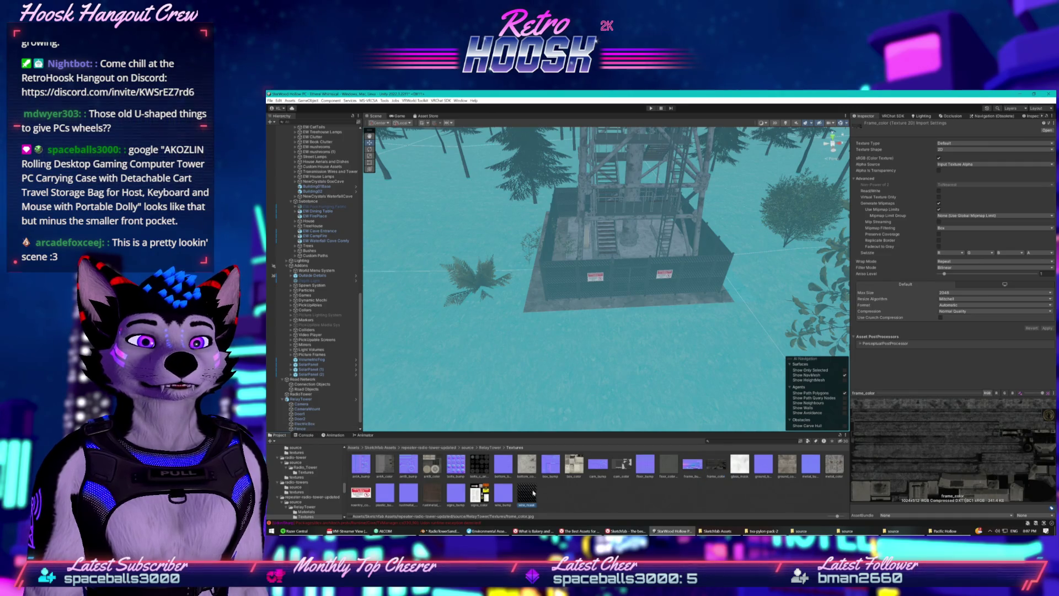
click(529, 492)
click(1012, 393)
click(1004, 393)
click(992, 393)
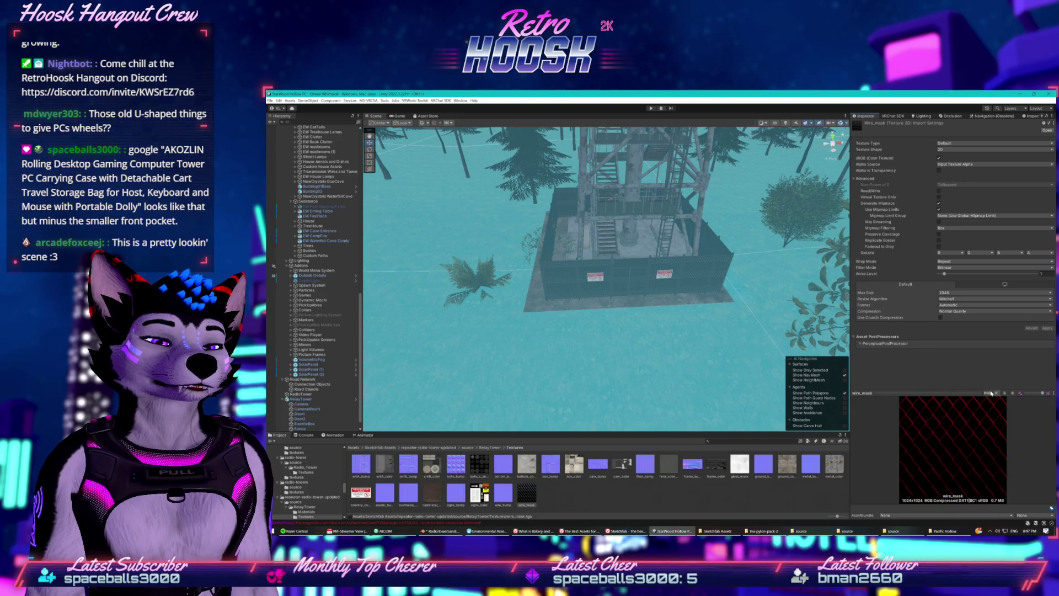
click(991, 393)
click(991, 393)
click(991, 393)
click(1011, 393)
click(1004, 393)
click(996, 394)
click(987, 392)
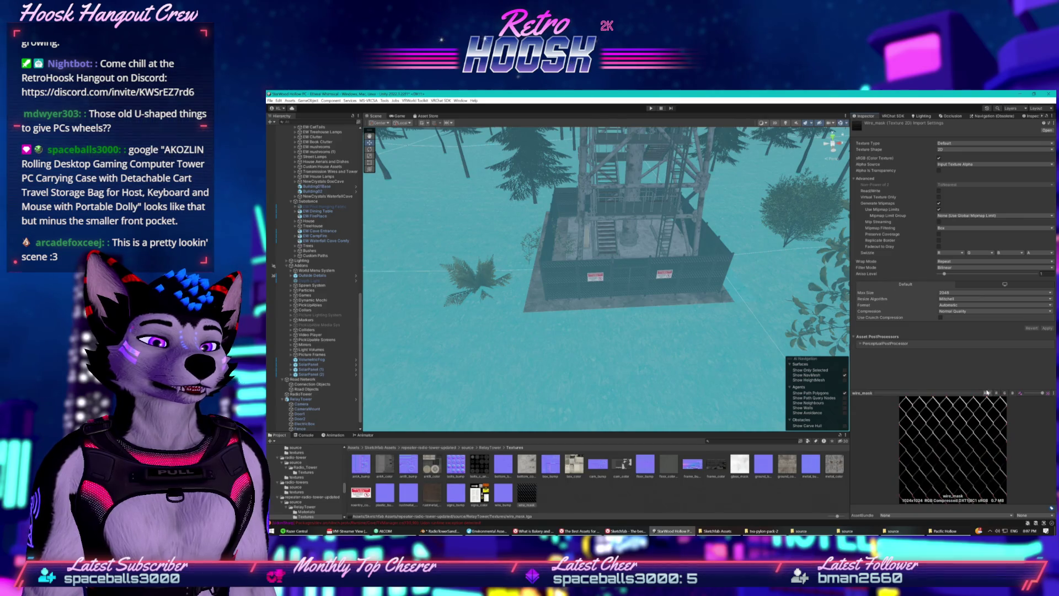
right_click(532, 494)
click(528, 502)
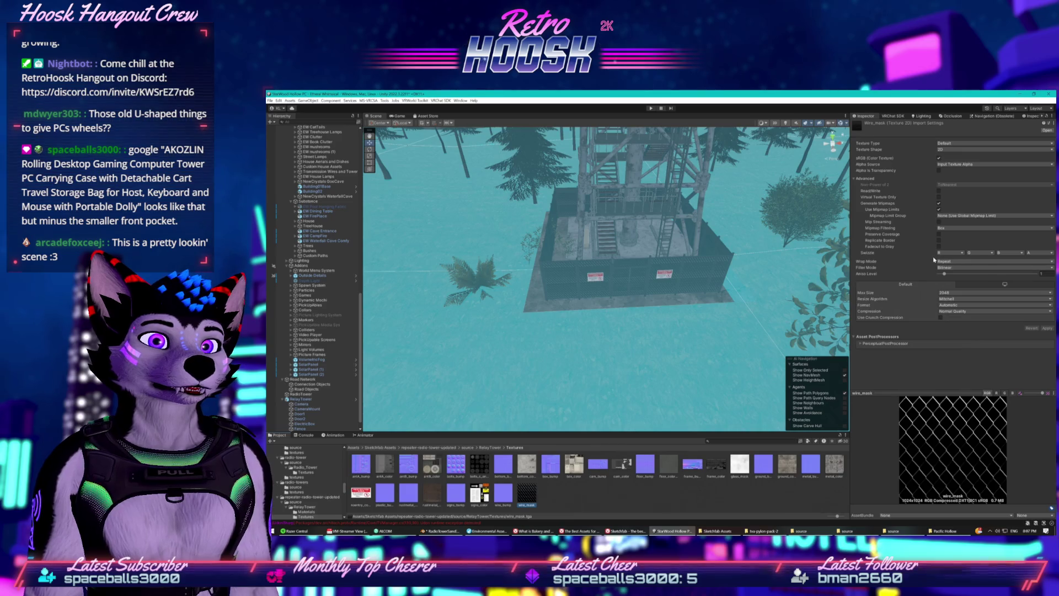
click(962, 164)
click(961, 177)
click(963, 164)
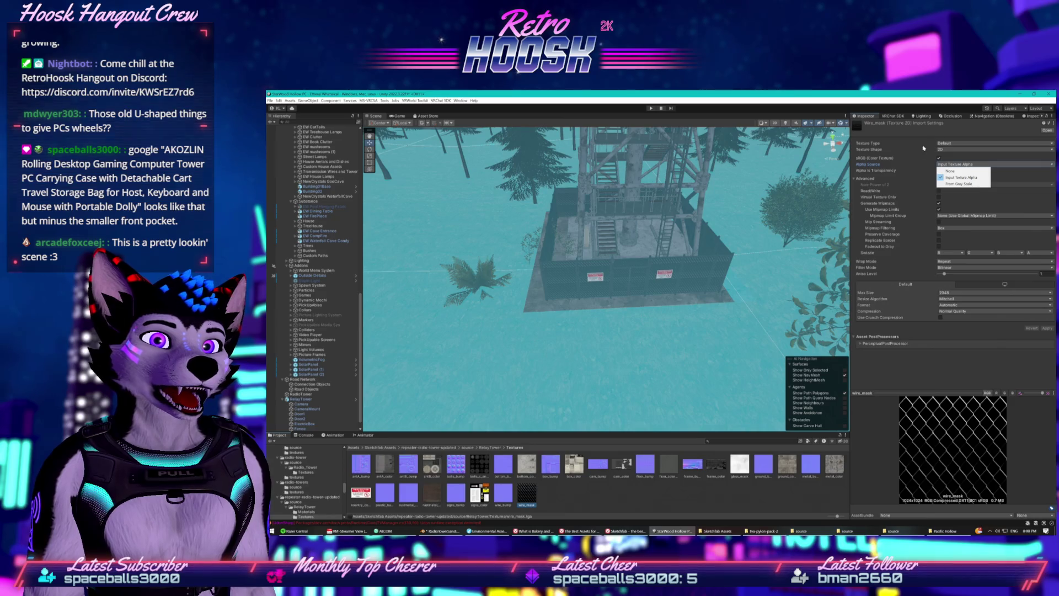
click(910, 135)
click(958, 144)
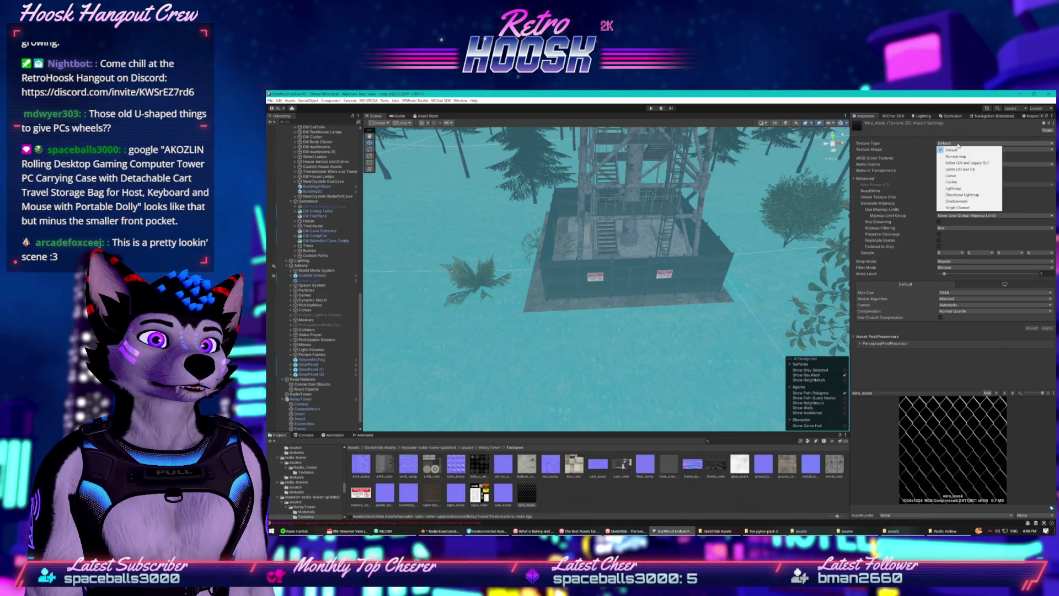
click(935, 151)
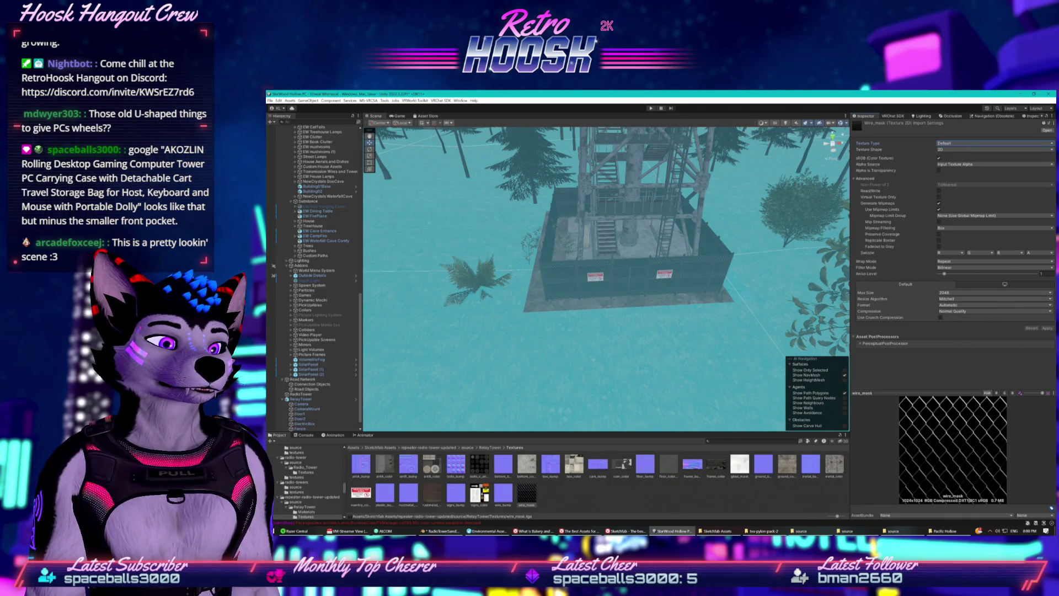
Orbit toward the trees, enter Play mode, then close the VRChat Client Simulator menu
drag(586, 219, 653, 118)
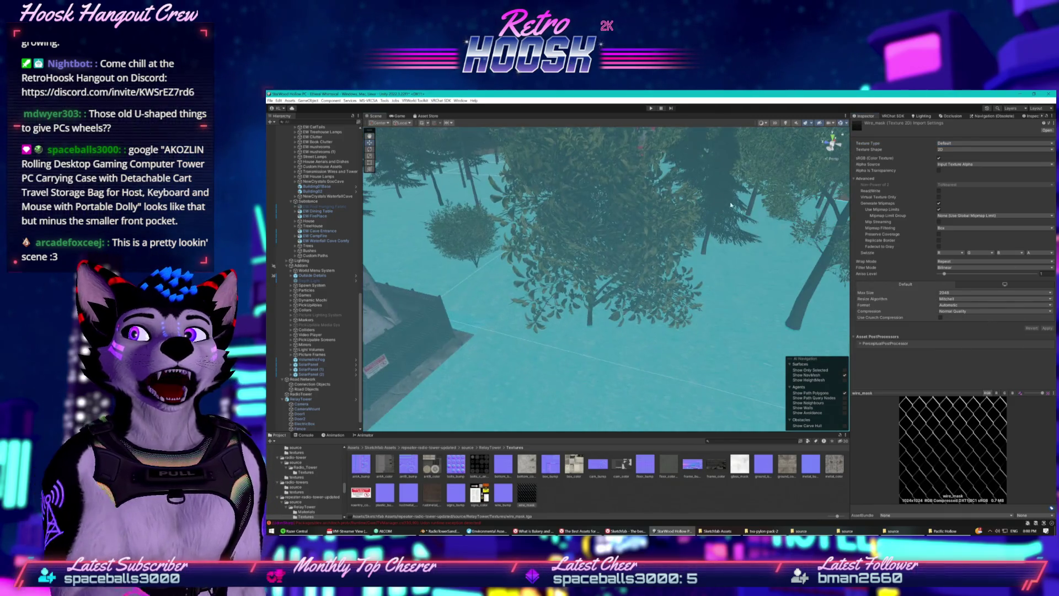
click(650, 108)
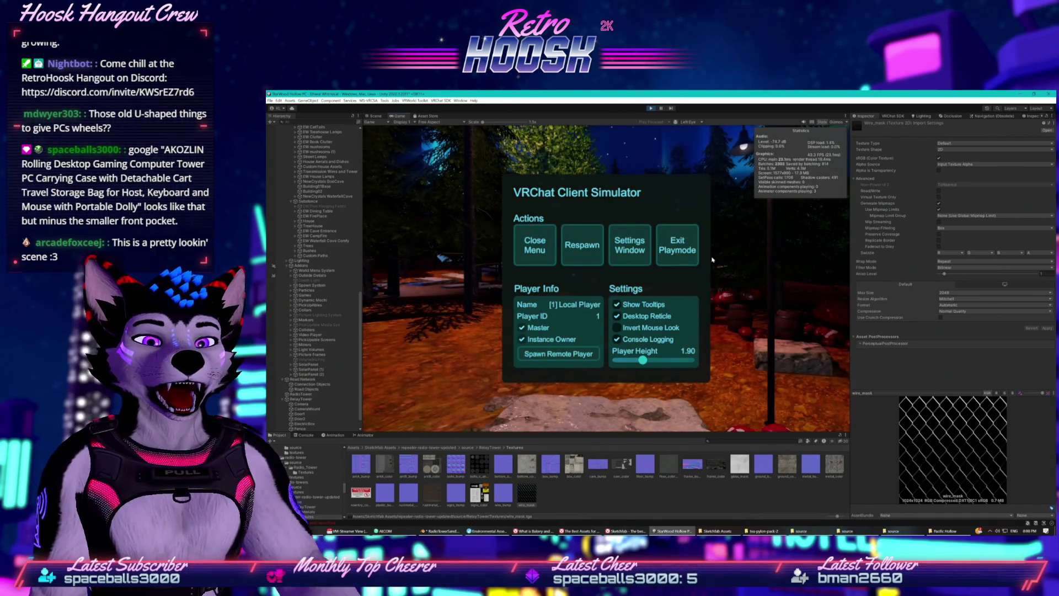
click(535, 233)
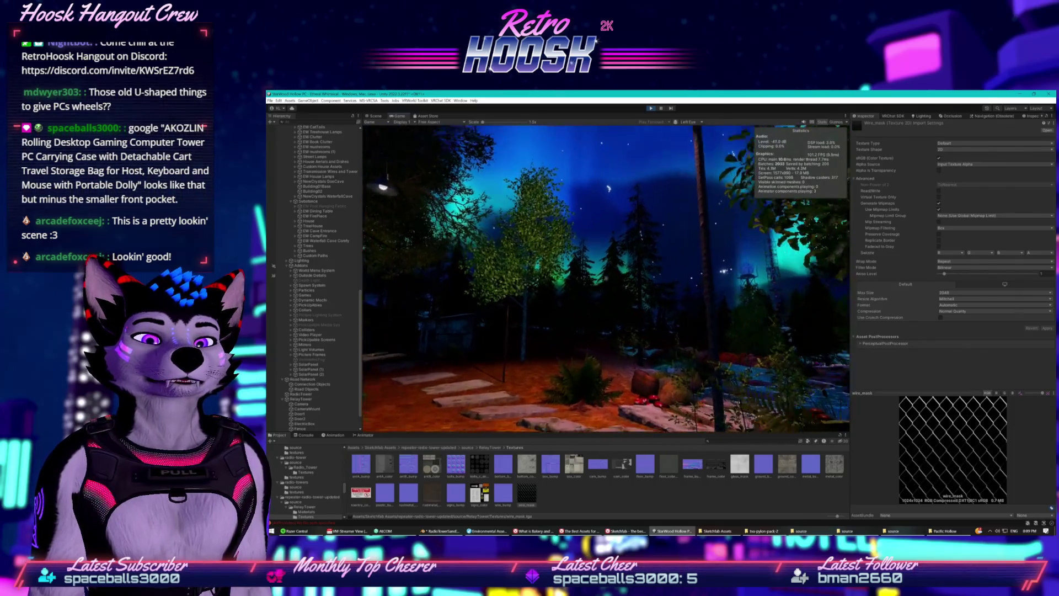
Exit Play mode to return to editing the forest scene
key(super)
click(650, 109)
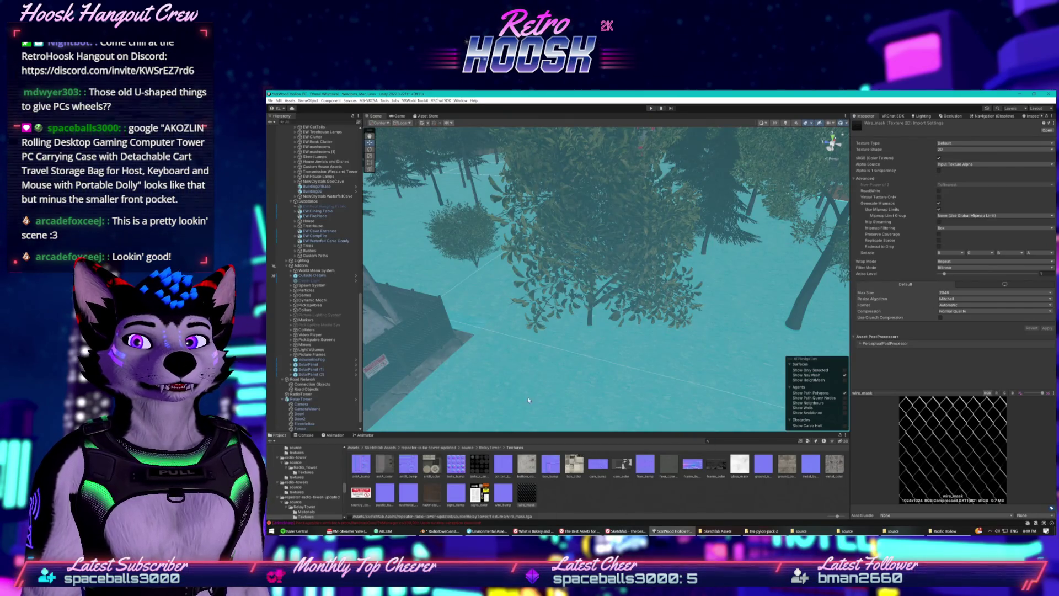
Reveal the wire_mask texture in File Explorer and browse the neighbouring wire bump files
scroll(541, 420, down, 10)
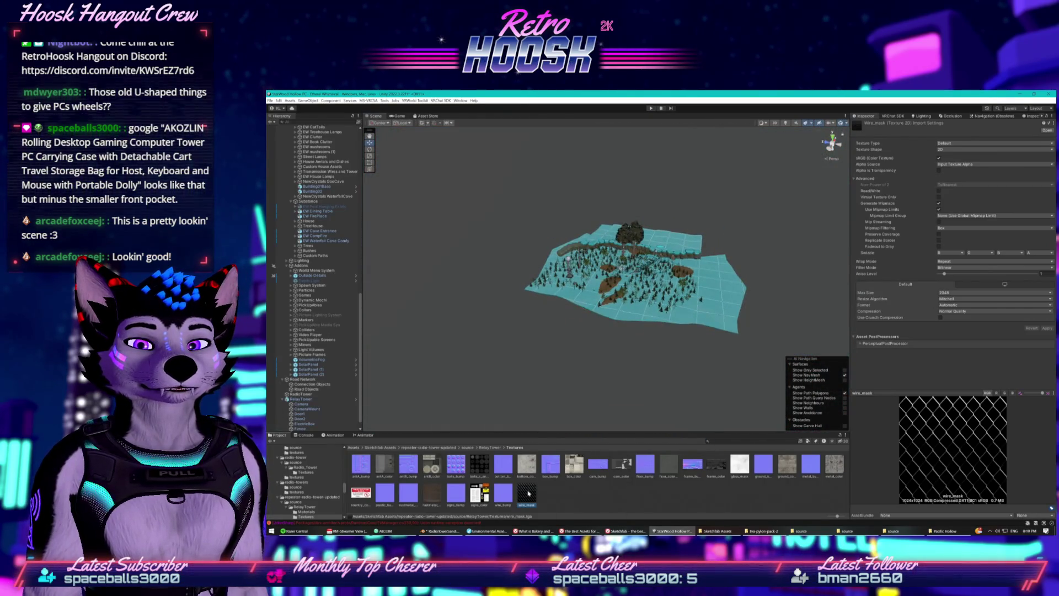
right_click(528, 493)
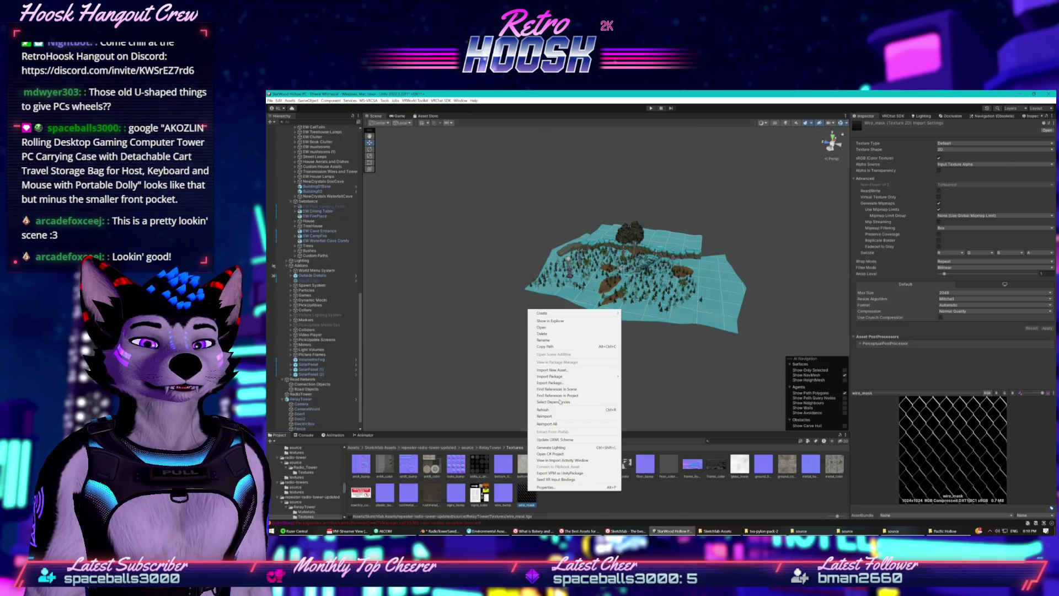
click(574, 322)
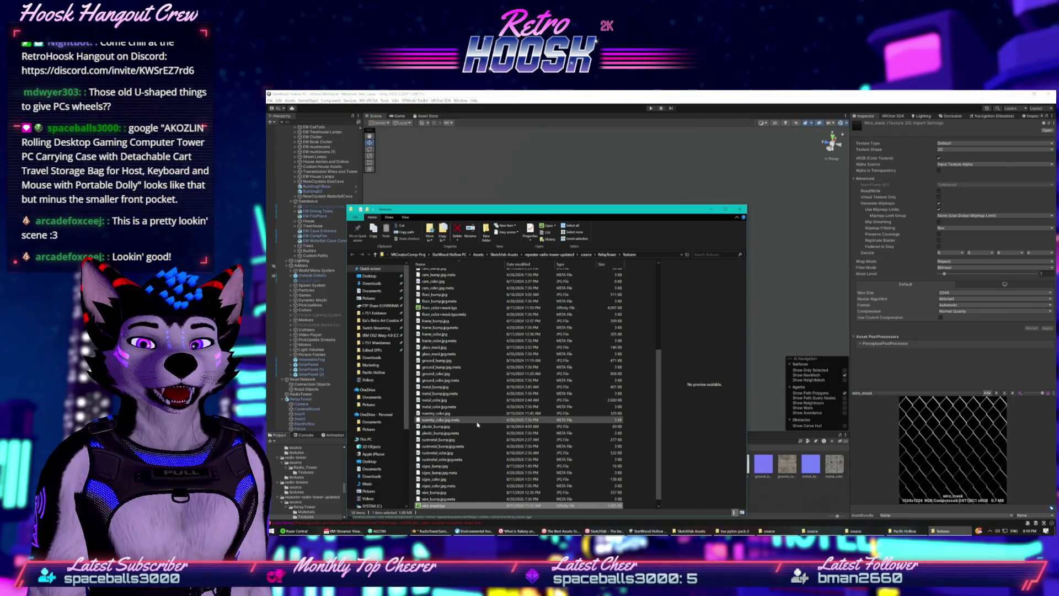
key(Up)
key(Up)
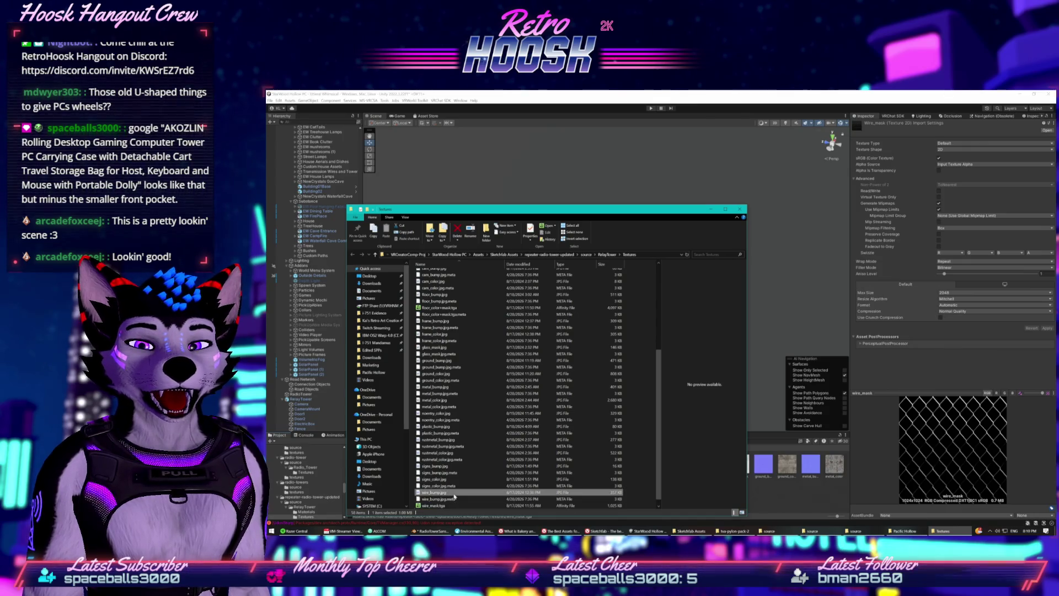
click(455, 499)
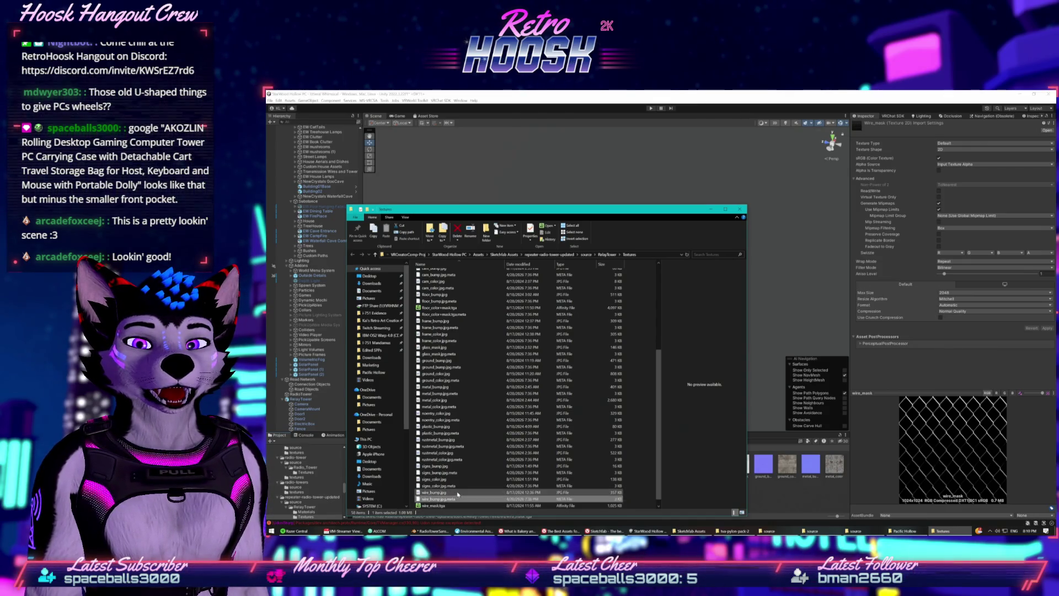
key(Down)
key(Down)
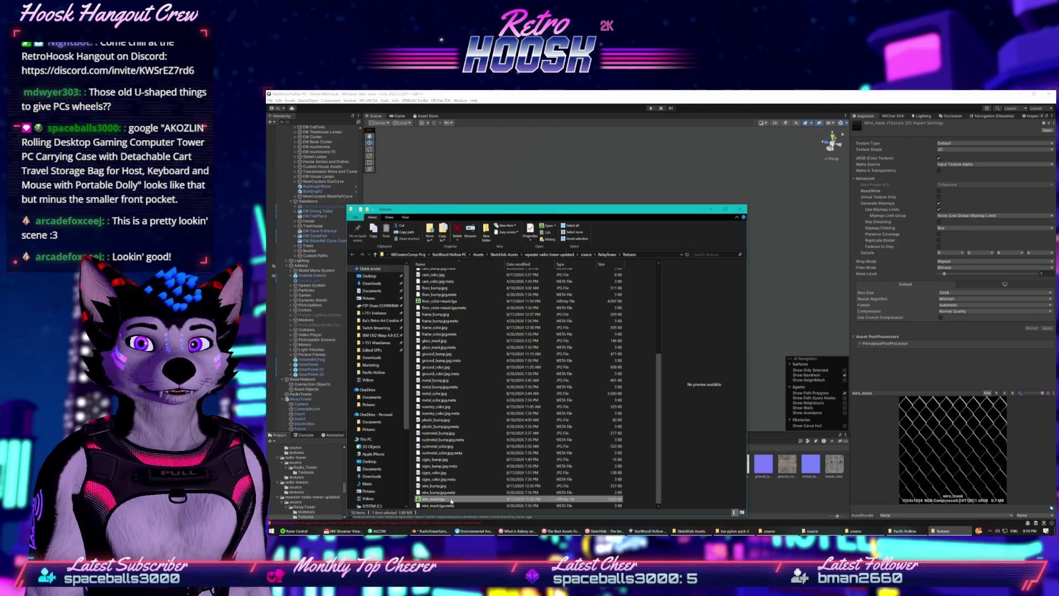
Open the repeater-radio-tower-updated textures folder, select wire_mask.png, then close that window
click(546, 254)
double_click(427, 280)
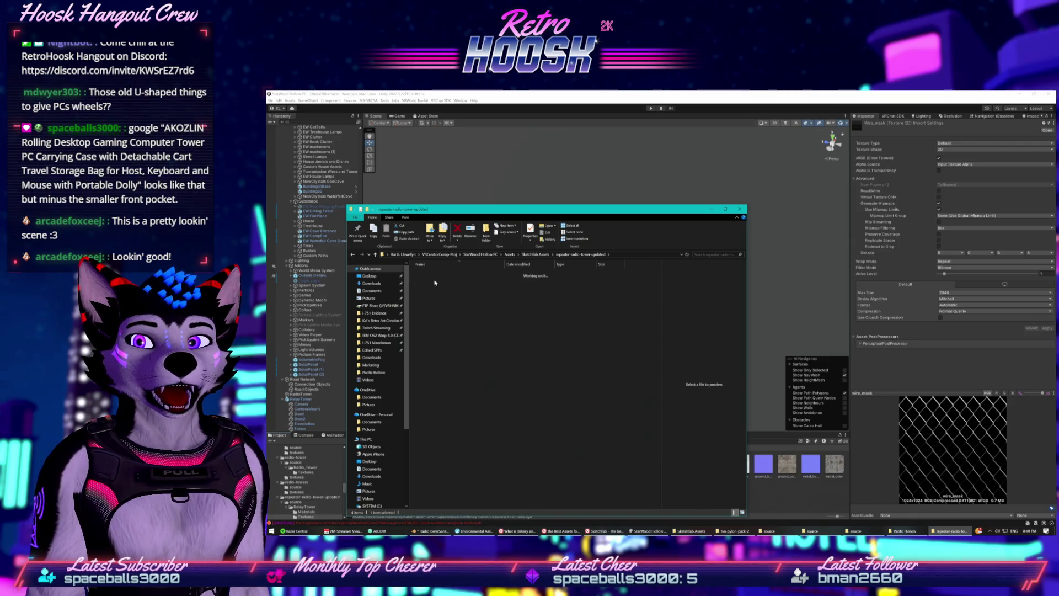
scroll(495, 368, down, 6)
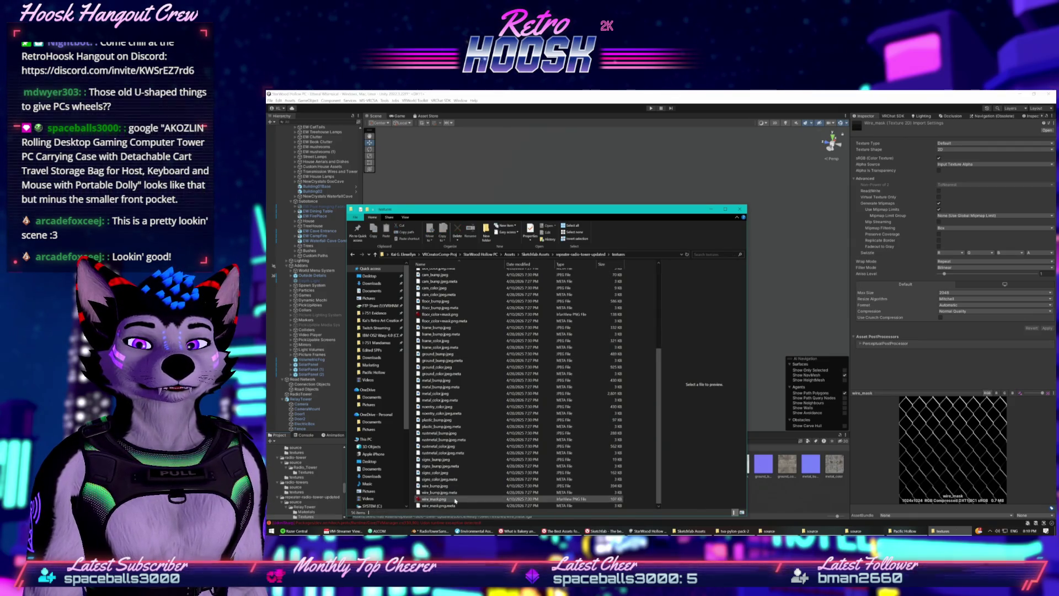
click(468, 499)
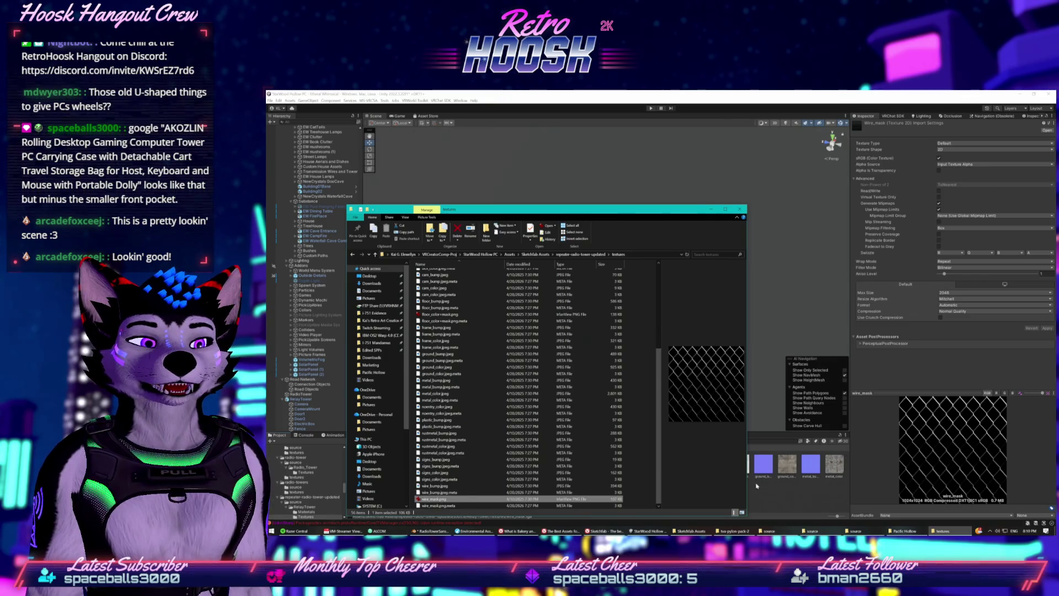
key(ctrl+w)
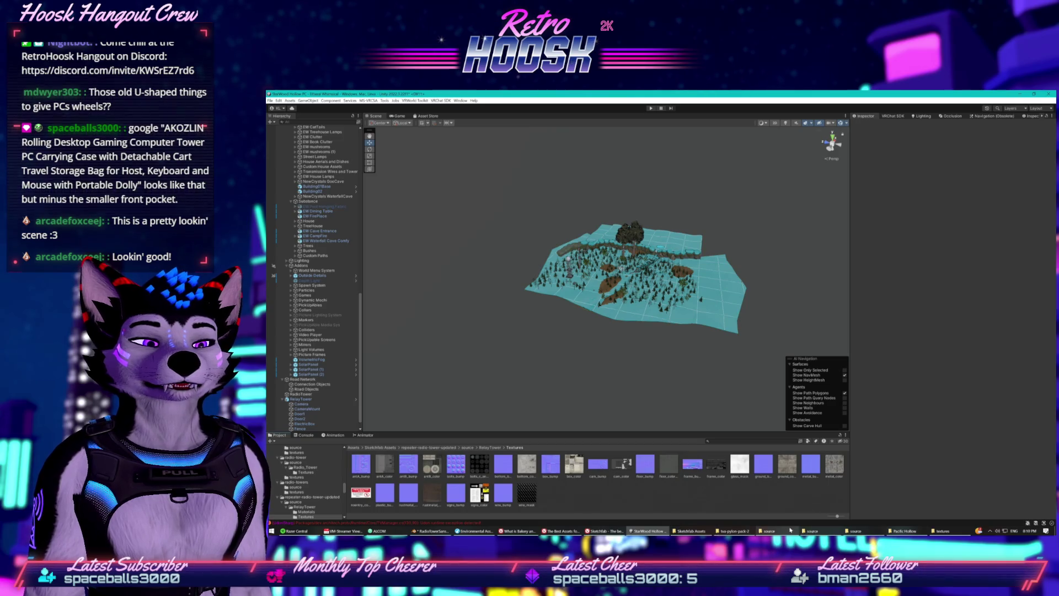
Cycle through the open Explorer windows to bring the textures folder forward and reselect wire_mask.png
click(790, 530)
click(733, 531)
click(691, 530)
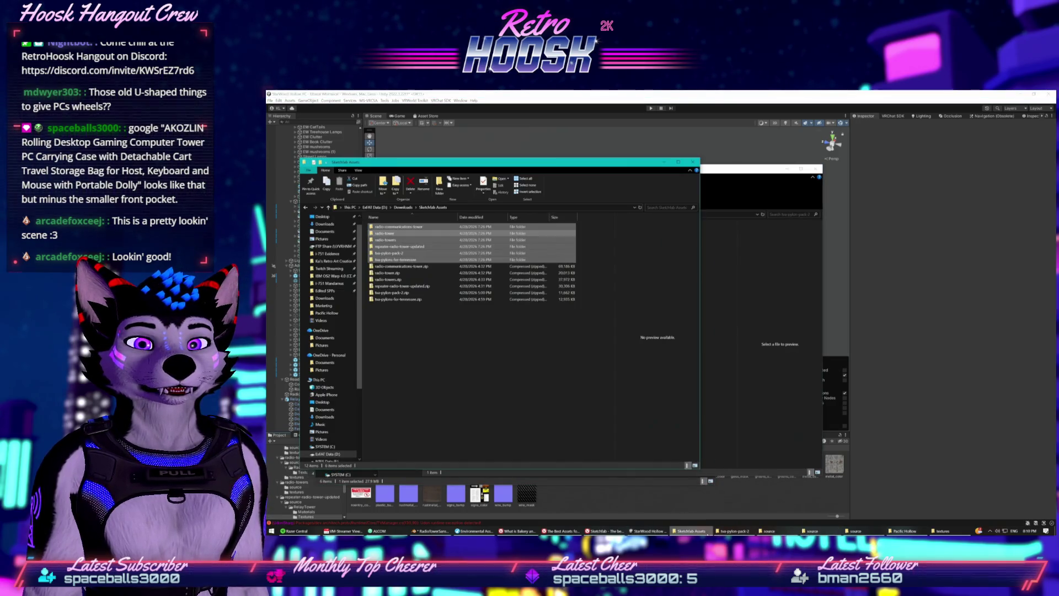
click(770, 530)
click(812, 530)
click(856, 530)
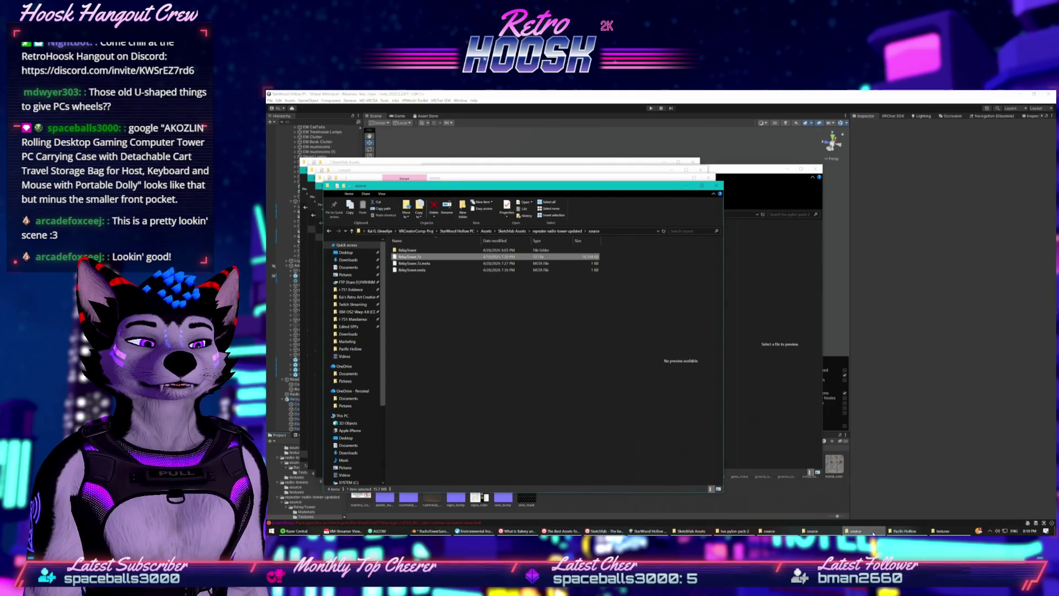
click(951, 530)
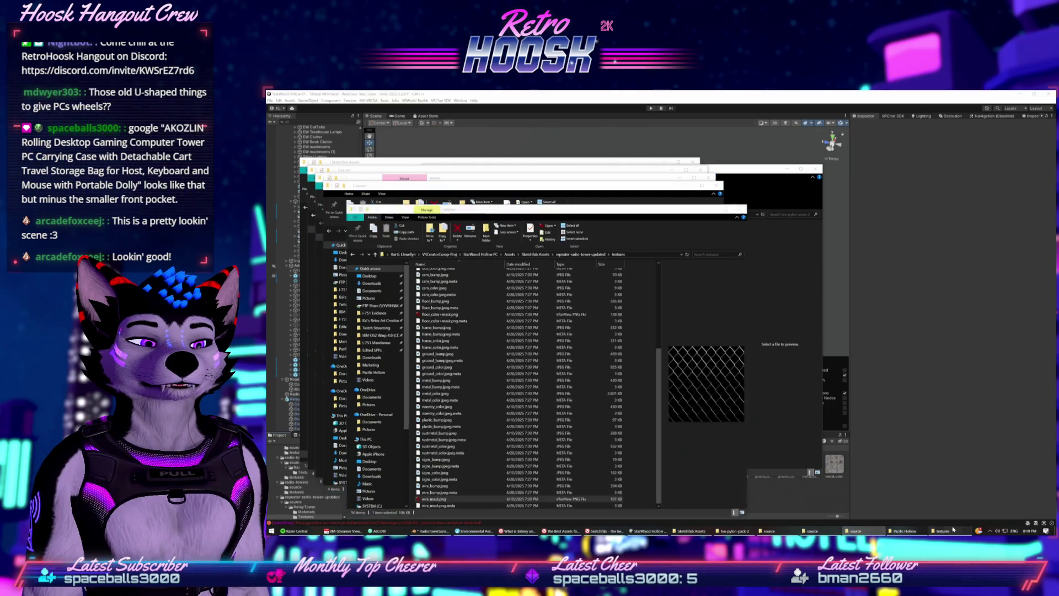
click(457, 492)
click(457, 499)
right_click(457, 499)
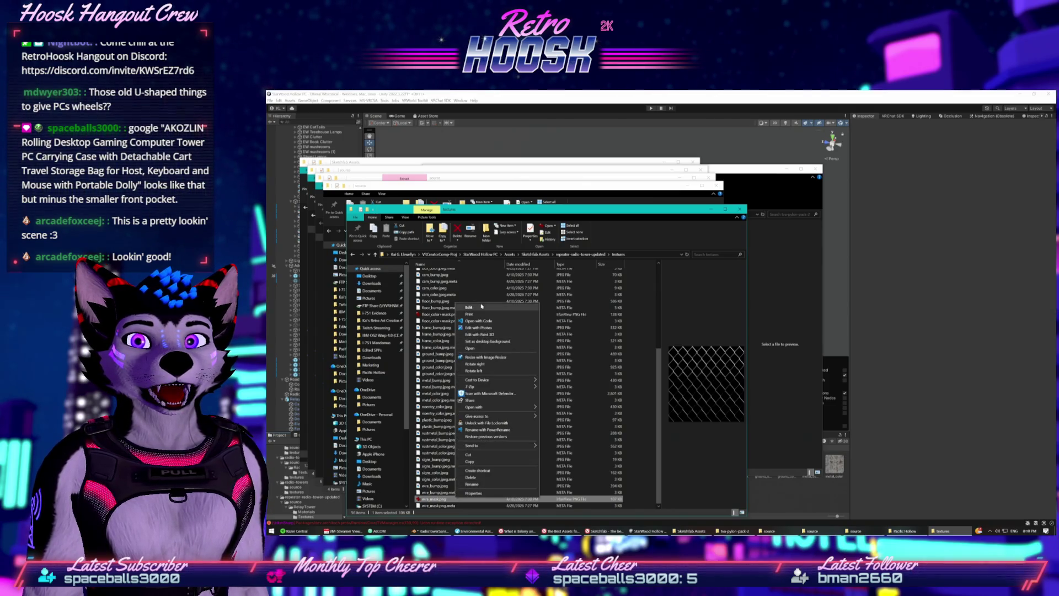
click(662, 418)
click(452, 499)
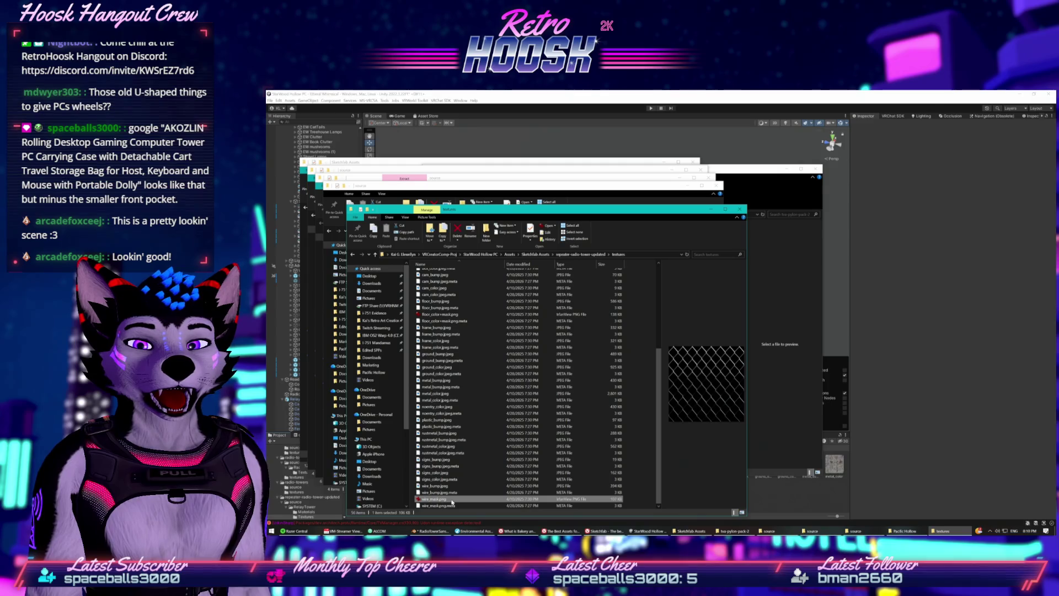
Navigate source > RelayTower > Textures to select wire_mask.tga, then return to Unity's RelayTower folder
click(563, 254)
double_click(434, 274)
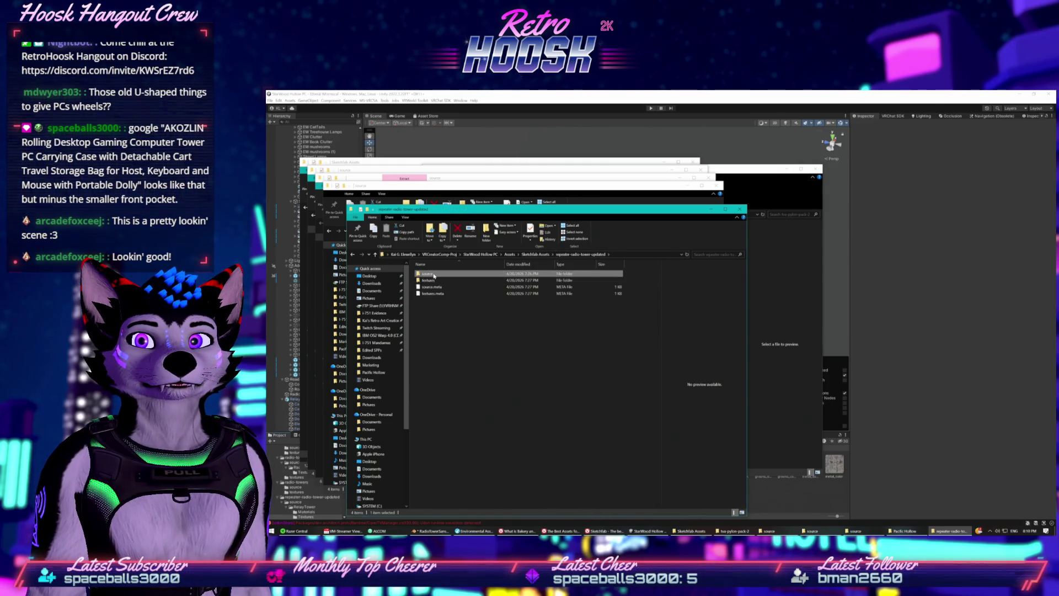
double_click(432, 274)
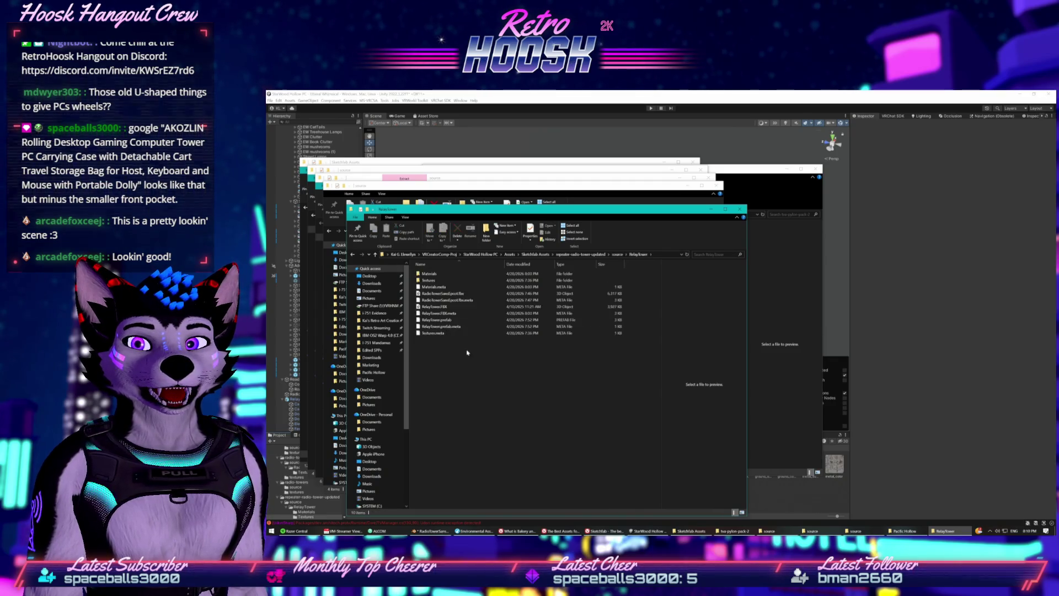
double_click(429, 280)
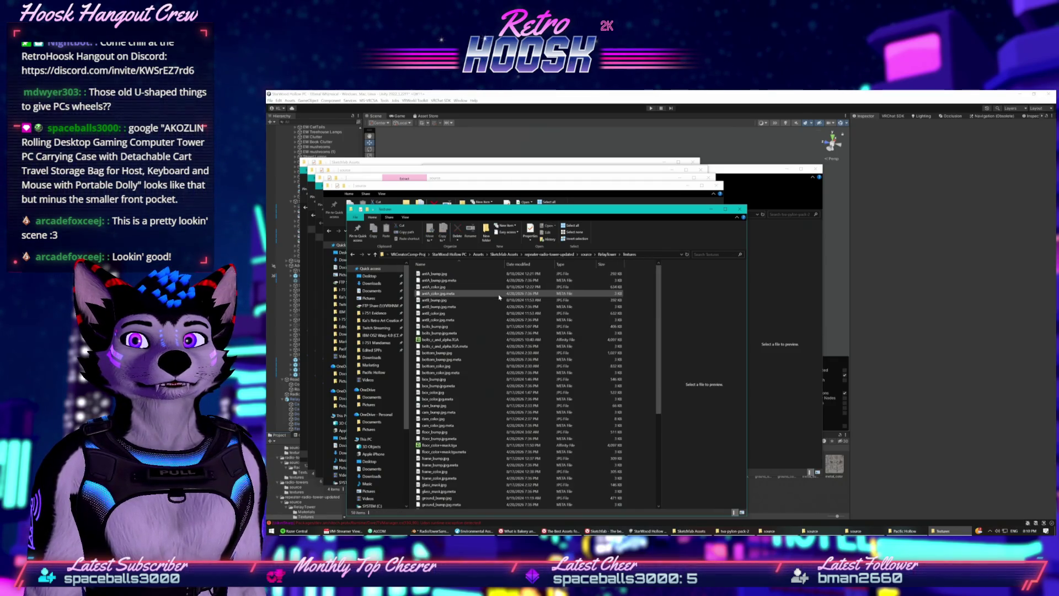
scroll(512, 348, down, 8)
click(478, 499)
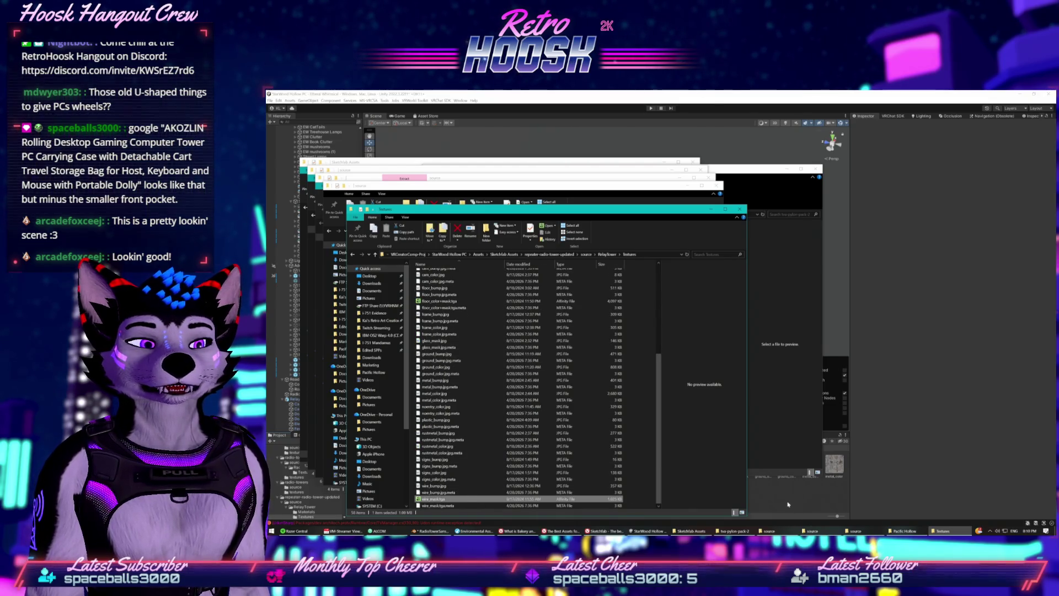
key(alt+Tab)
click(481, 448)
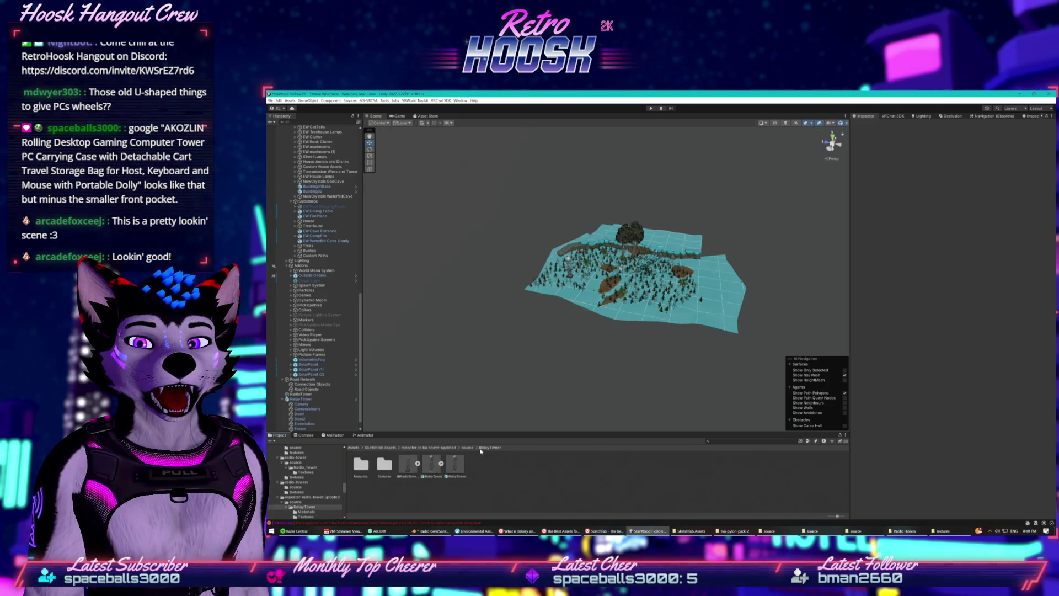
Open the RelayTower Textures folder and view wire_mask's import settings, briefly checking wire_bump
double_click(380, 470)
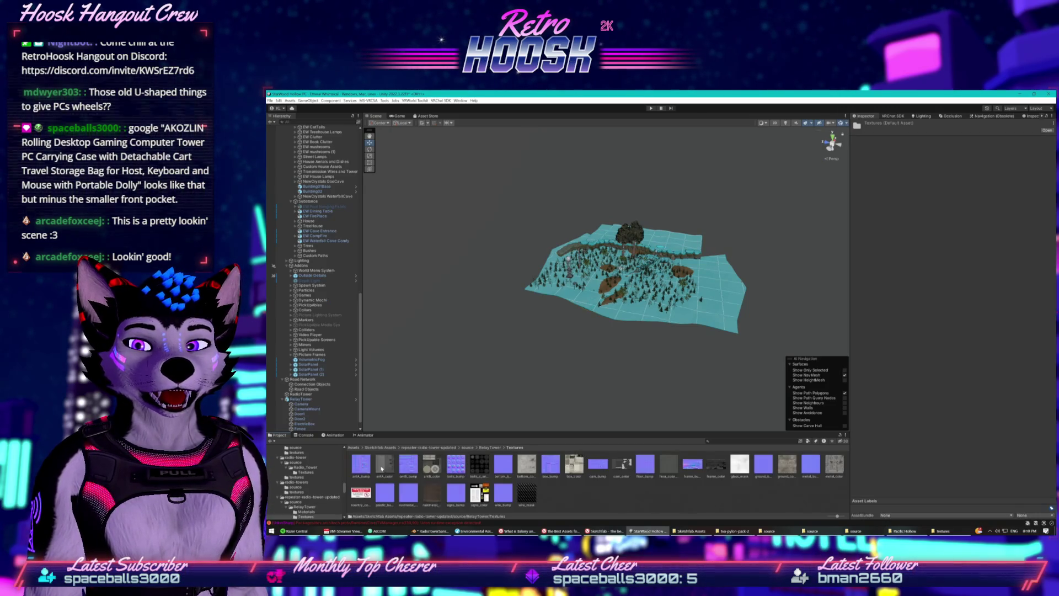
click(526, 489)
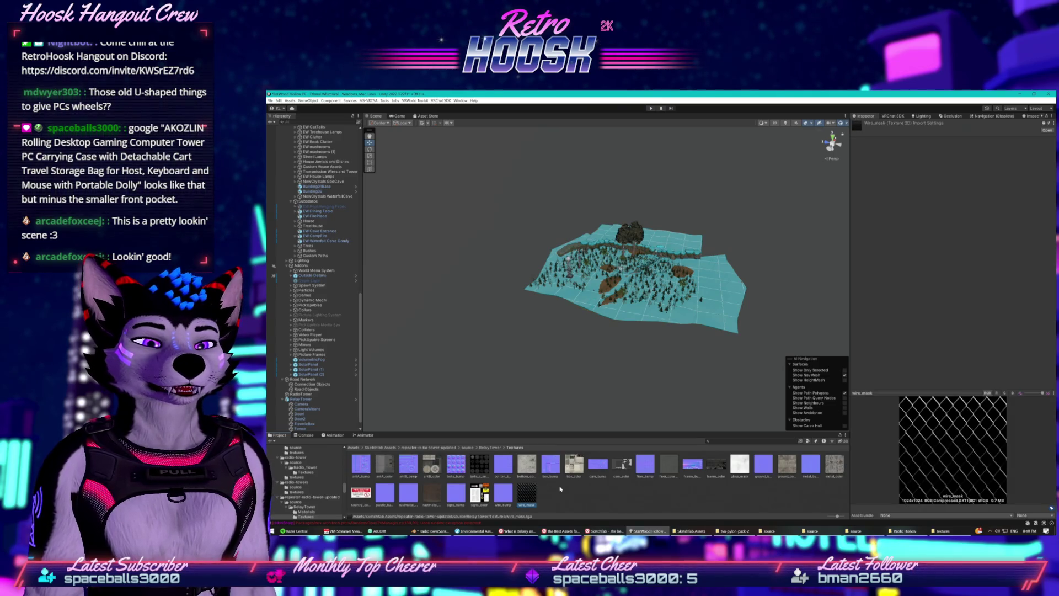
click(495, 496)
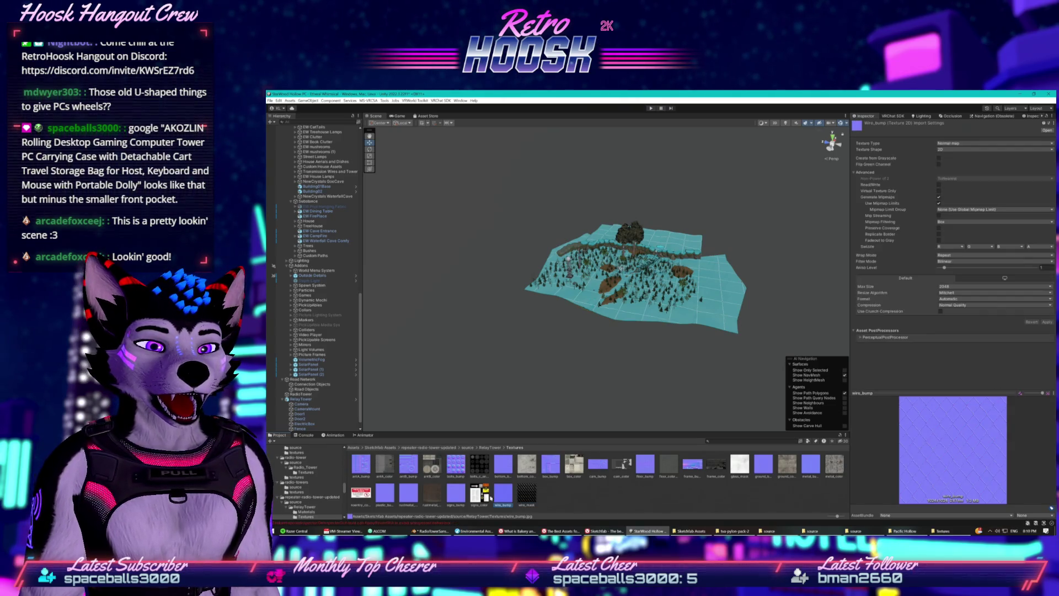
click(526, 494)
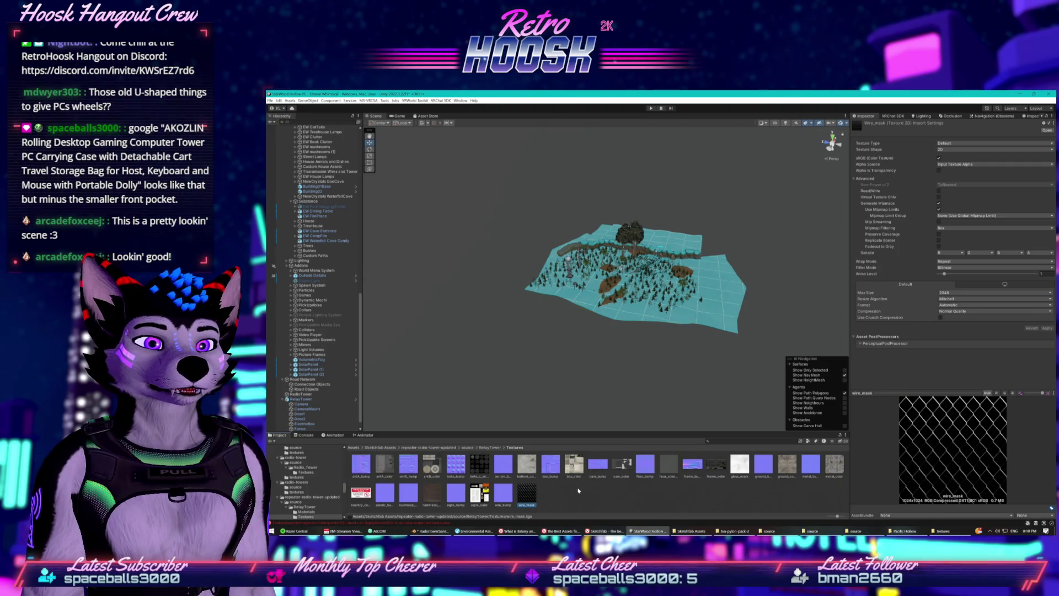
scroll(672, 311, up, 10)
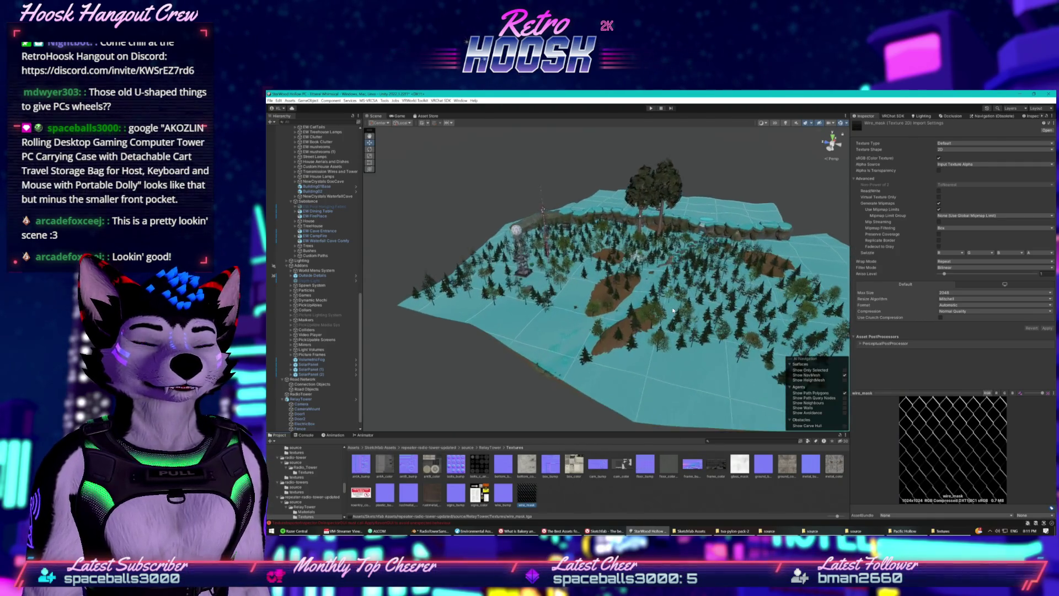
scroll(672, 312, up, 5)
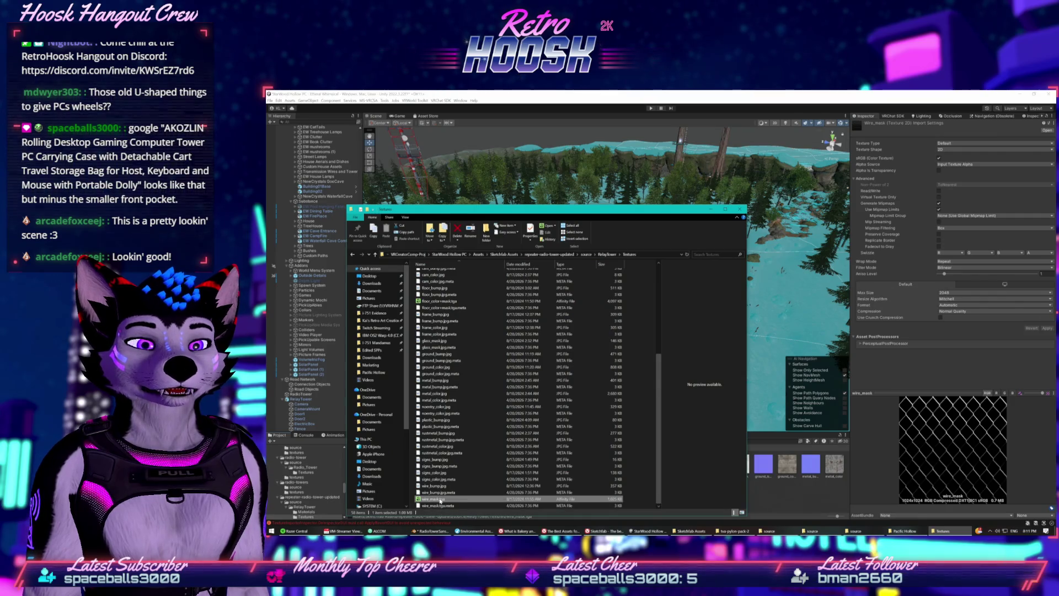
Check wire_mask.tga's Open with apps, move the Textures window aside, and switch to the Sketchfab tower page
right_click(444, 500)
mouse_move(488, 409)
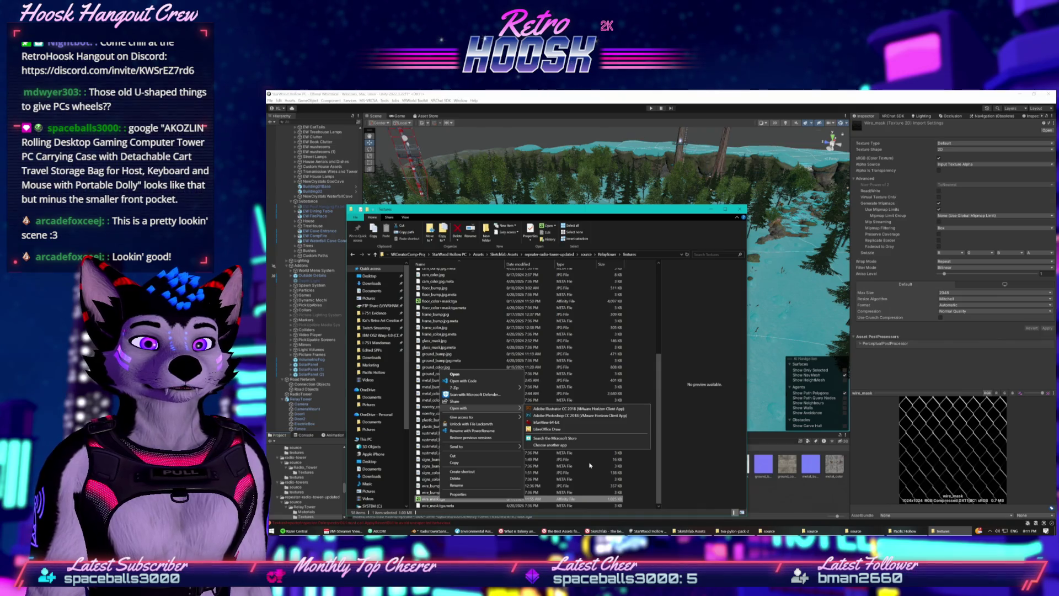
click(634, 481)
click(620, 499)
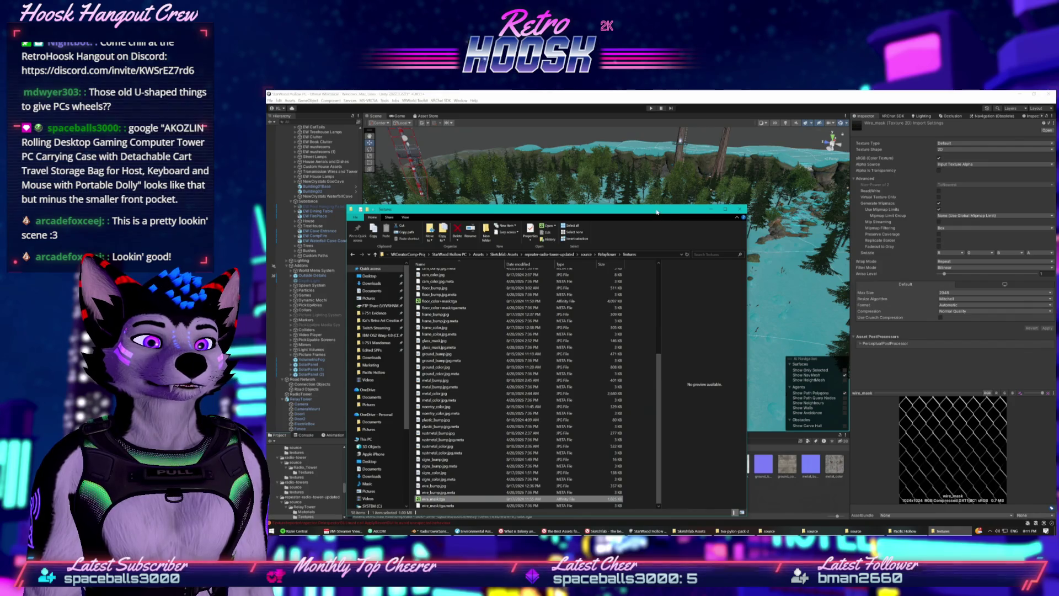
drag(682, 210, 763, 117)
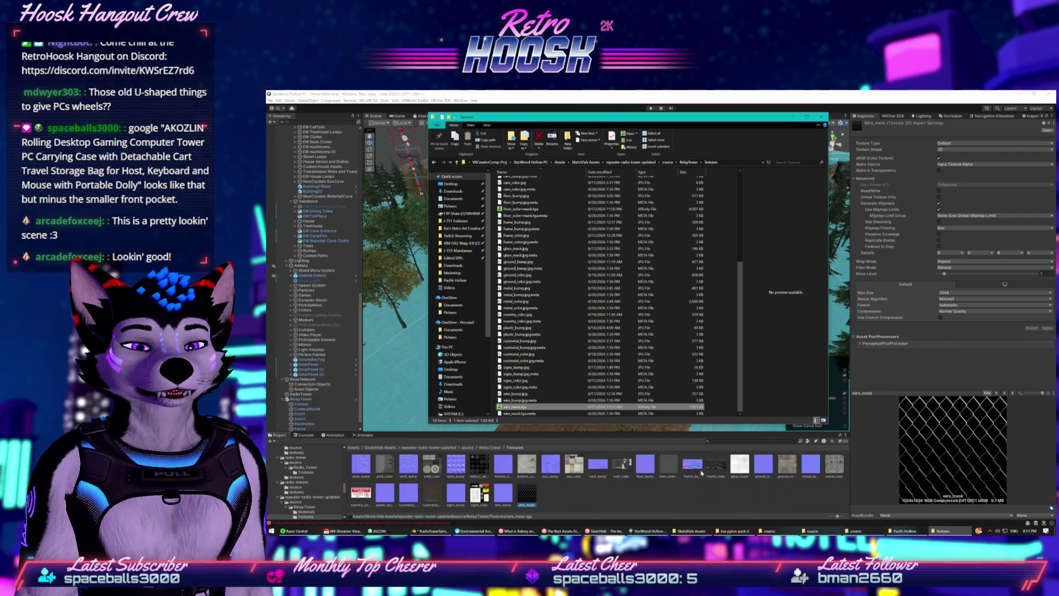
click(604, 531)
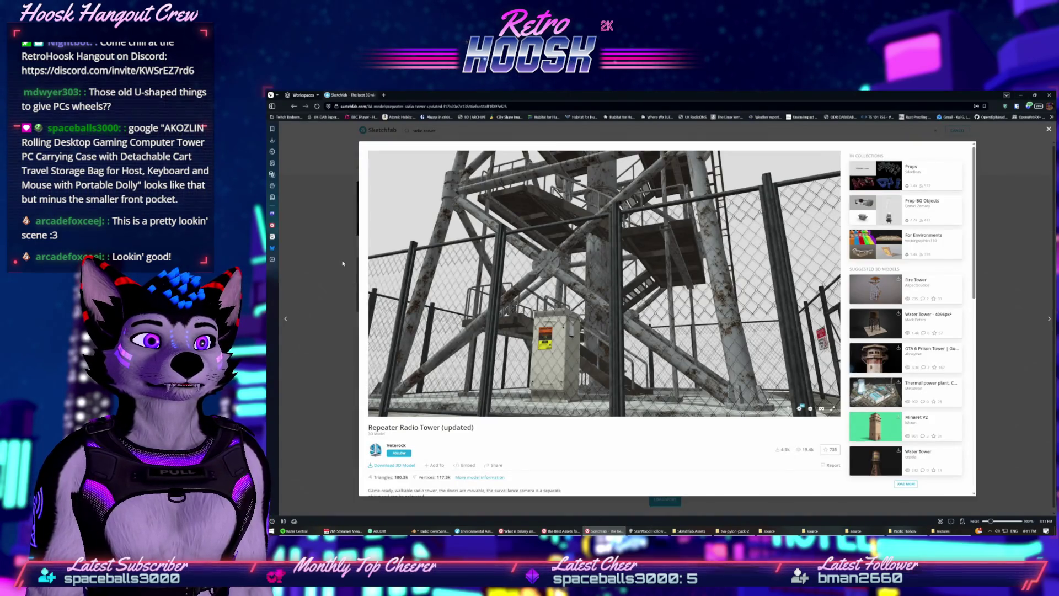
Scroll through the Repeater Radio Tower description and comments, then minimize the browser back to Unity
scroll(441, 386, down, 3)
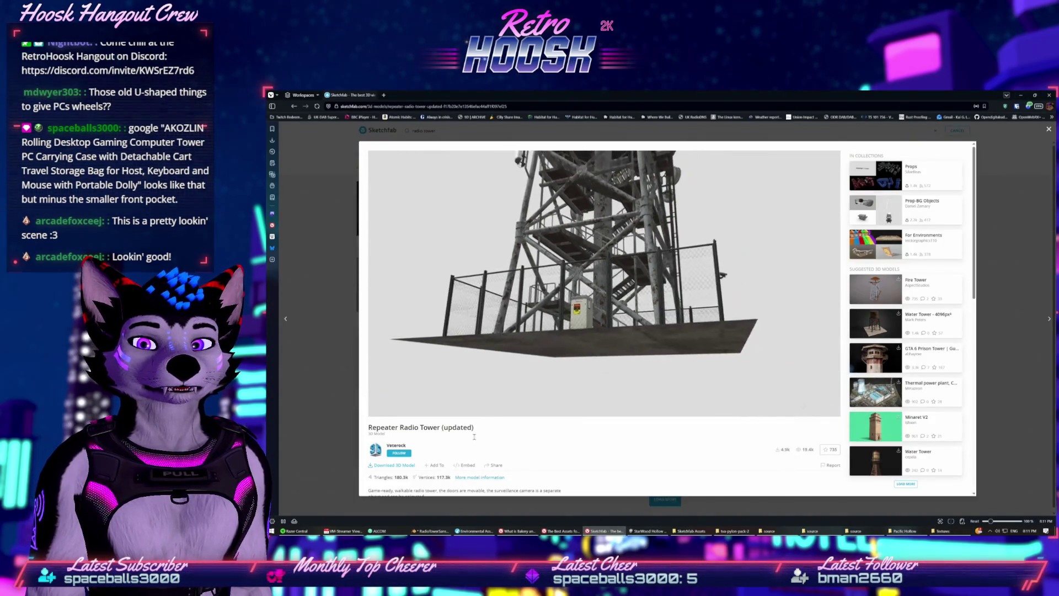
scroll(475, 441, down, 2)
drag(389, 372, 558, 384)
click(559, 385)
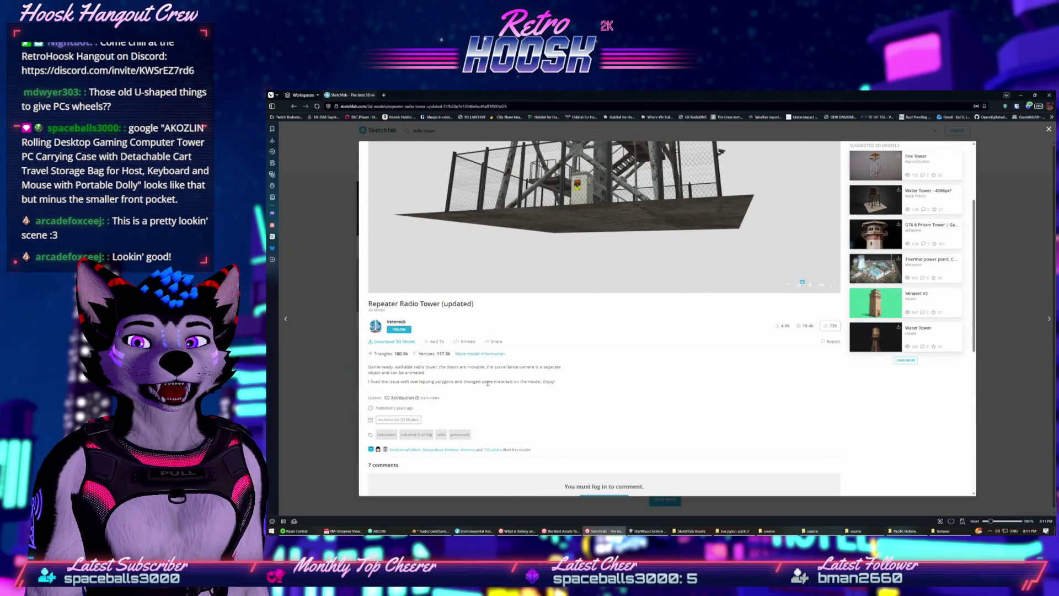
scroll(416, 463, down, 3)
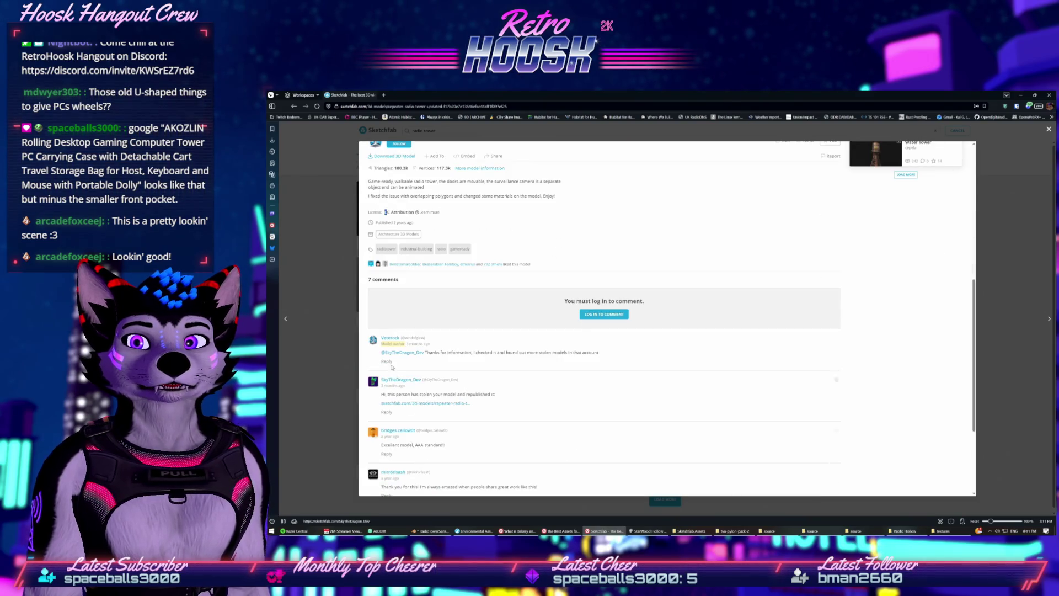
scroll(490, 354, down, 3)
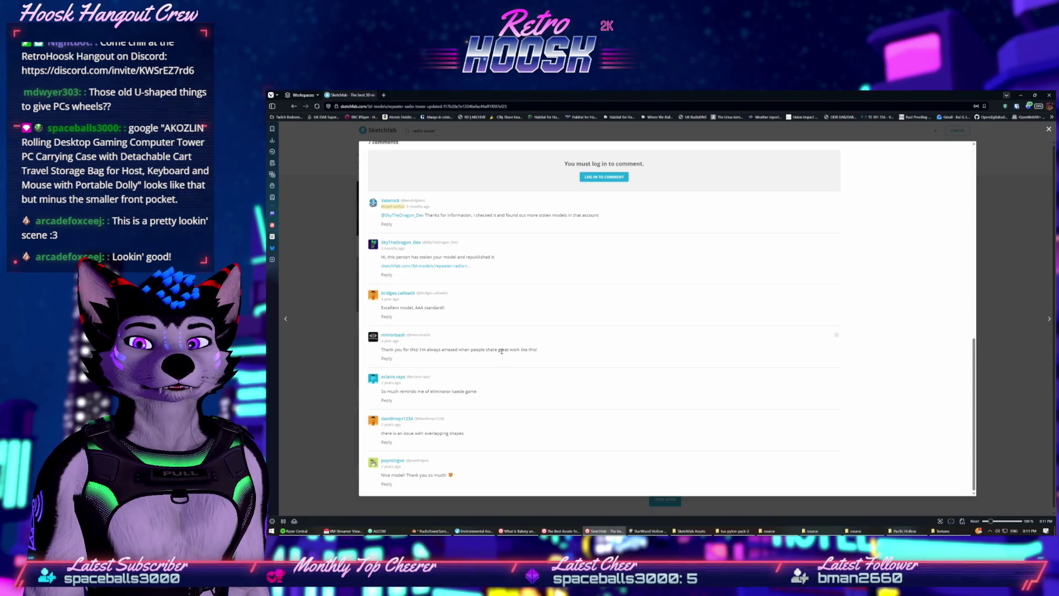
click(1022, 96)
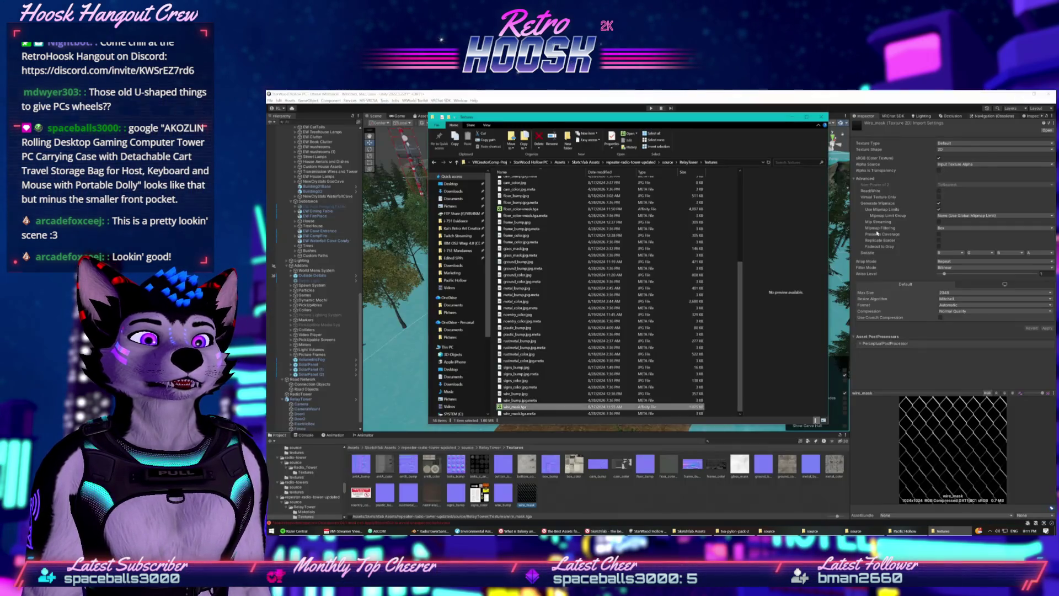
click(927, 363)
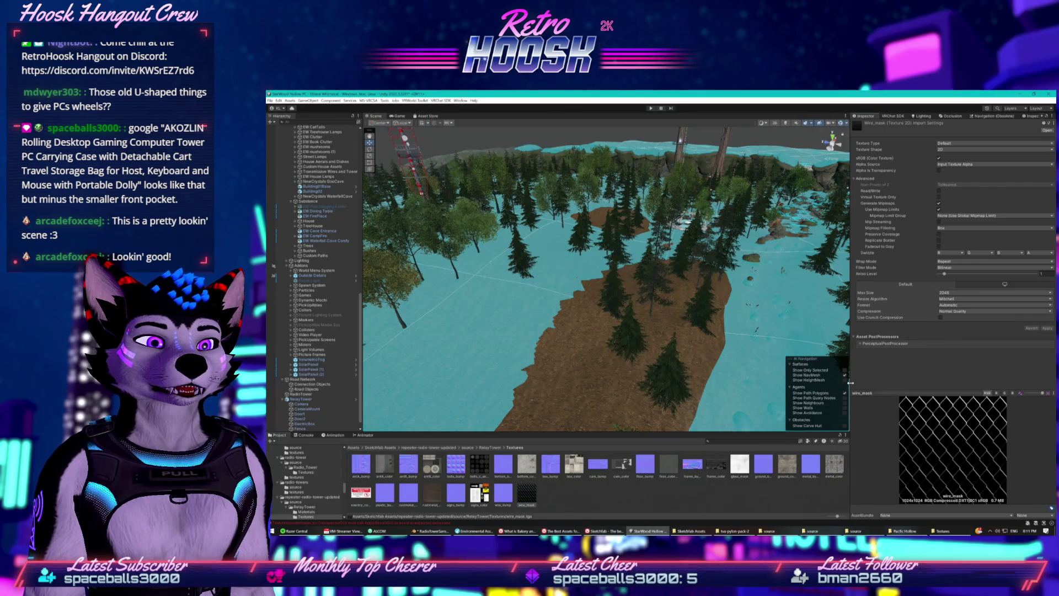
Set wire_mask's Alpha Source to From Gray Scale, then select Fence in the Hierarchy
click(860, 343)
mouse_move(585, 220)
mouse_down()
mouse_move(595, 212)
mouse_move(543, 216)
mouse_up()
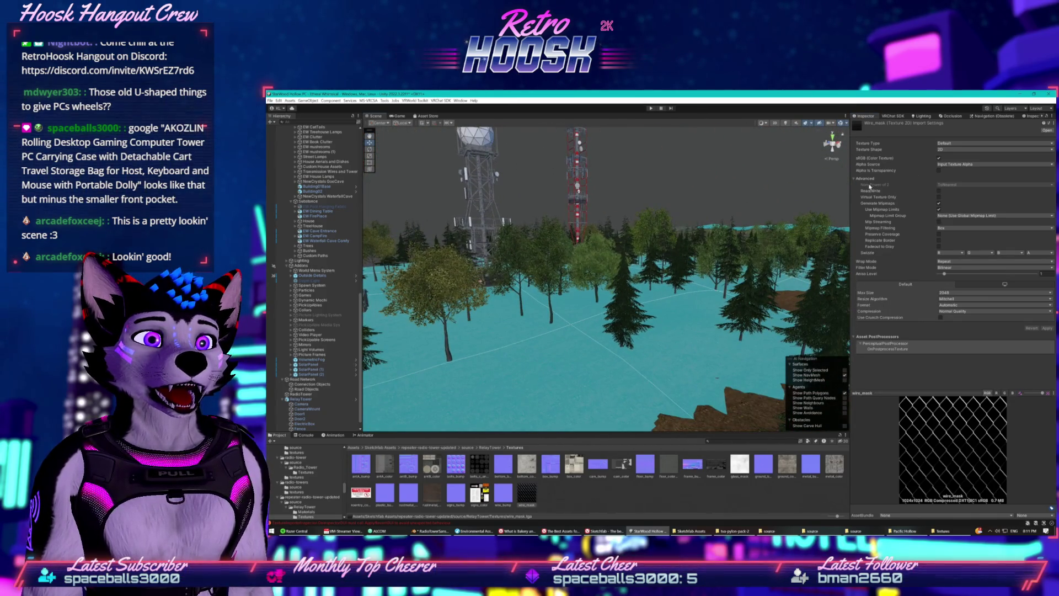
click(964, 165)
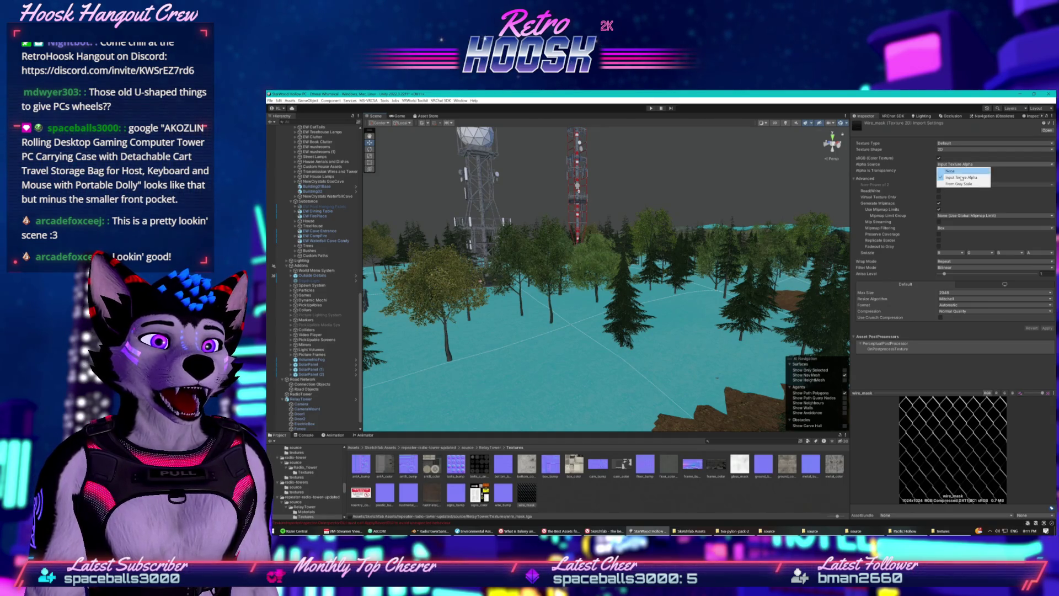
click(961, 185)
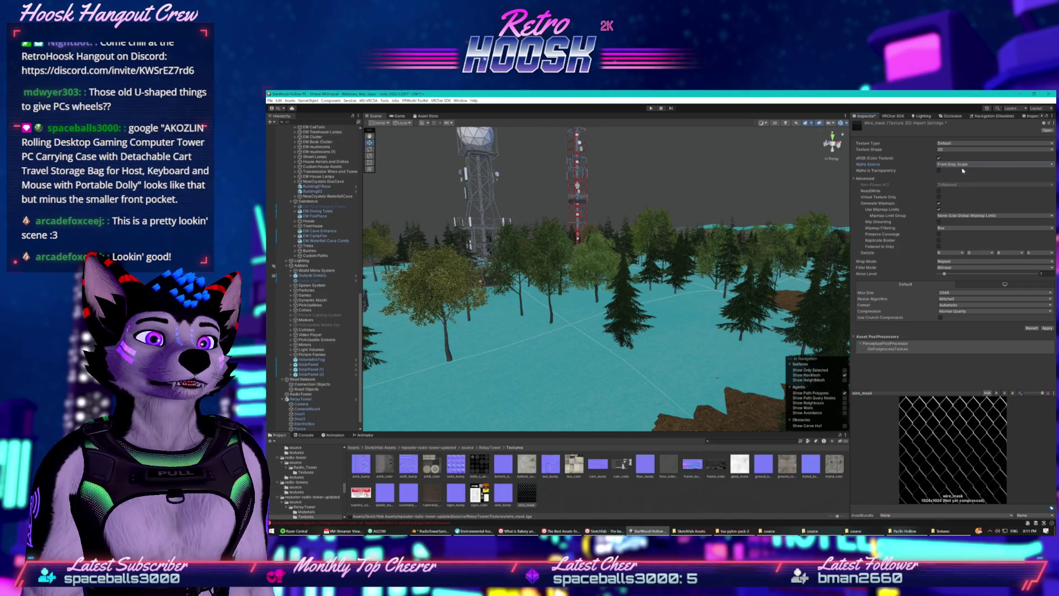
drag(711, 286, 792, 275)
click(946, 165)
click(959, 177)
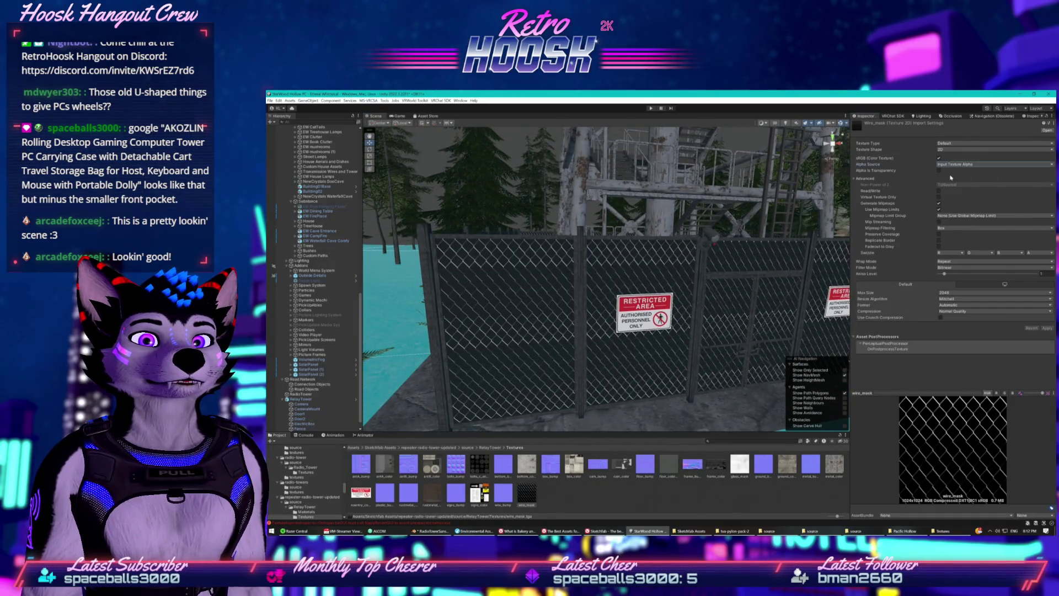
click(952, 165)
click(959, 184)
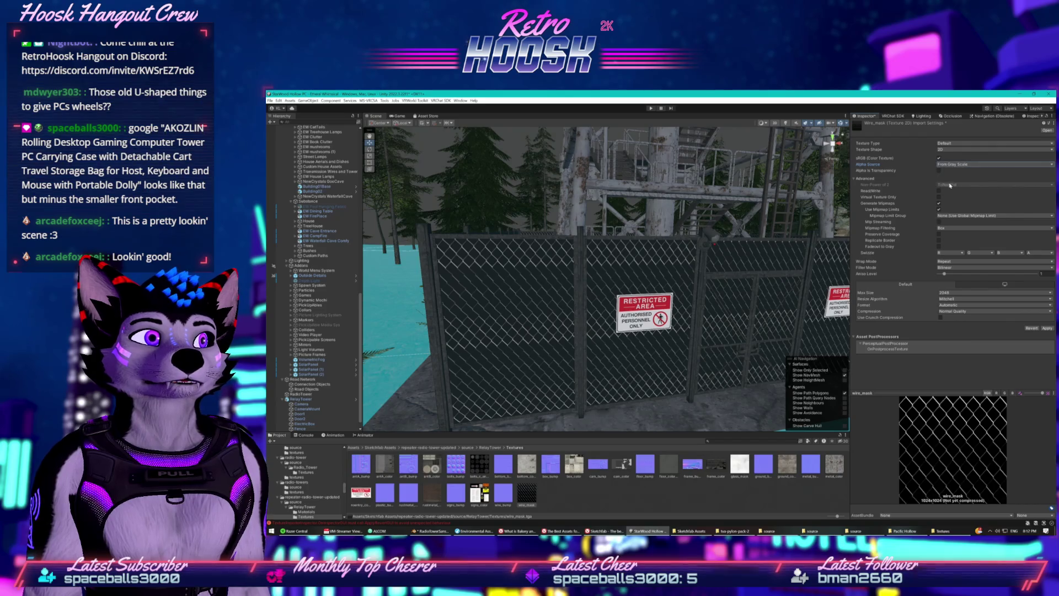
drag(753, 269, 714, 401)
scroll(325, 345, down, 1)
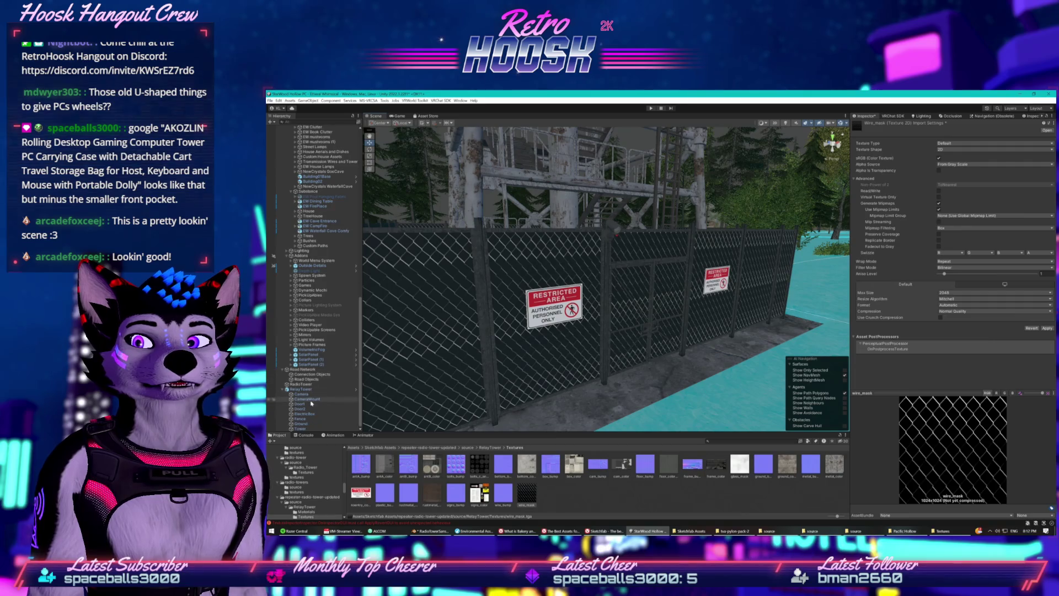
click(303, 419)
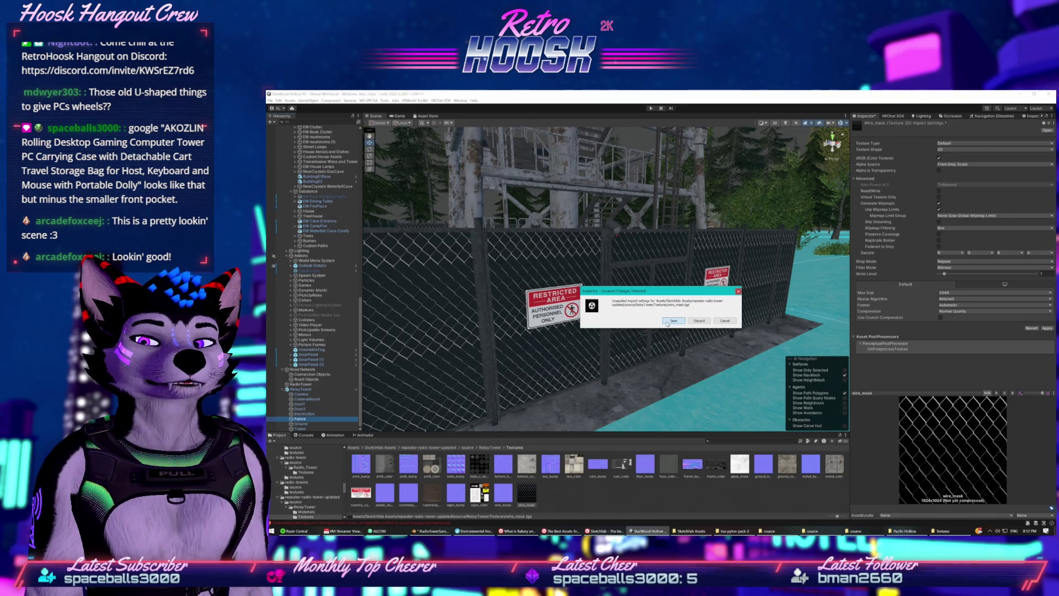
Apply the texture import change and try frame_m in Cutout mode with alpha cutoff 0.885
click(666, 322)
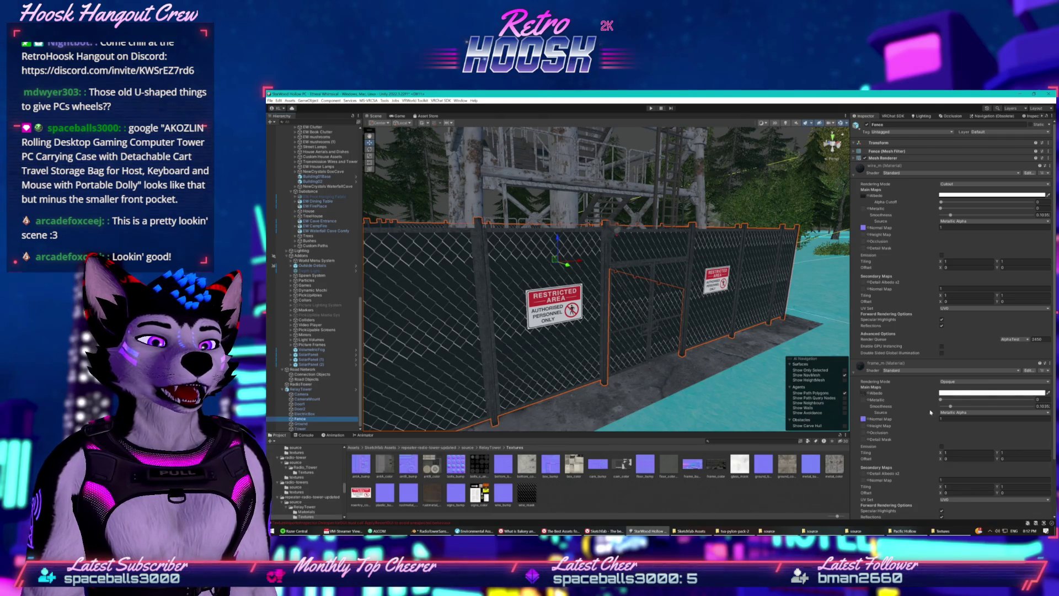
click(958, 413)
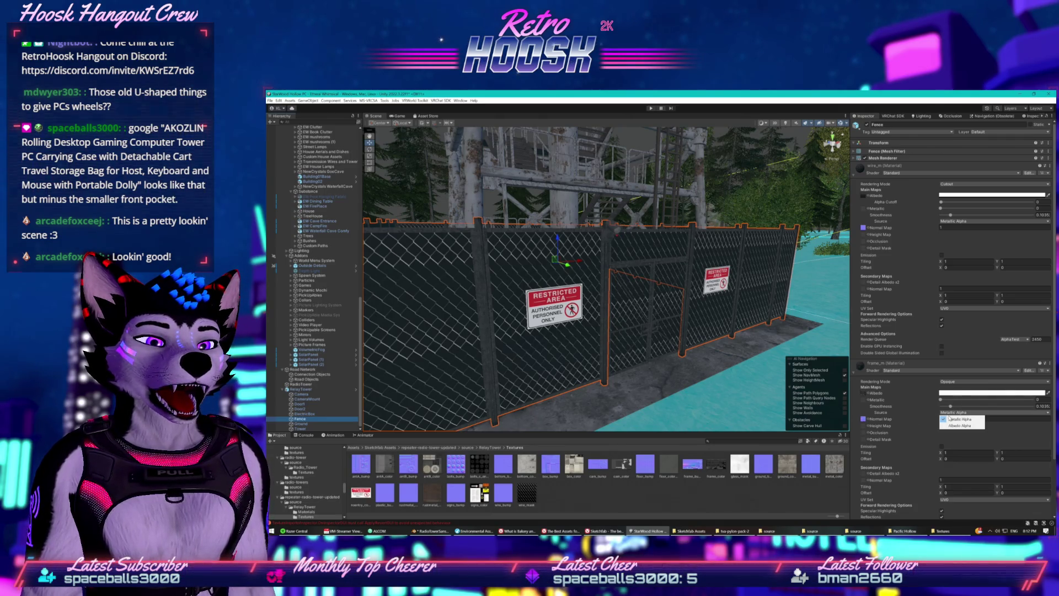
click(947, 453)
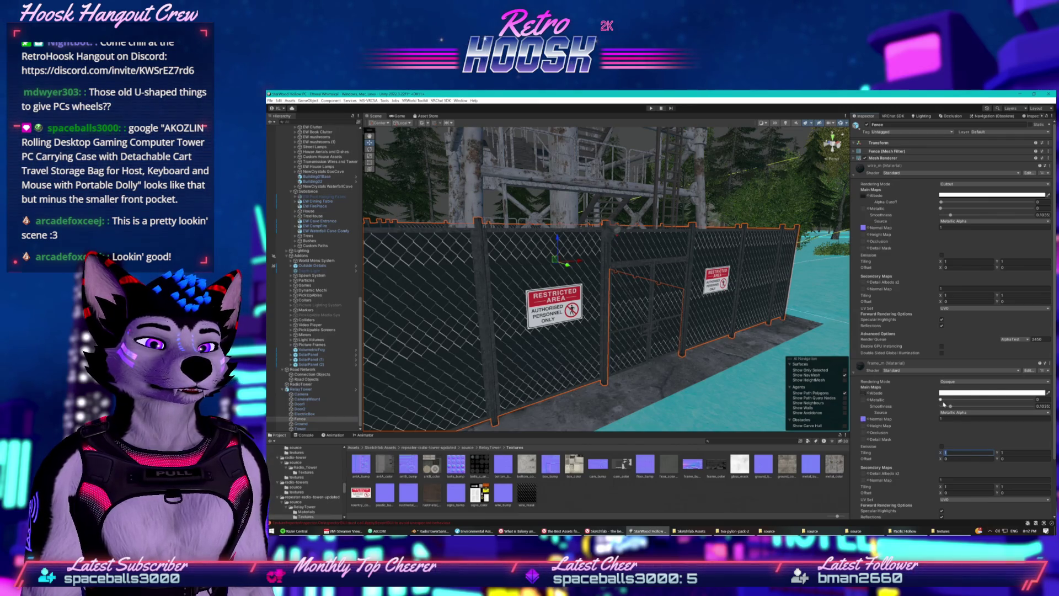
click(948, 382)
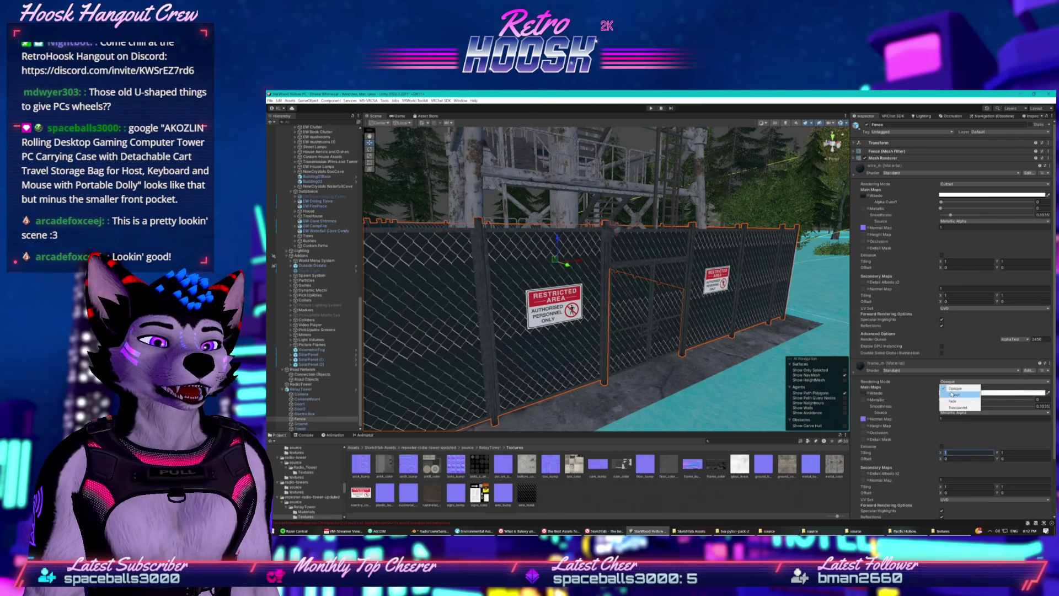
click(951, 395)
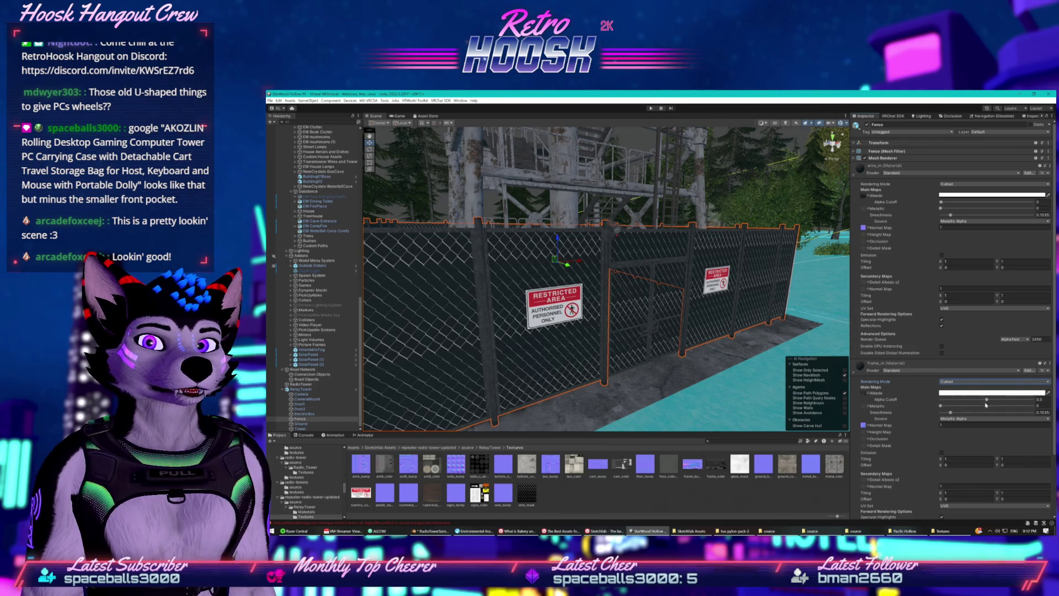
mouse_move(986, 400)
mouse_down()
mouse_move(1021, 398)
mouse_move(967, 401)
mouse_up()
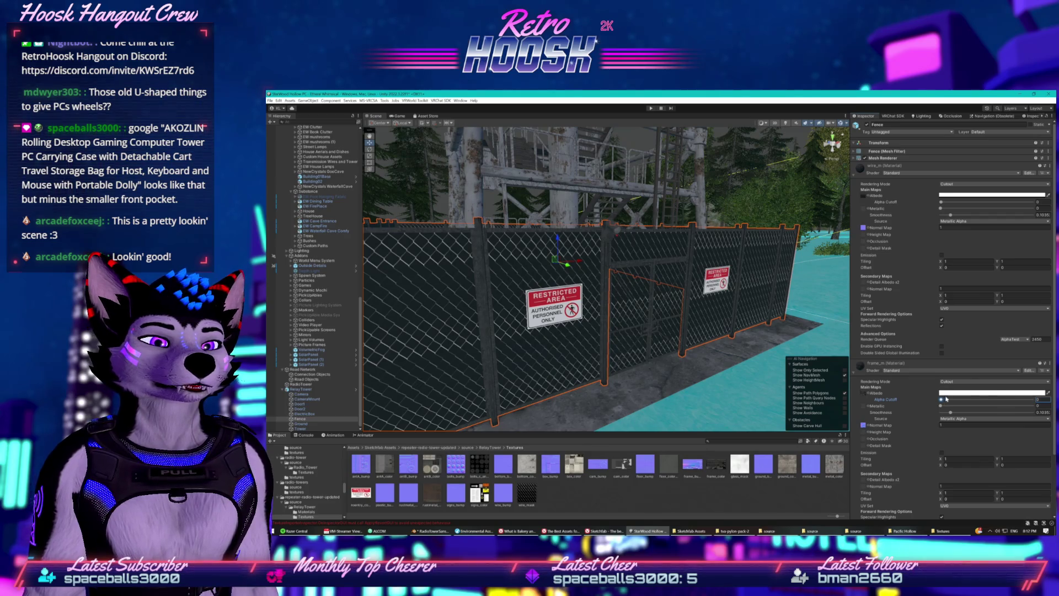
Test a black albedo on frame_m, restore it to white, set it back to Opaque, and reselect wire_mask
click(948, 392)
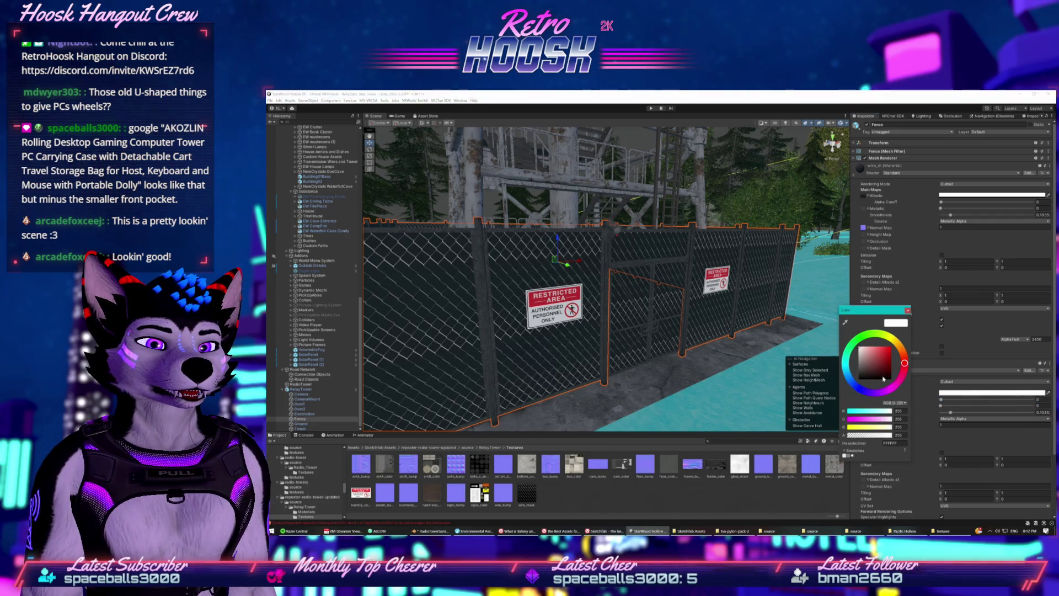
drag(884, 379, 856, 390)
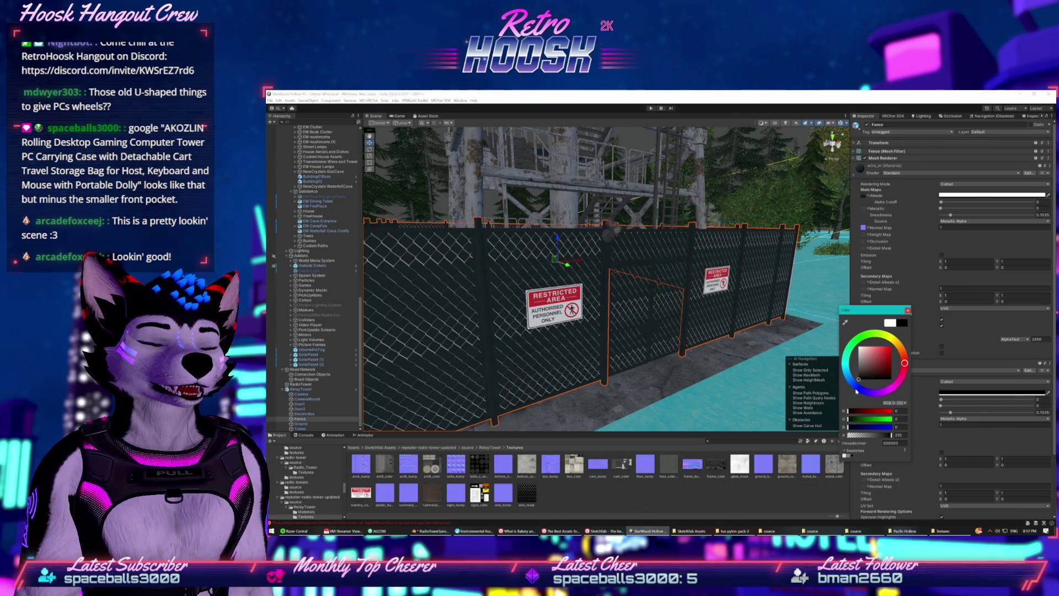
click(904, 323)
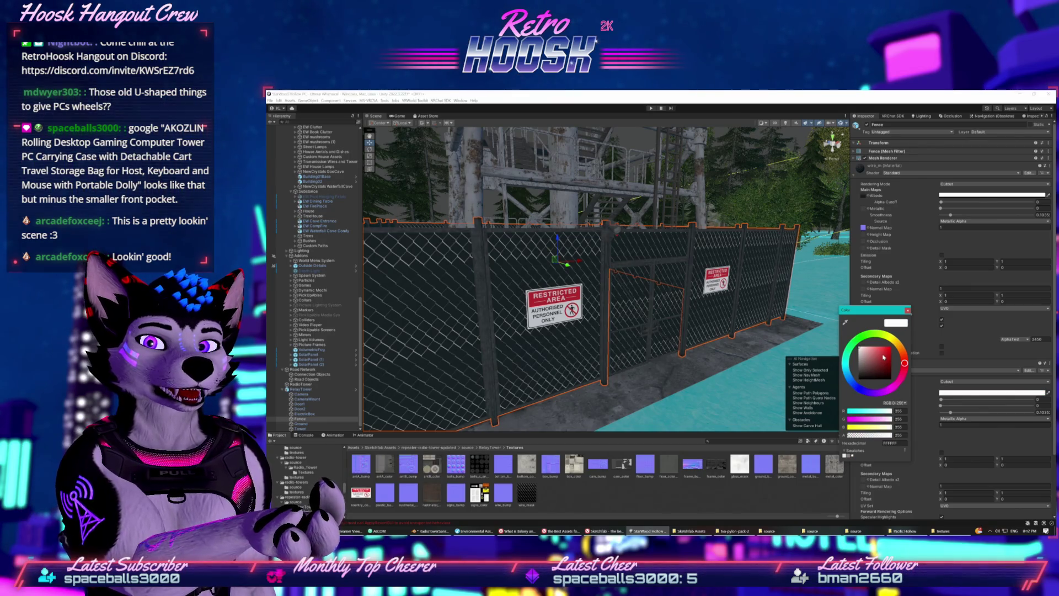
click(907, 311)
click(944, 384)
click(945, 388)
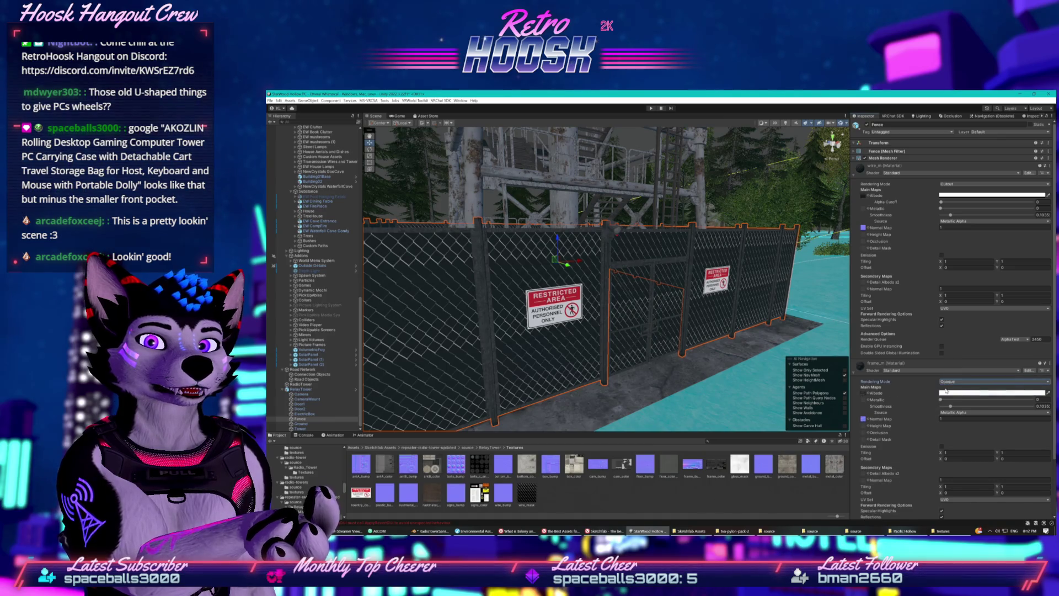
click(532, 495)
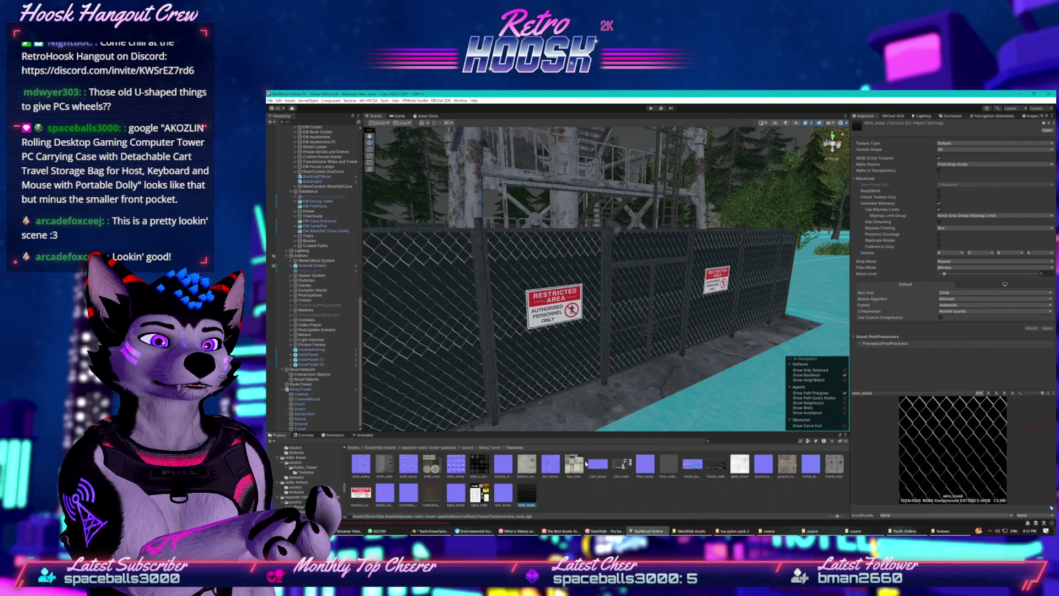
Set the wire_mask Alpha Source to Input Texture Alpha and preview its R, G, B and A channels
click(950, 165)
click(951, 178)
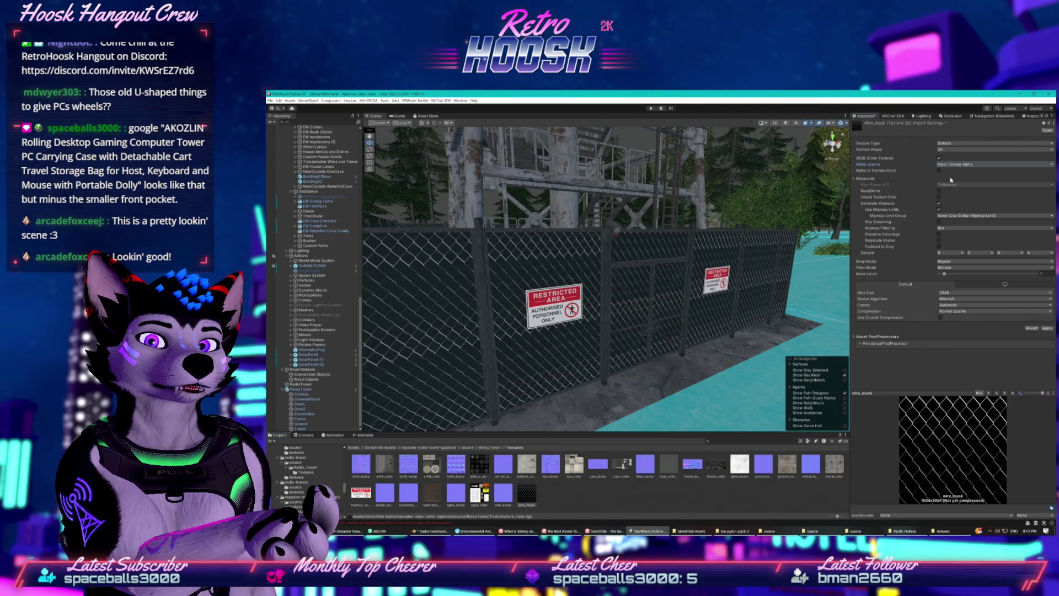
click(953, 165)
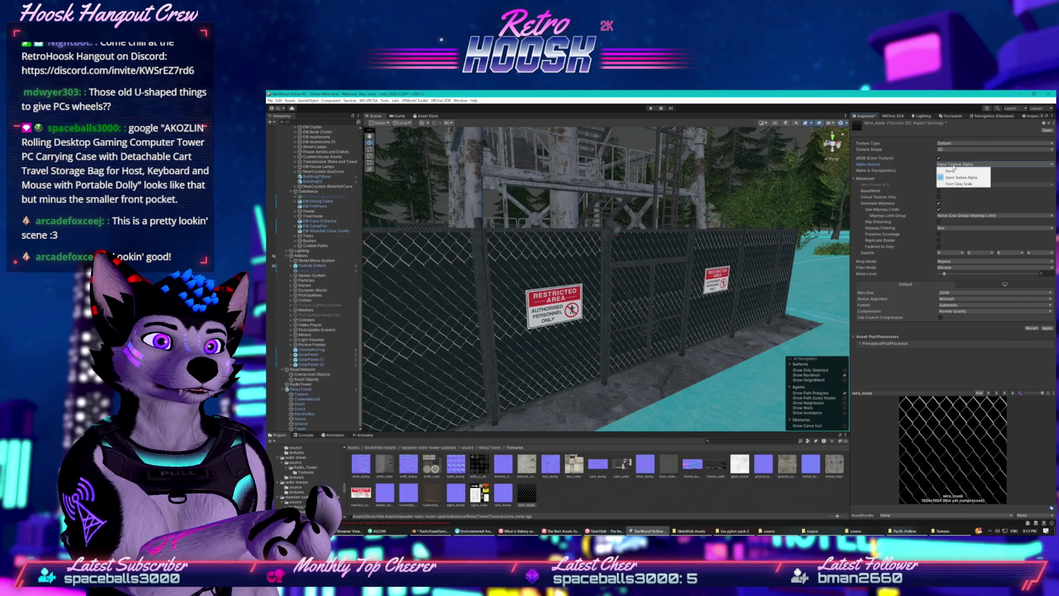
click(951, 177)
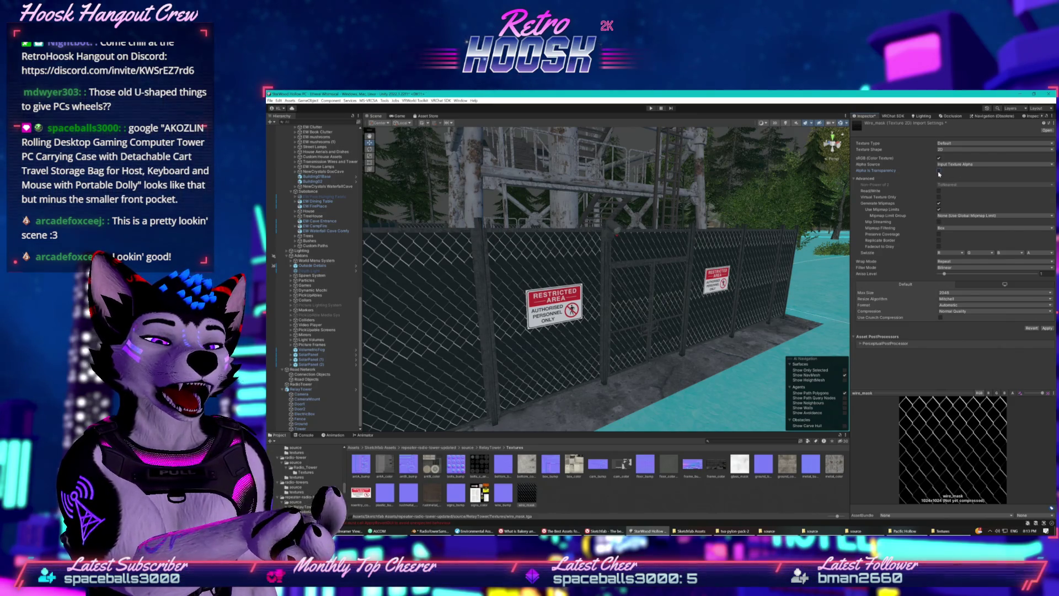
scroll(726, 265, up, 2)
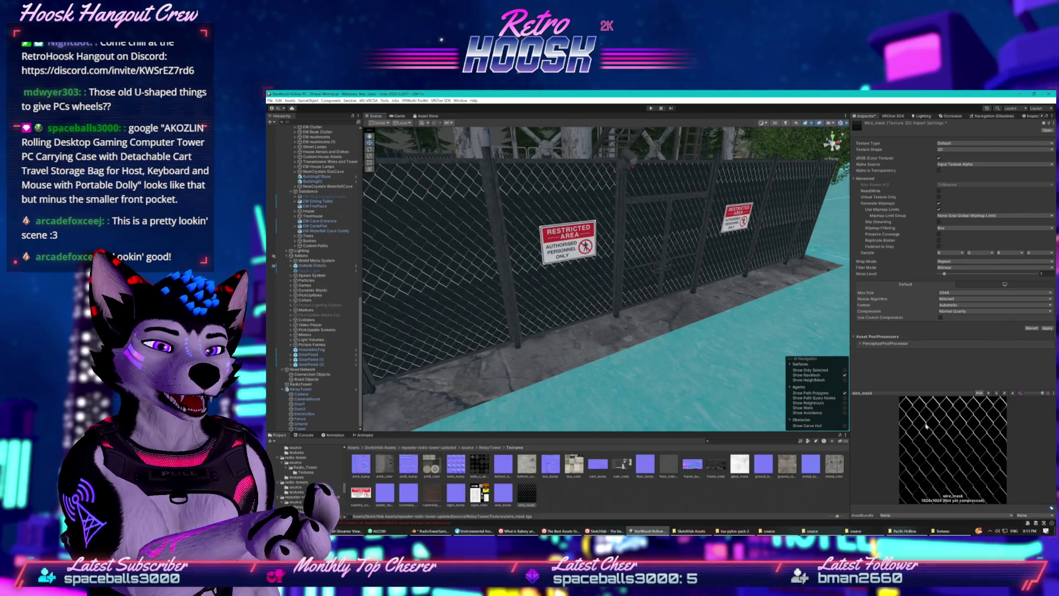
click(988, 393)
click(995, 393)
click(1004, 393)
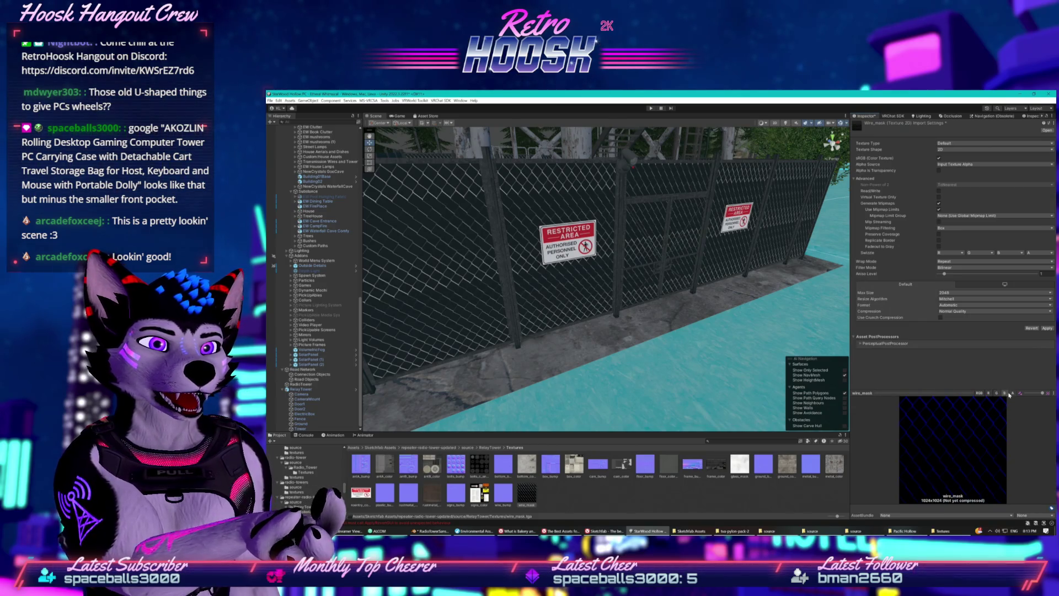
click(1012, 394)
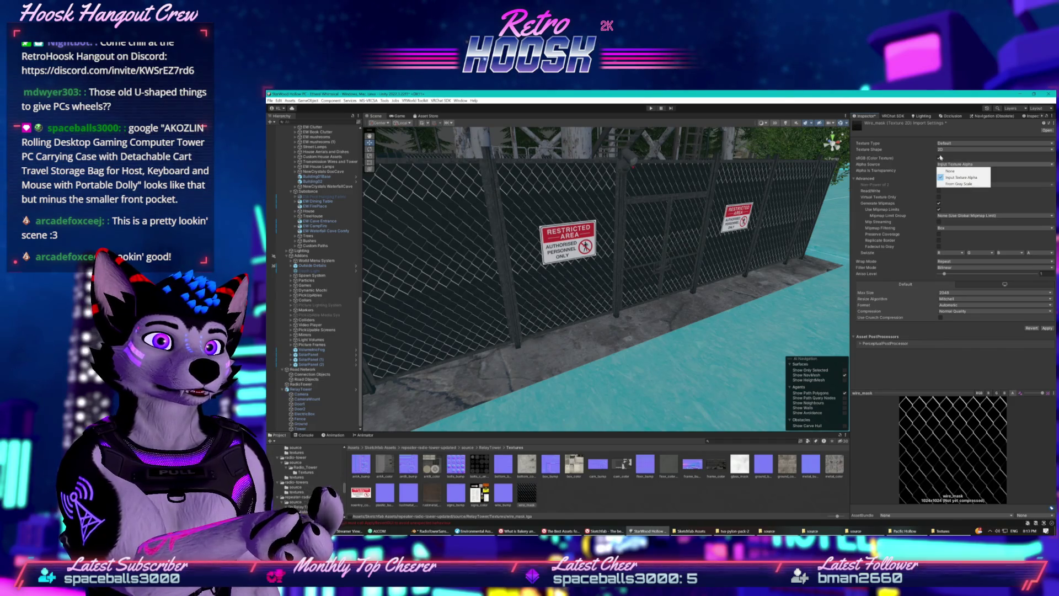
Keep Texture Type Default, enable Alpha Is Transparency, apply the import change, and select Fence
click(959, 143)
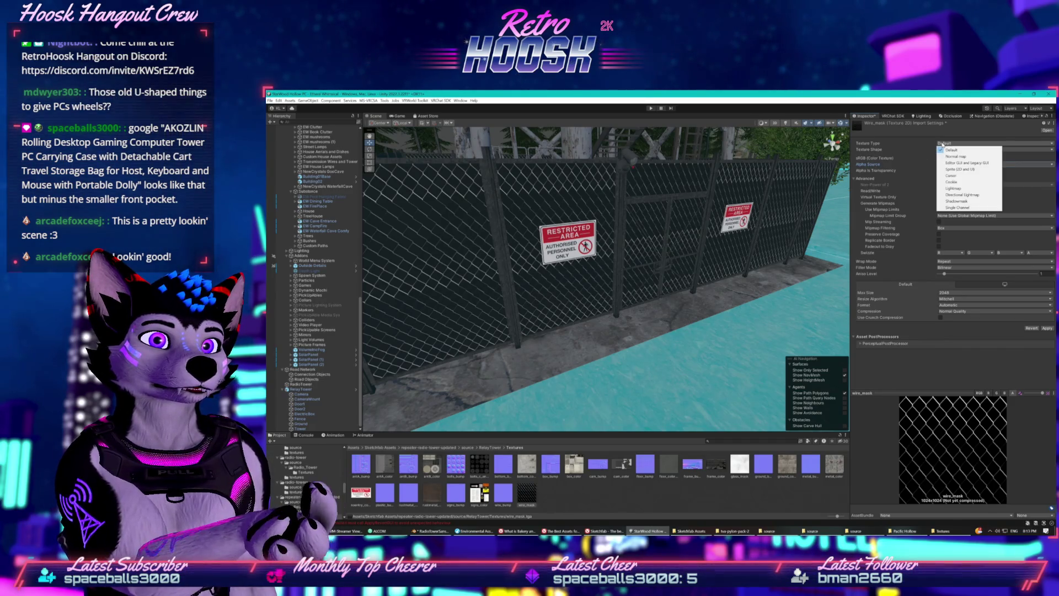
click(925, 149)
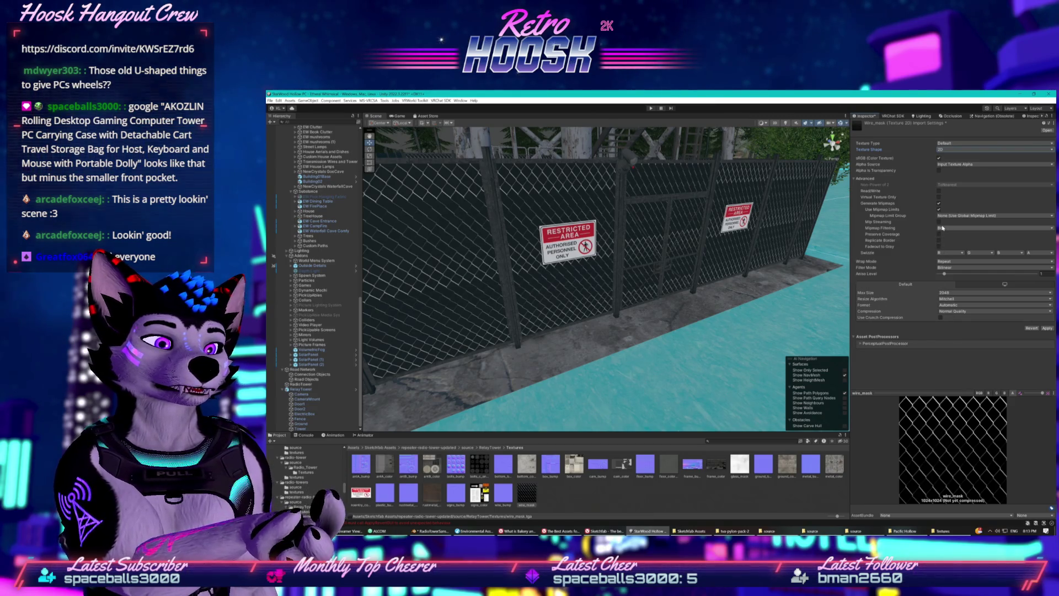
click(938, 172)
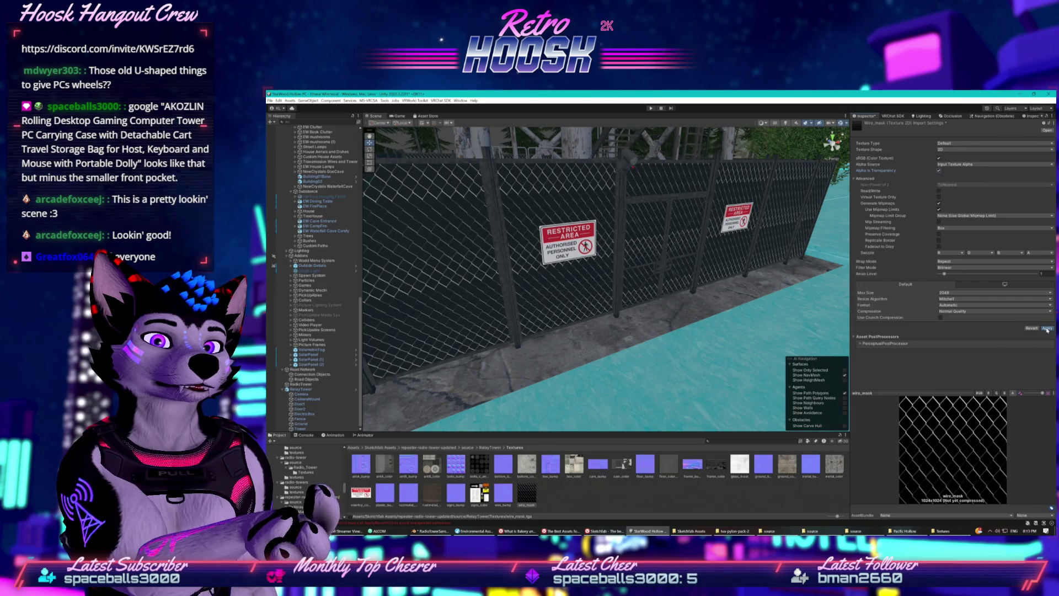
click(1047, 328)
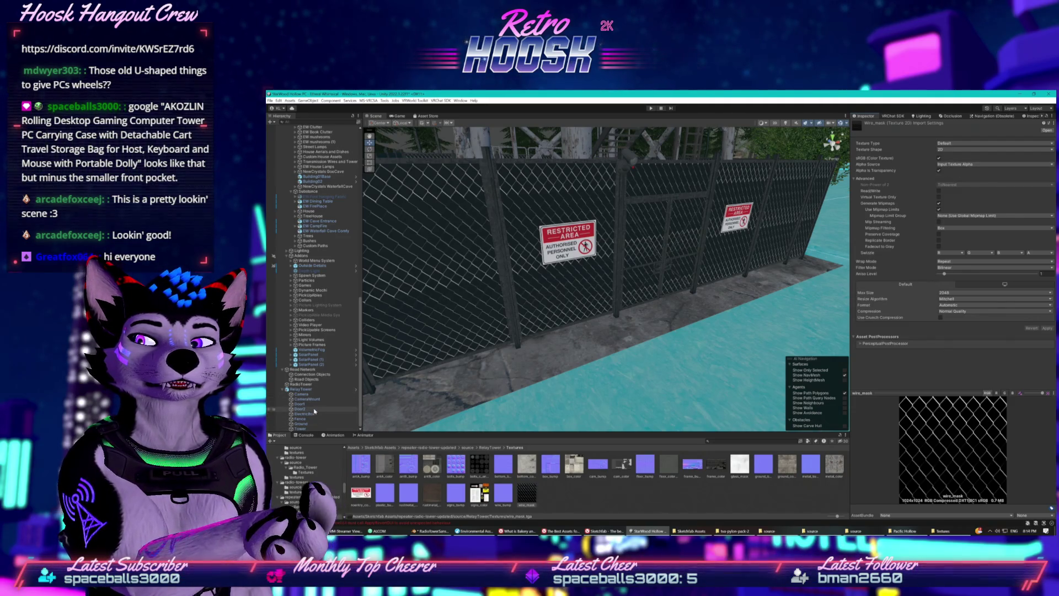
click(764, 266)
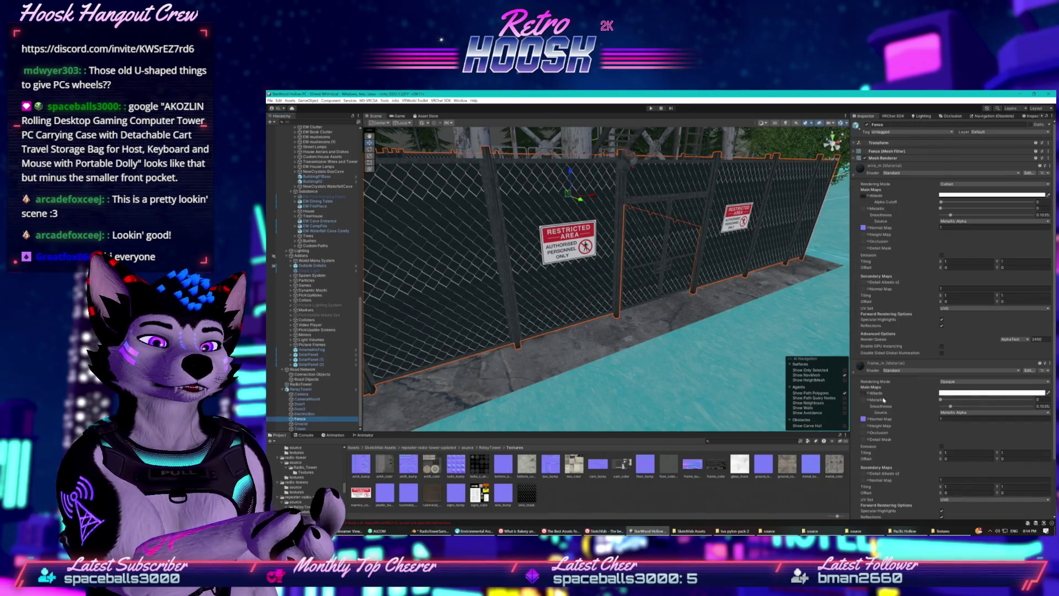
Set the frame_m material to Cutout rendering with Alpha Cutoff lowered to about 0.354
click(956, 382)
click(954, 393)
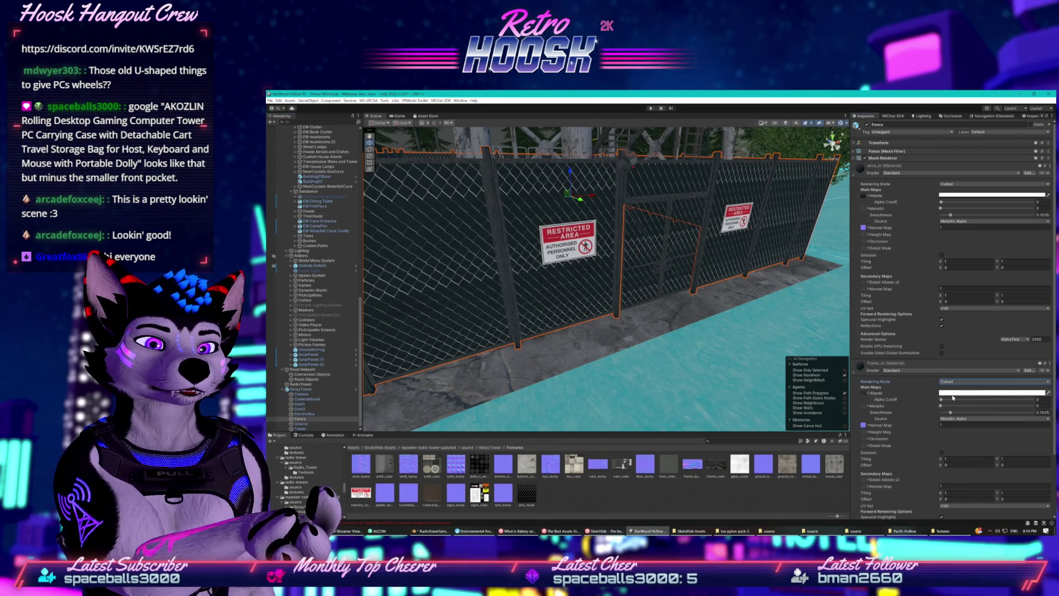
drag(942, 400, 948, 402)
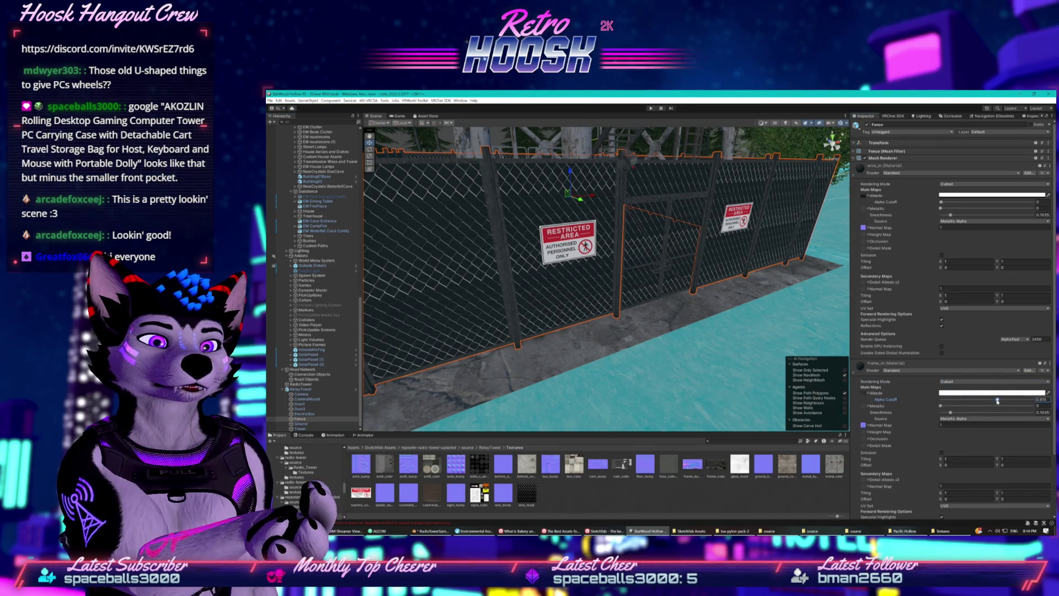
drag(975, 399, 974, 404)
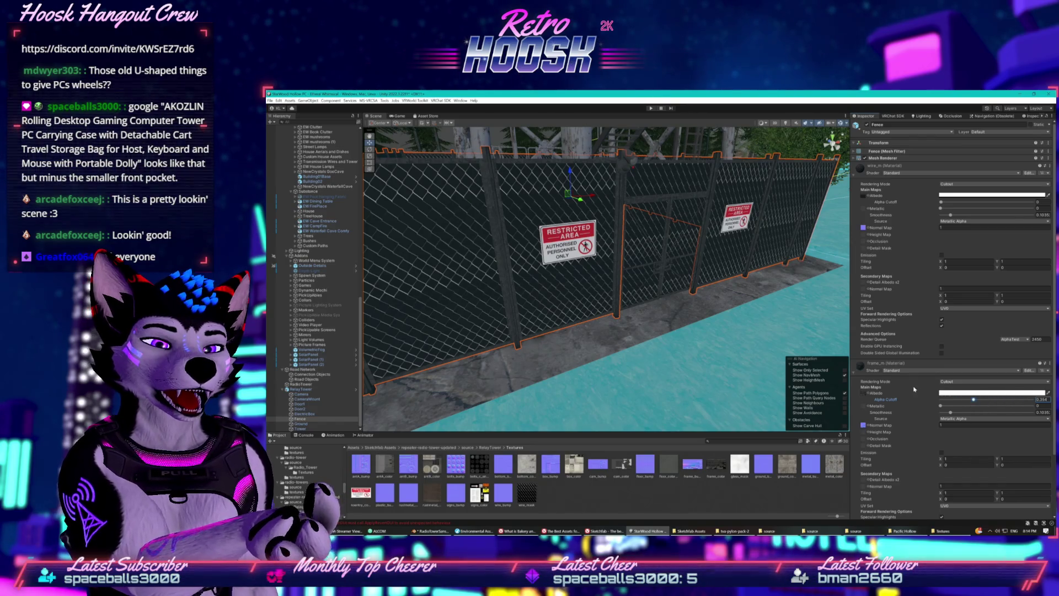
scroll(864, 322, down, 2)
click(864, 322)
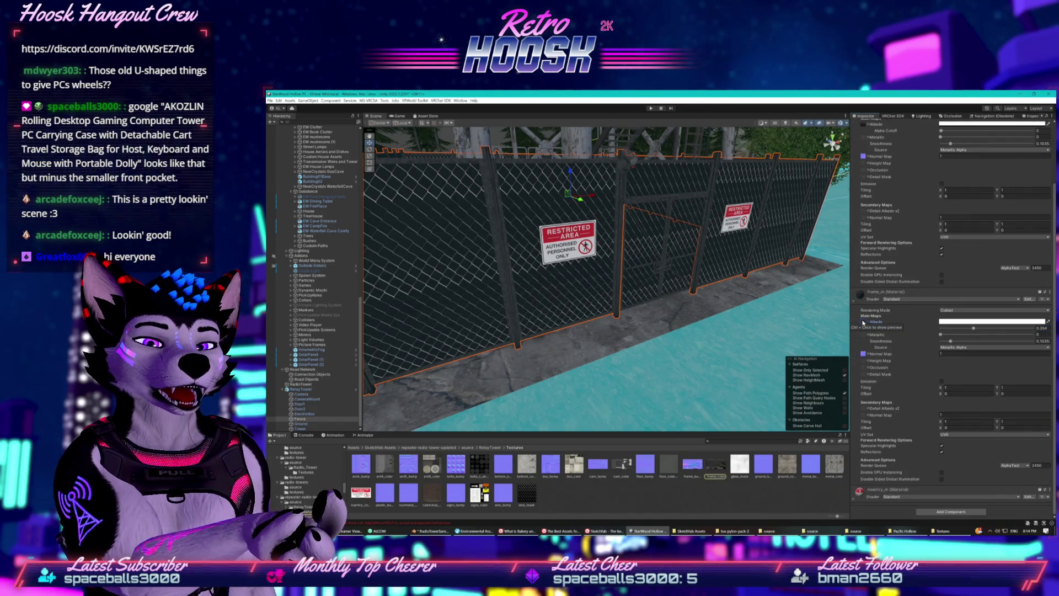
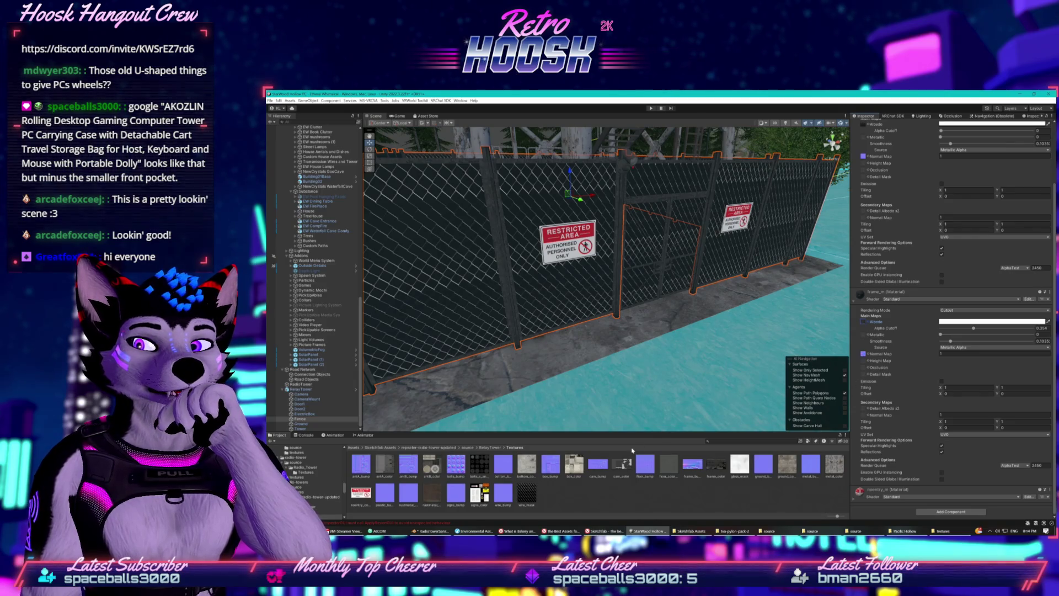
Locate frame_color from the frame material's Albedo slot and show its import settings
click(864, 327)
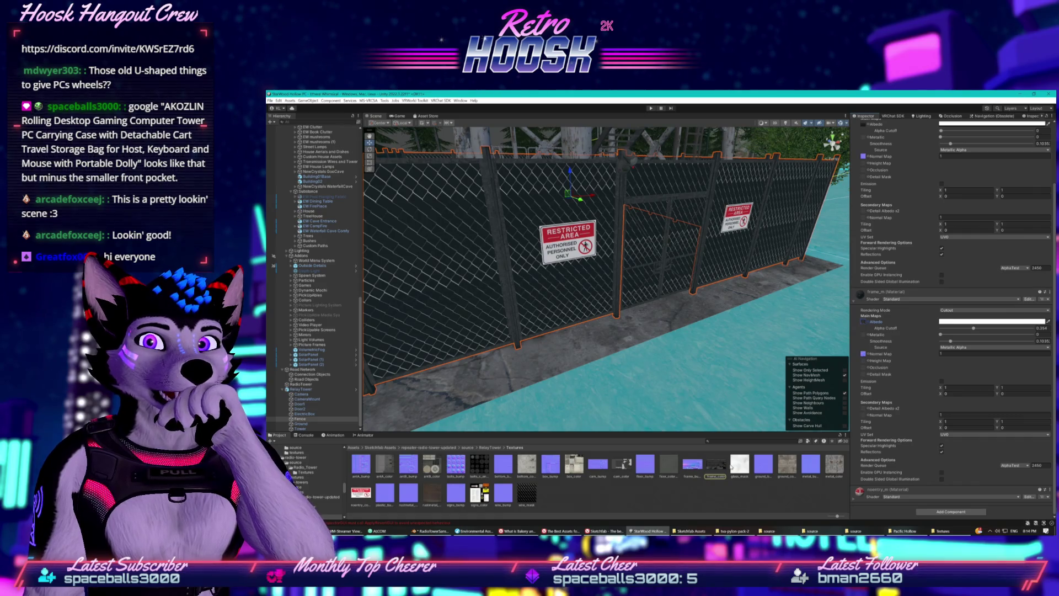
scroll(720, 350, down, 10)
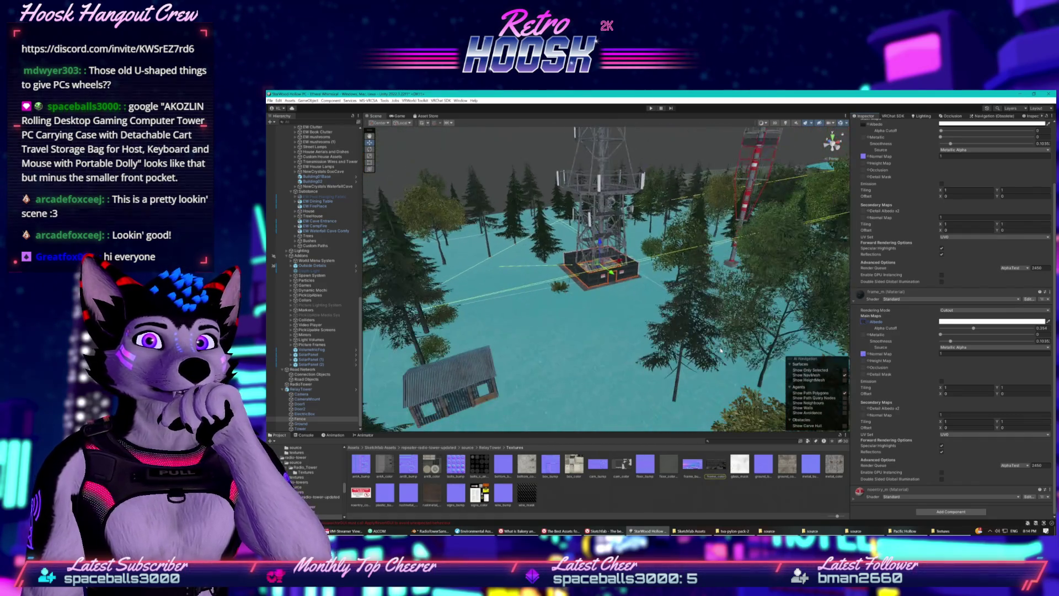
scroll(720, 350, up, 10)
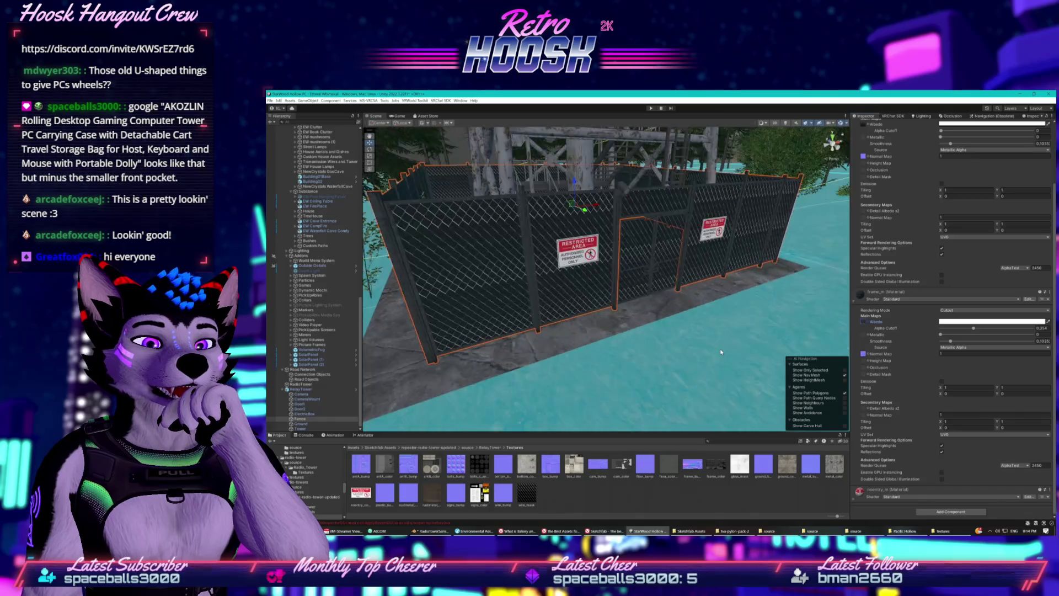
scroll(720, 351, up, 5)
scroll(720, 351, down, 3)
click(715, 465)
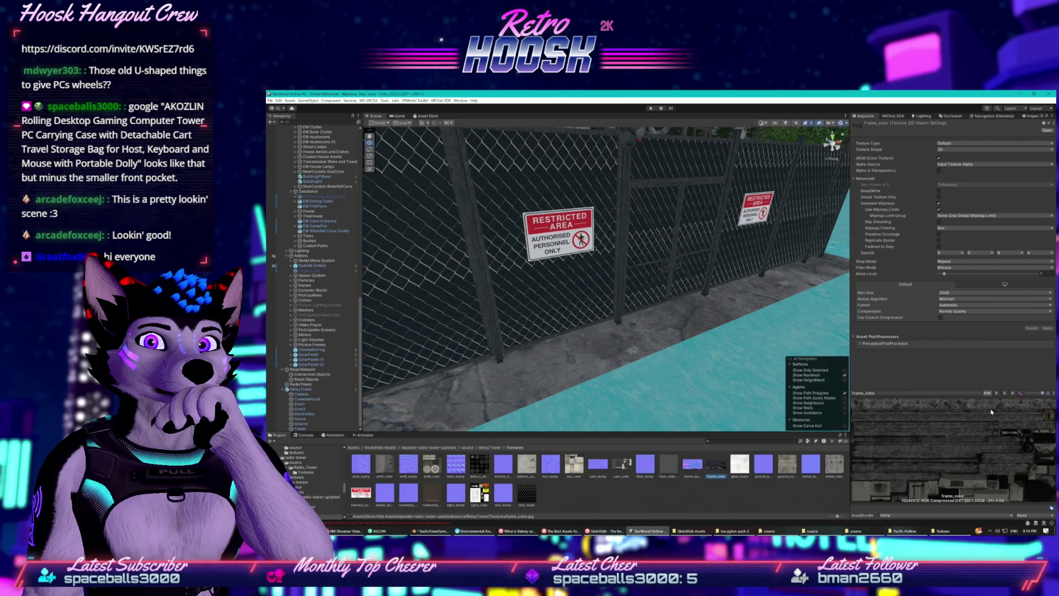
Preview the texture's R, G and B channels, return to full RGB, then select Fence
click(997, 393)
click(1004, 393)
click(1013, 394)
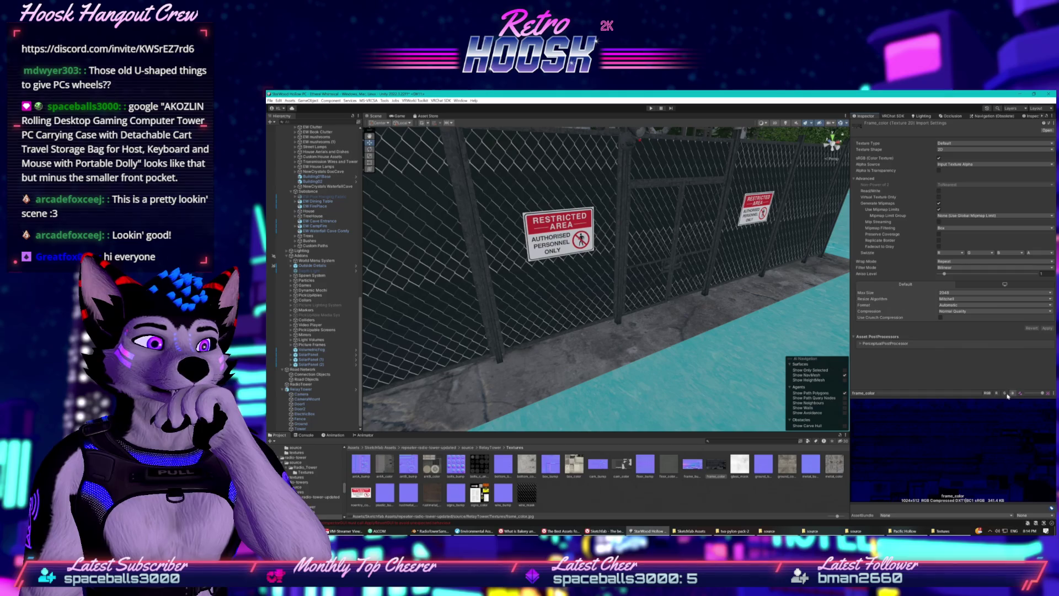
click(987, 392)
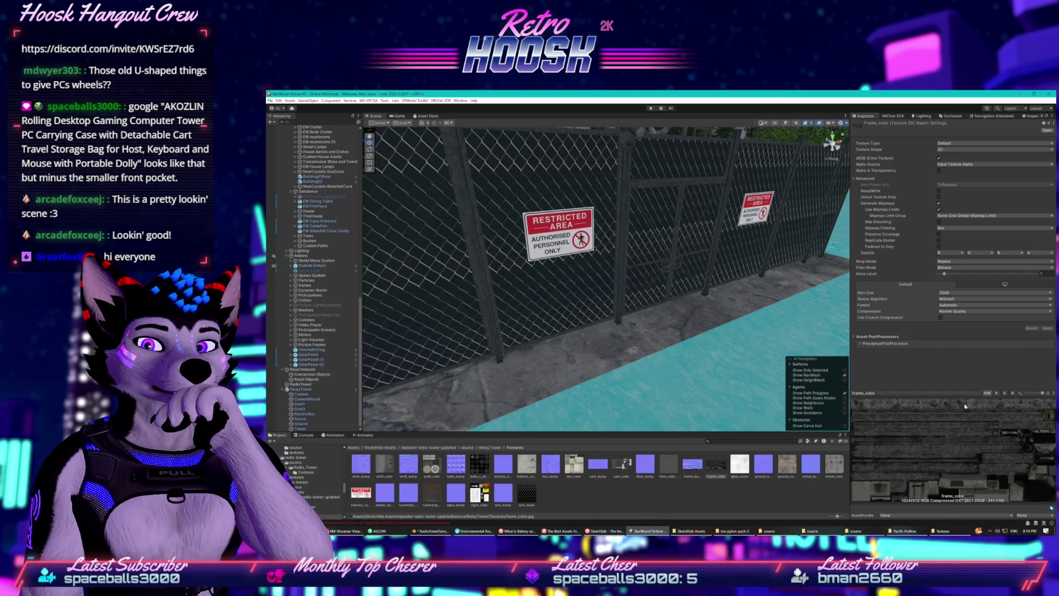
click(309, 419)
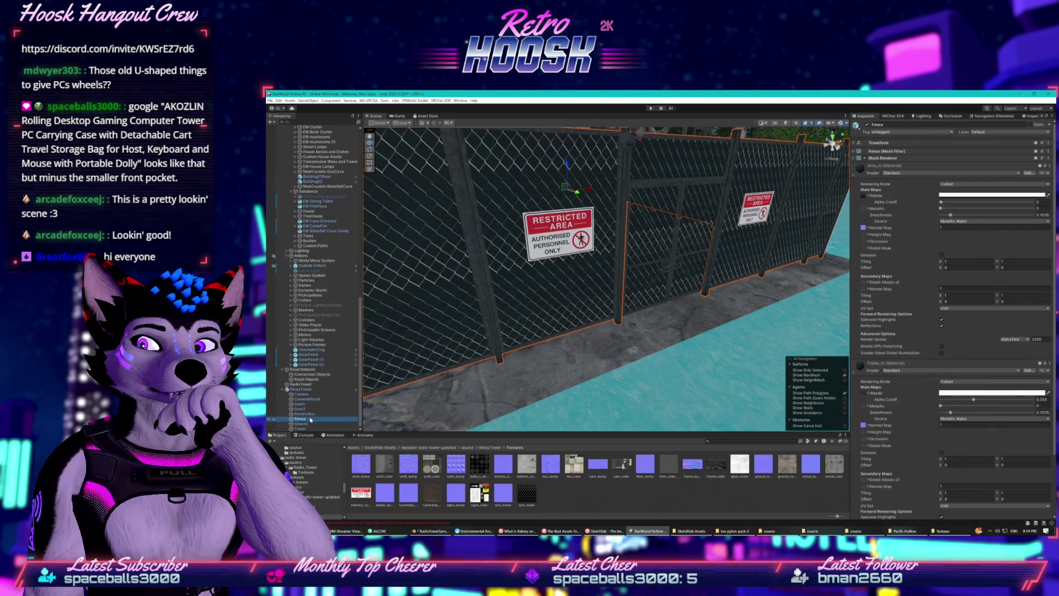
Set frame_m's Rendering Mode to Opaque and lower wire_m's Alpha Cutoff to a small value
scroll(883, 387, down, 3)
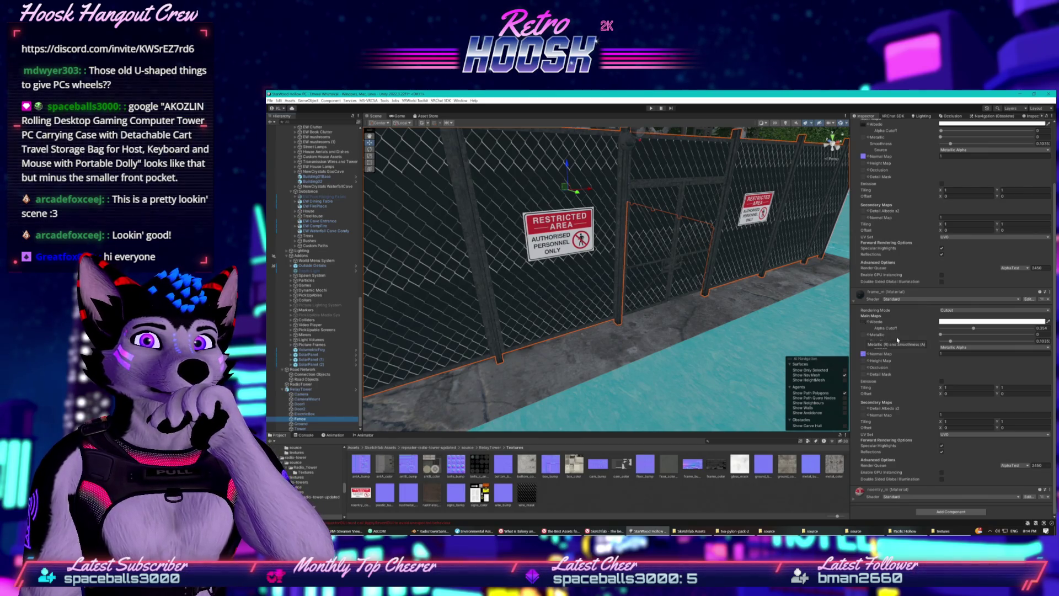
scroll(871, 312, up, 3)
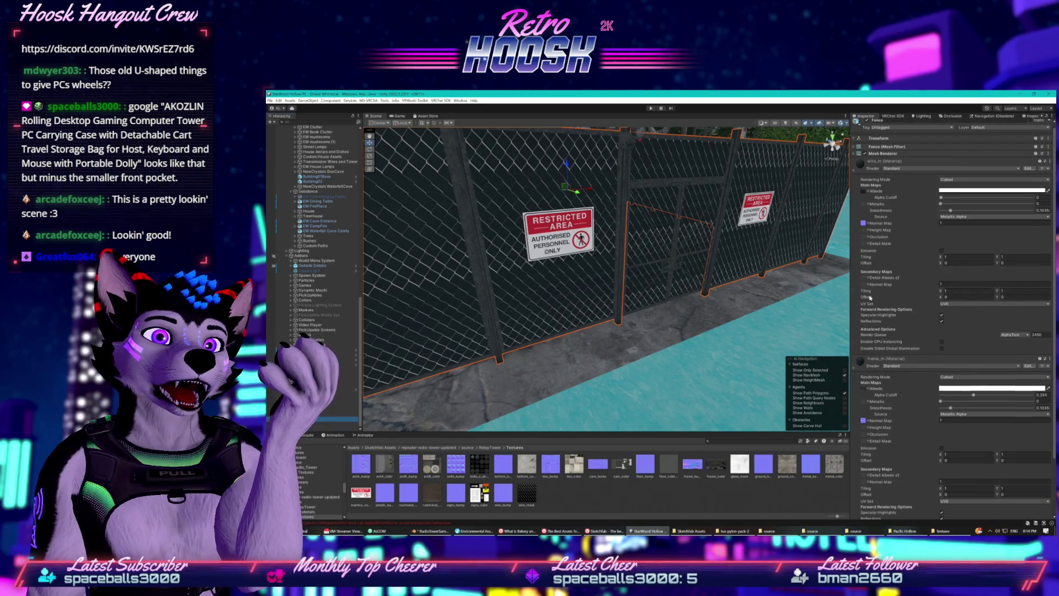
click(864, 191)
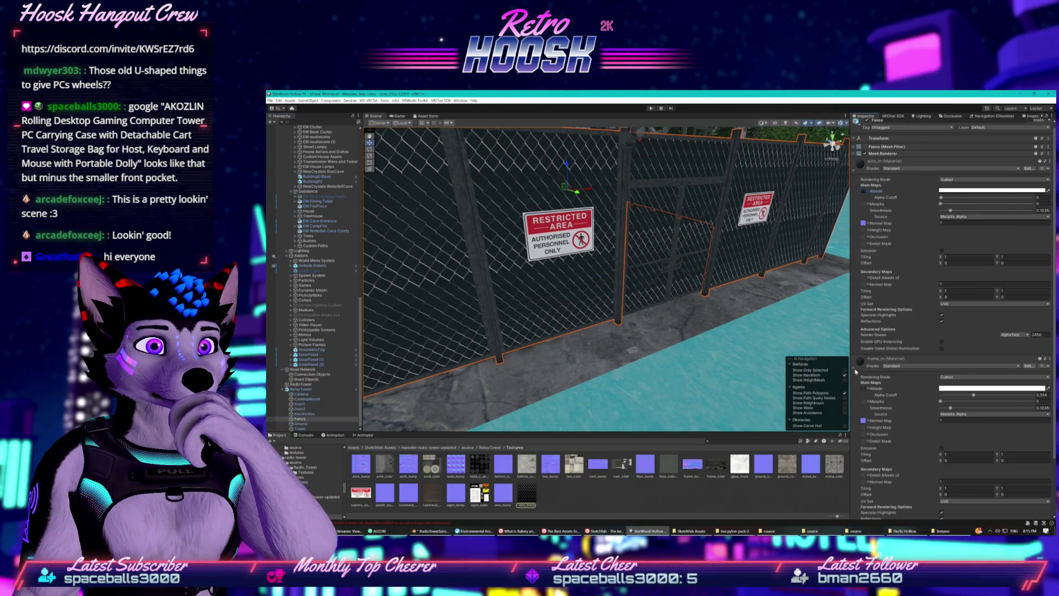
click(971, 377)
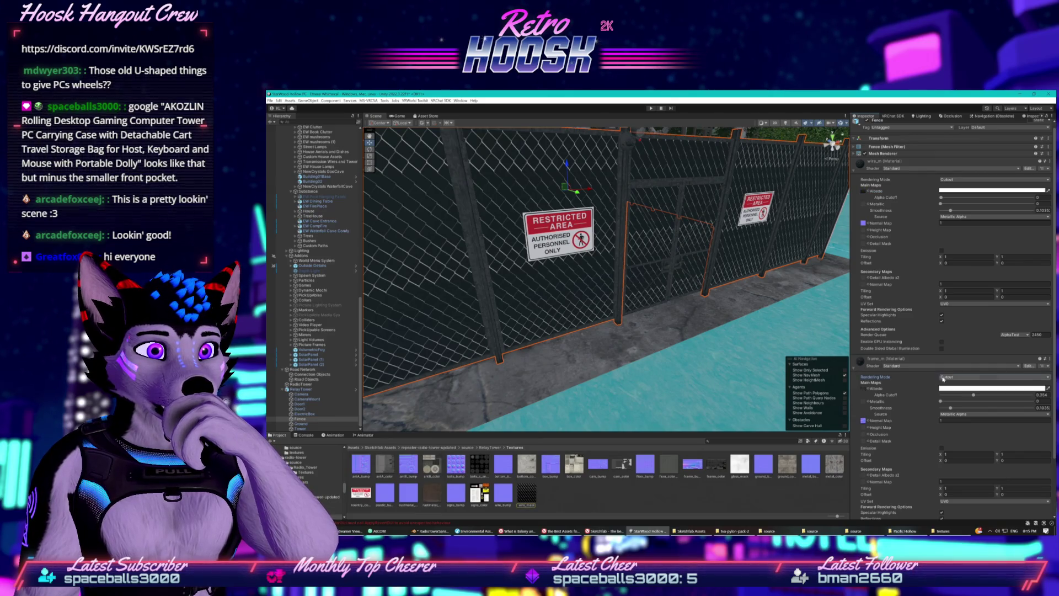
click(951, 382)
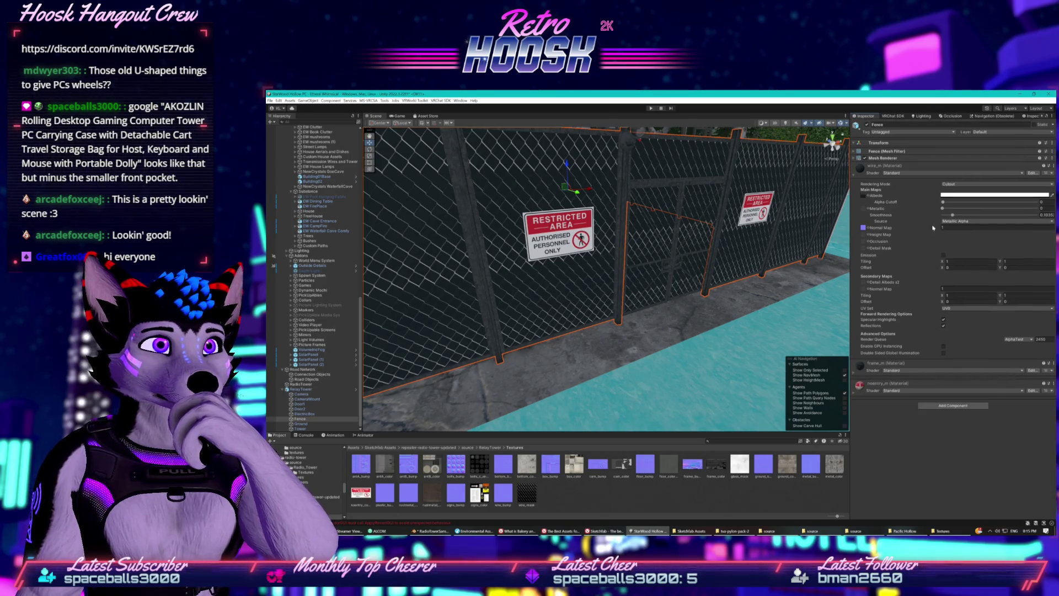
mouse_move(942, 202)
mouse_down()
mouse_move(968, 202)
mouse_move(942, 202)
mouse_up()
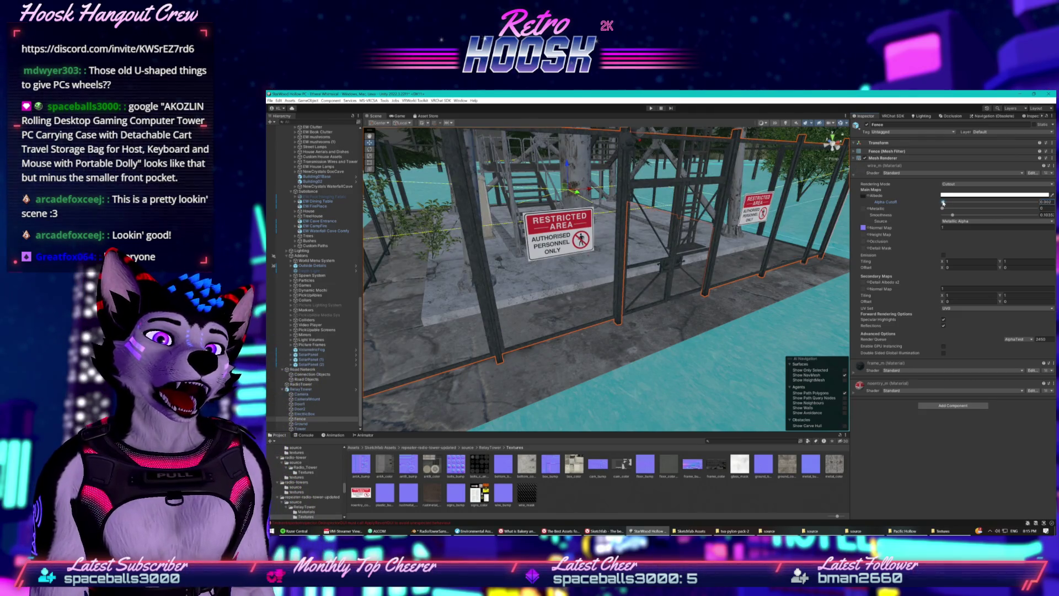
drag(943, 202, 943, 203)
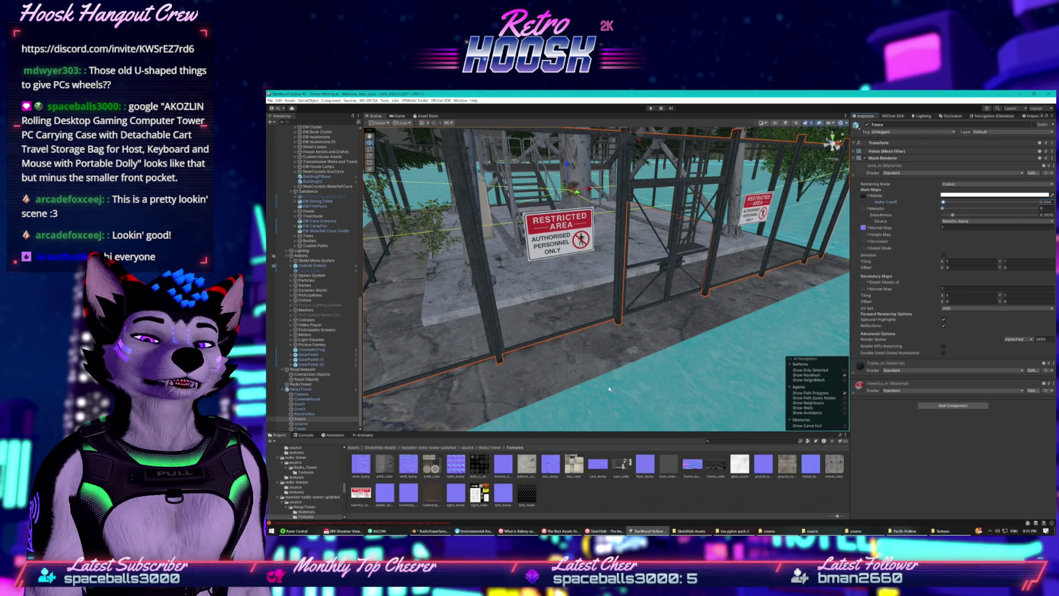
Try wire_mask's Alpha Source From Gray Scale, then revert to Input Texture Alpha
click(530, 491)
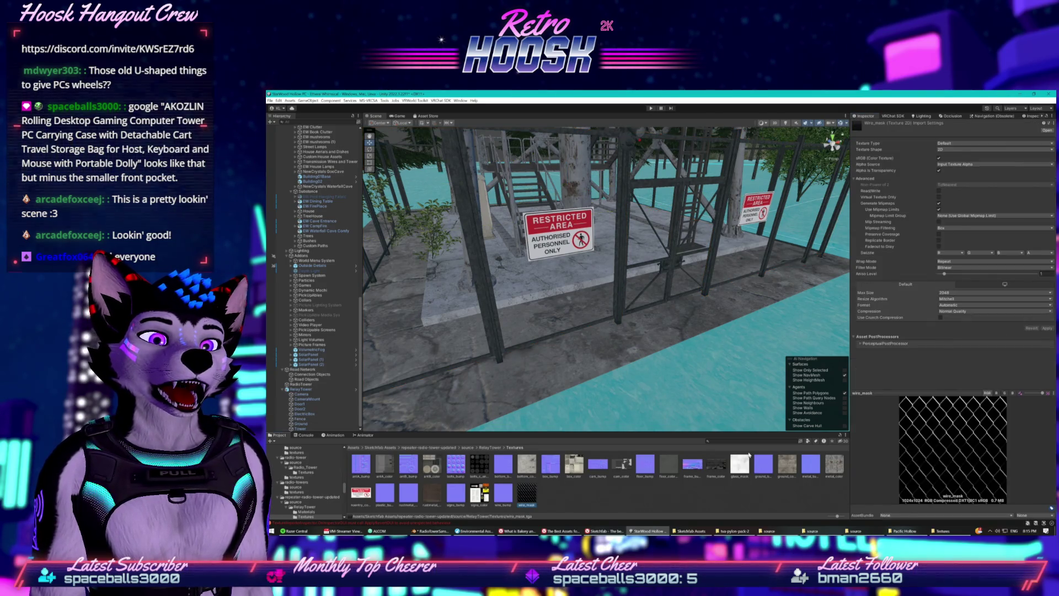
click(957, 164)
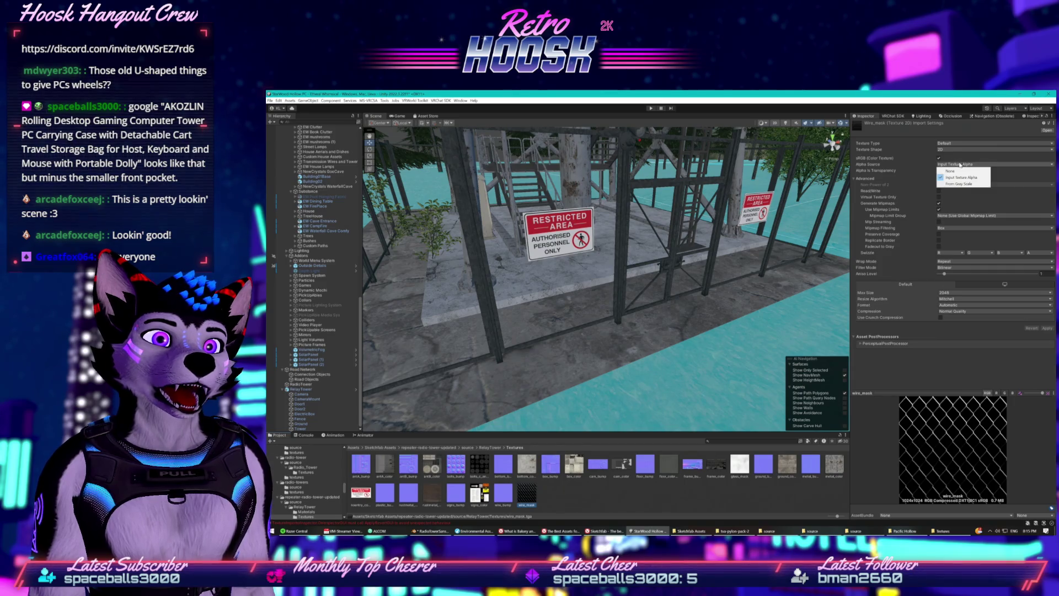
click(960, 185)
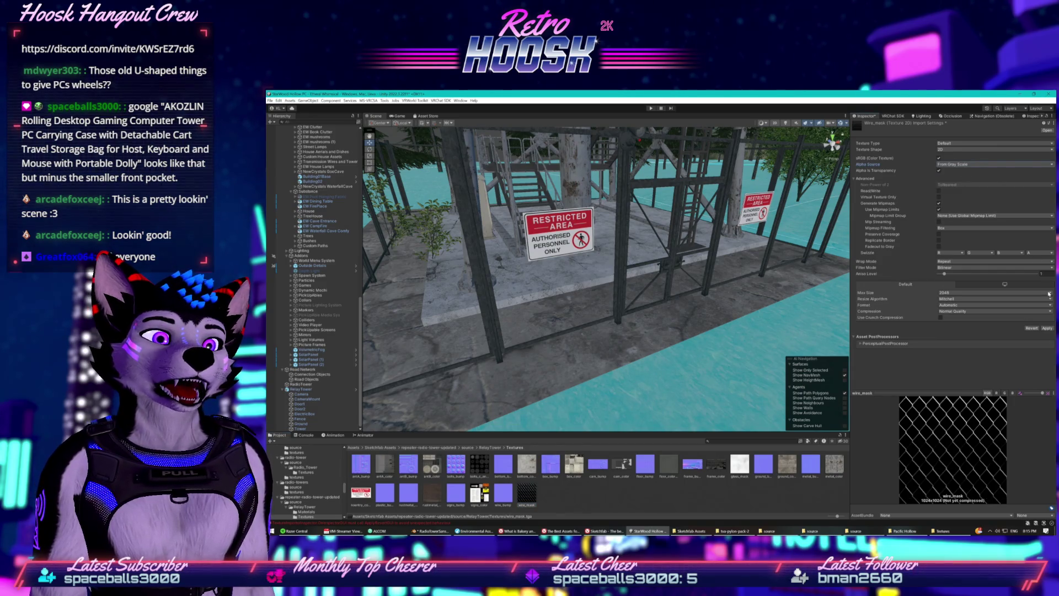
click(965, 165)
click(964, 178)
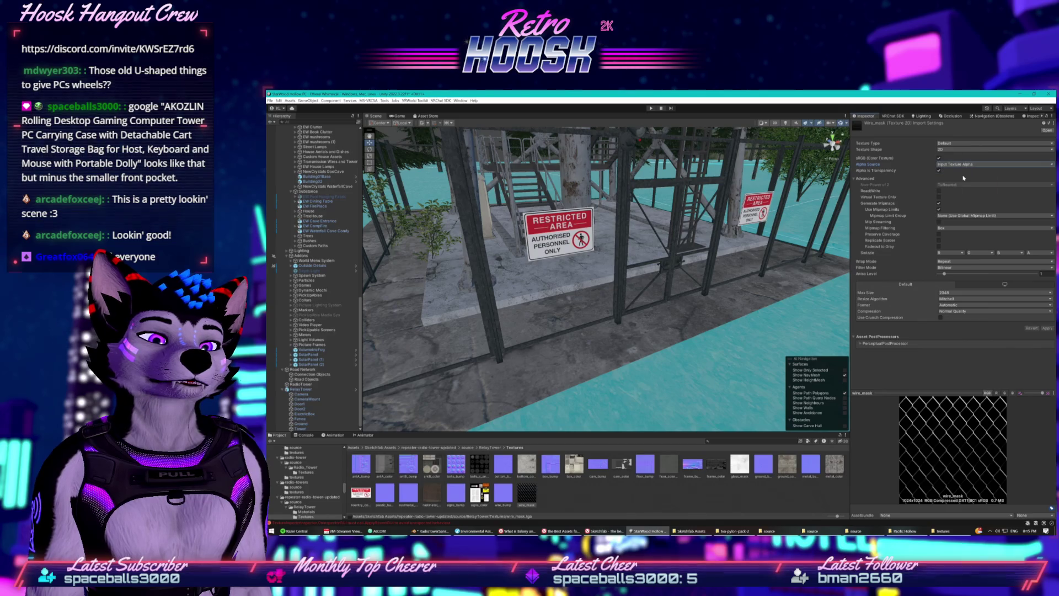
Confirm Texture Type Default, Input Texture Alpha and alpha swizzle A, then enlarge the preview
click(949, 144)
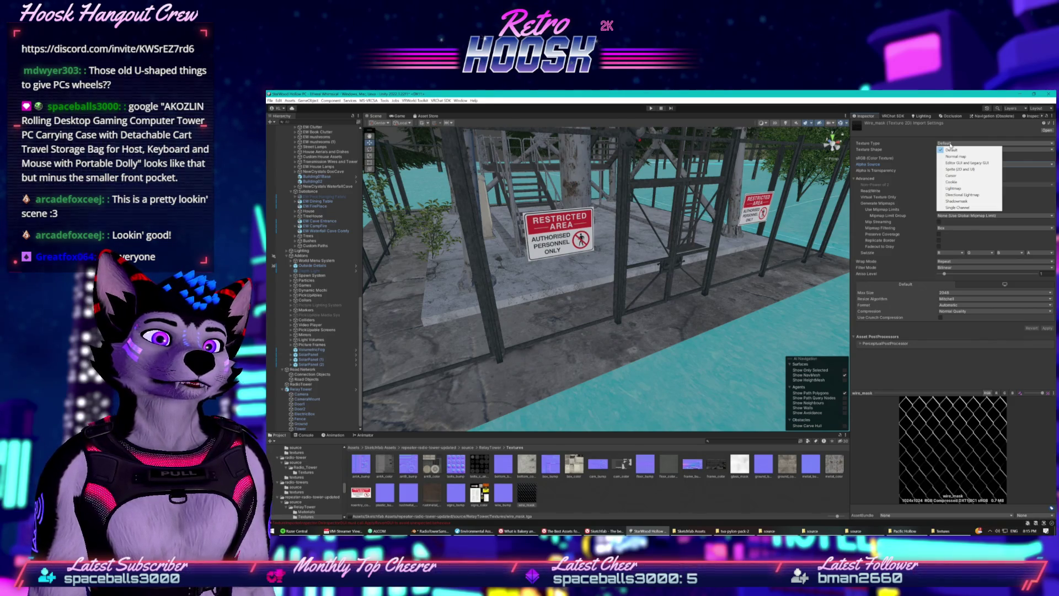
click(1018, 178)
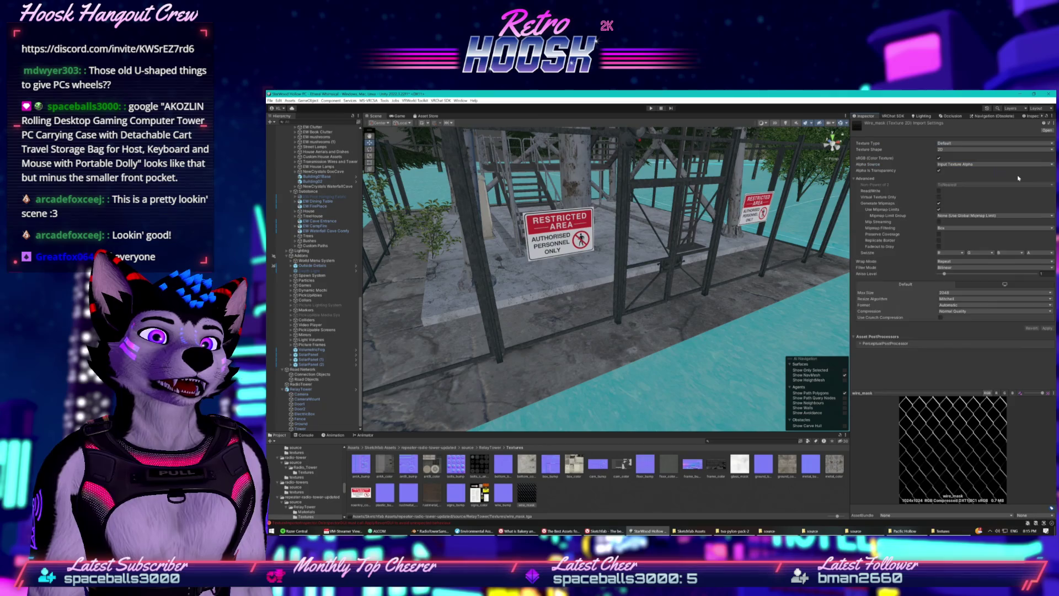
click(941, 165)
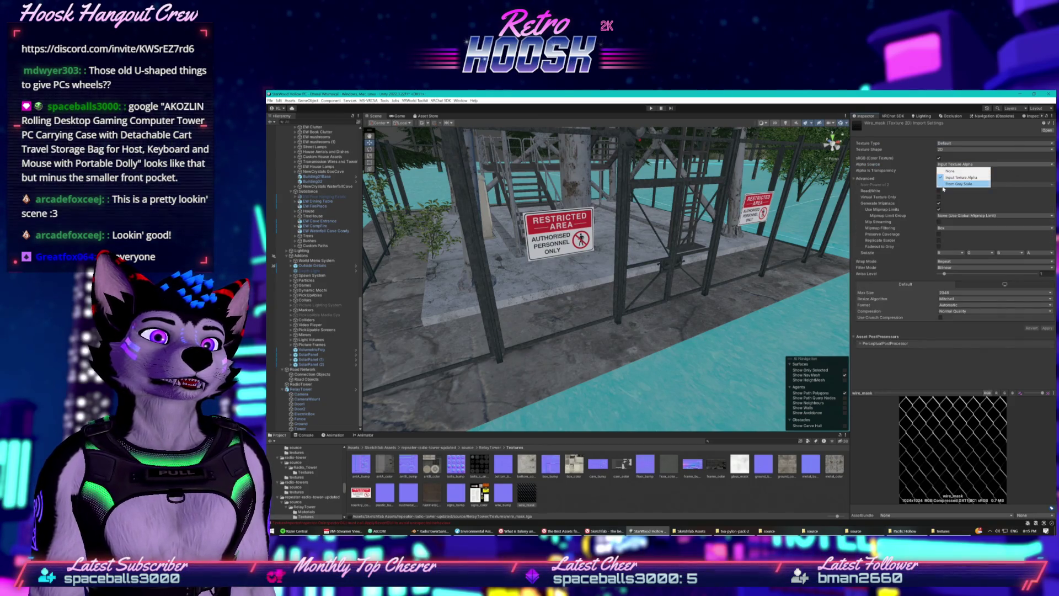
click(926, 270)
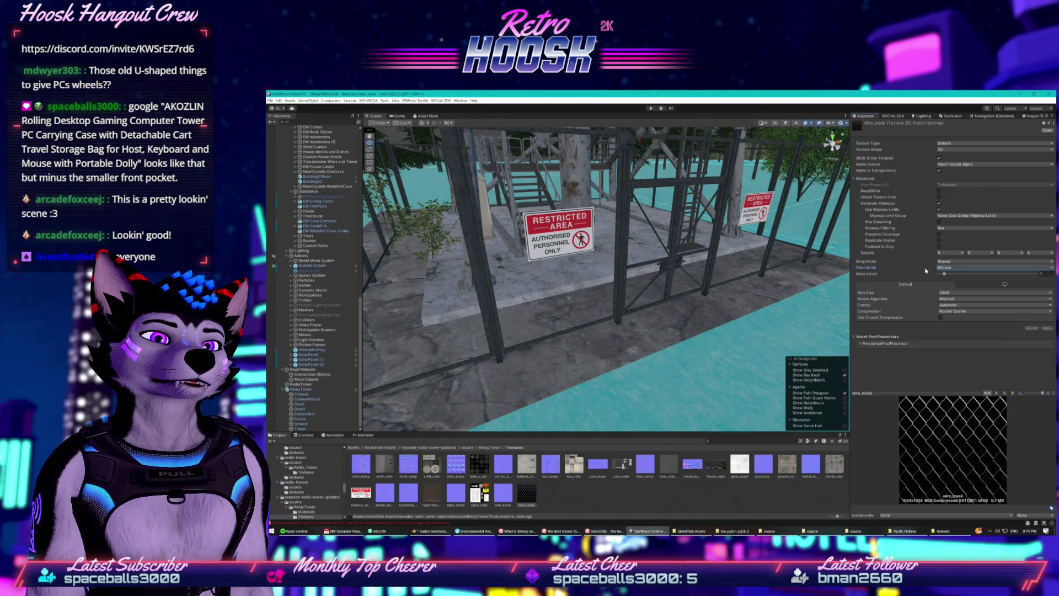
click(1046, 253)
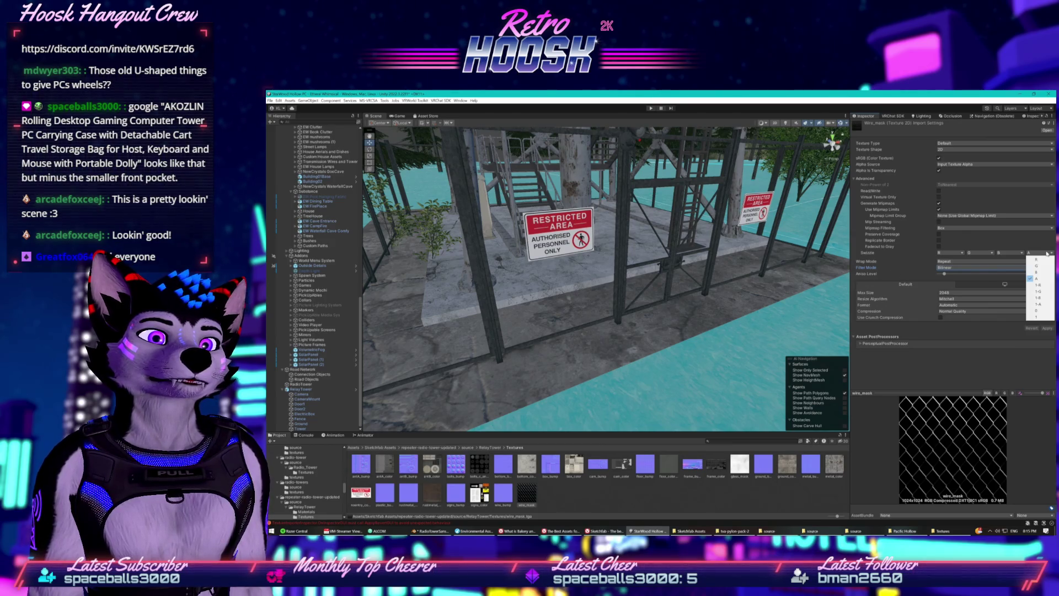
click(1046, 253)
click(1046, 253)
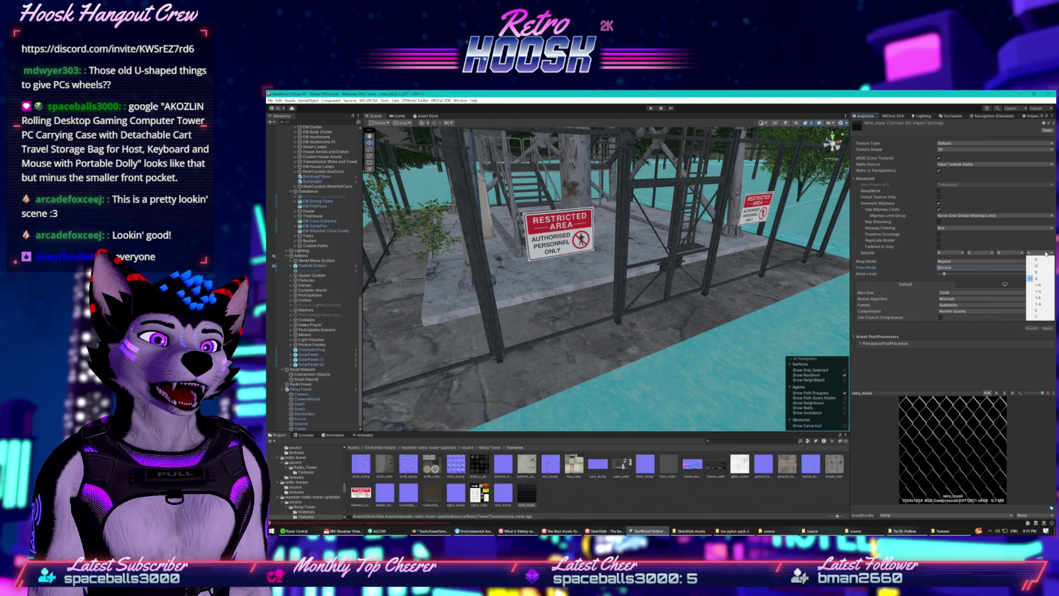
click(1046, 249)
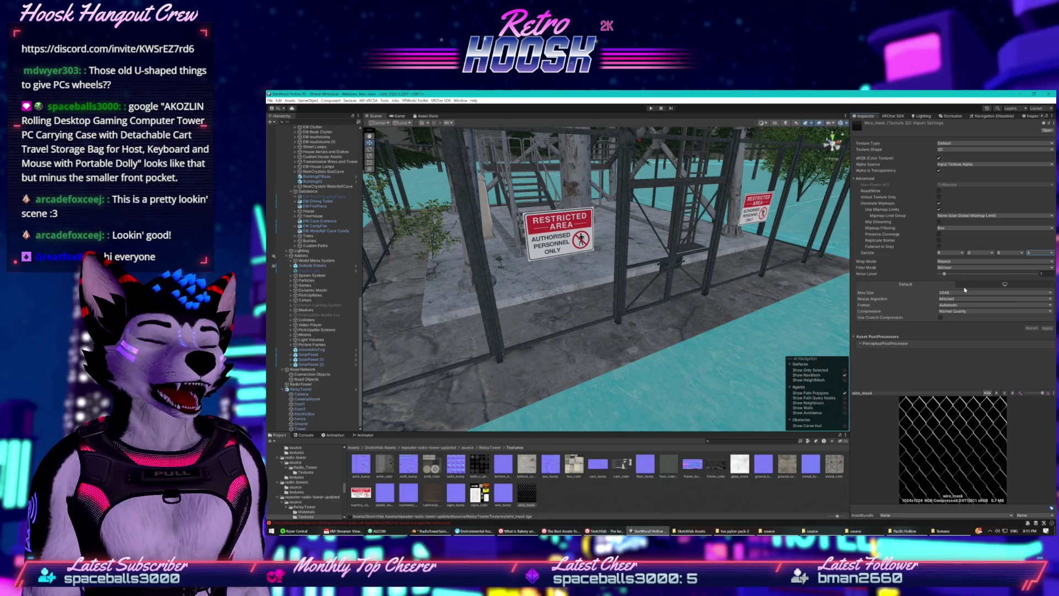
mouse_move(932, 394)
mouse_down()
mouse_move(934, 291)
mouse_move(928, 341)
mouse_move(824, 357)
mouse_up()
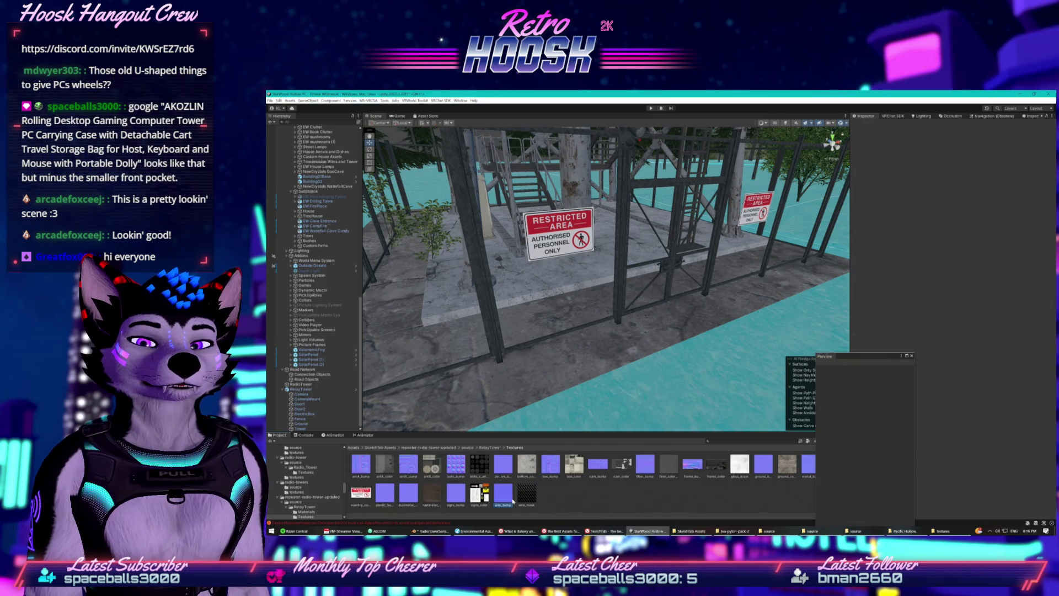
Close the floating Preview window, reselect wire_mask in Textures, then select Tower and Fence
click(911, 356)
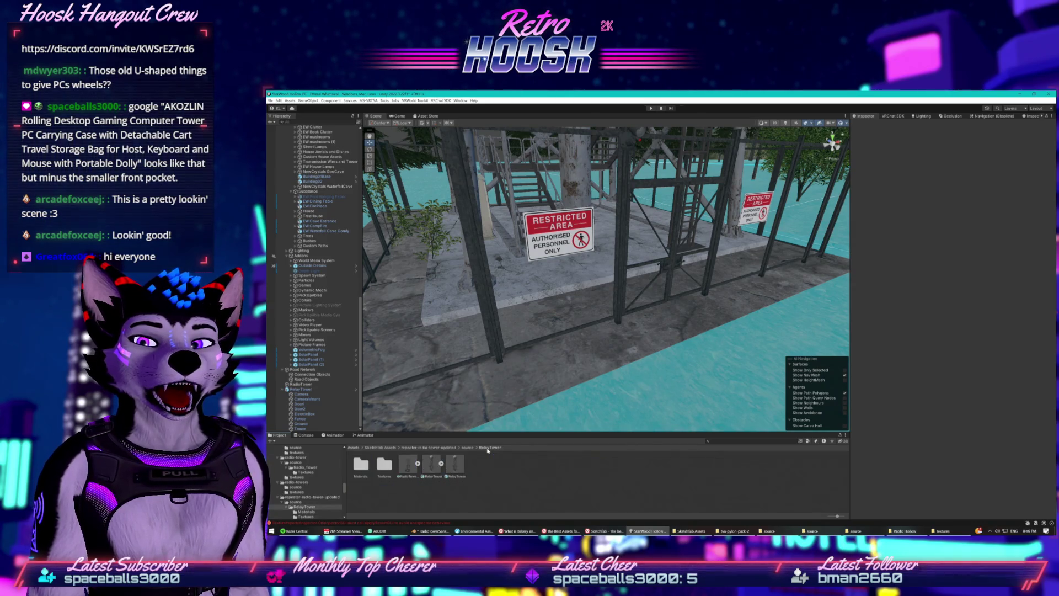
click(426, 482)
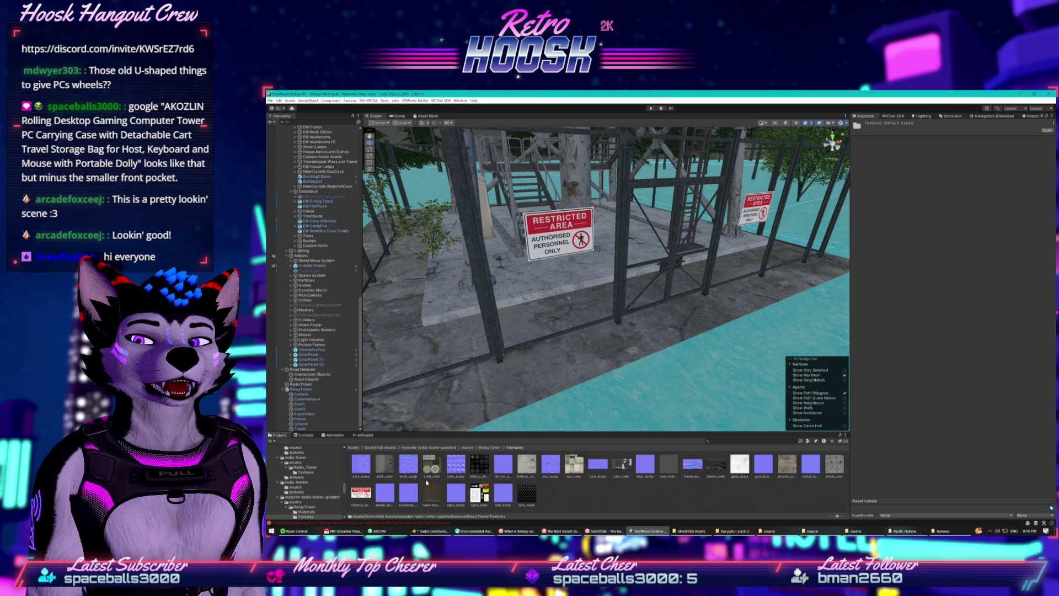
click(527, 492)
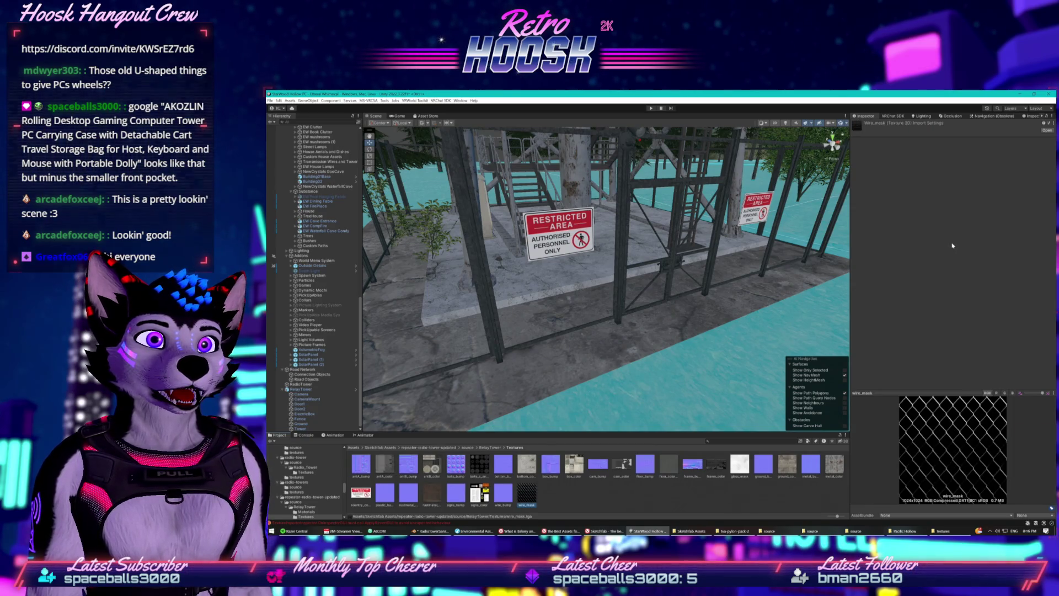
click(317, 429)
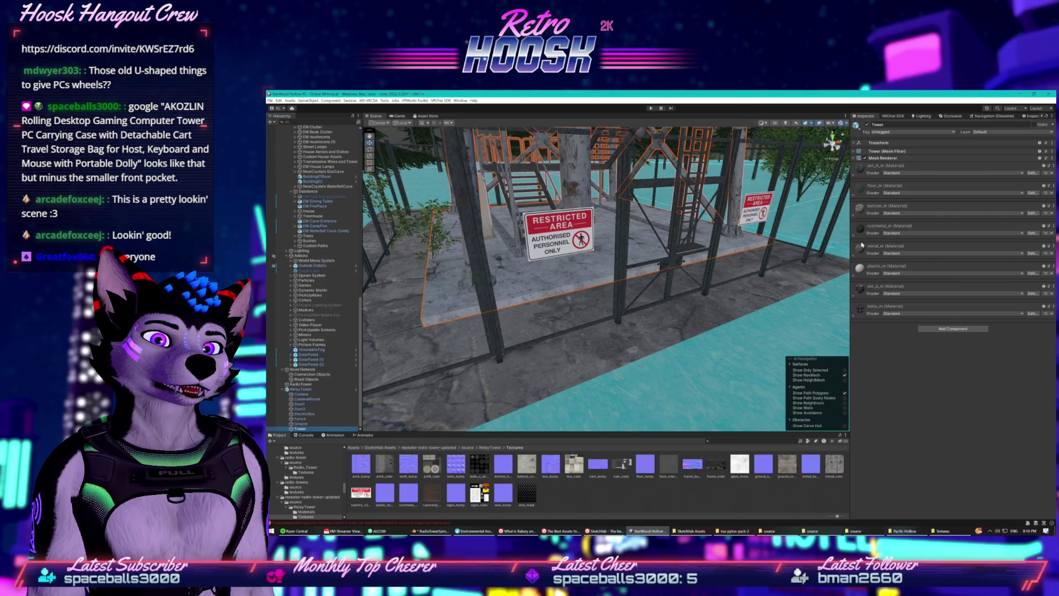
click(317, 419)
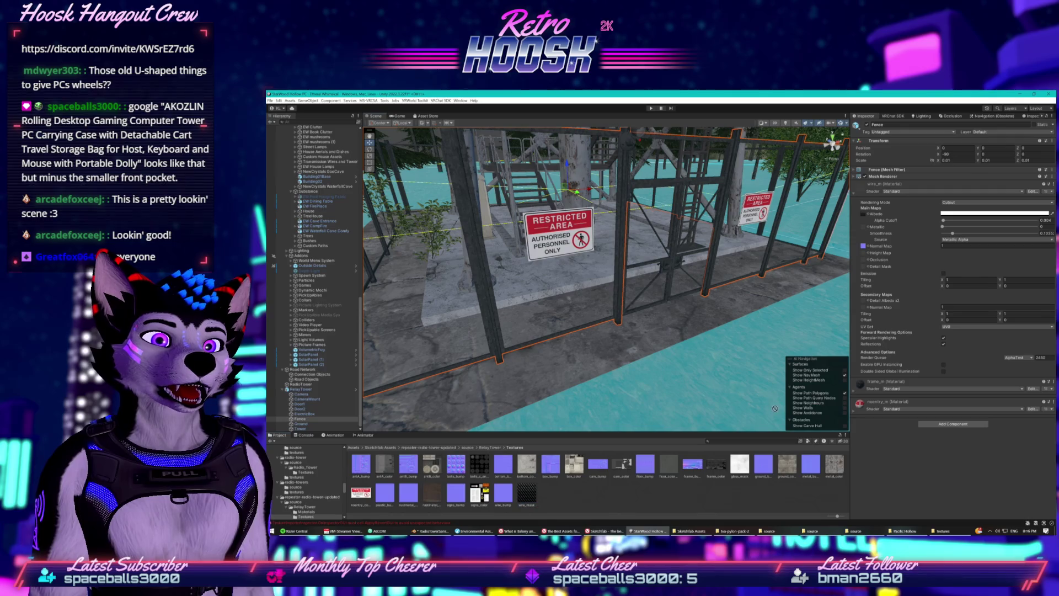
Assign wire_mask as the fence material's Albedo, adjust Alpha Cutoff, and select wire_mask in Project
drag(864, 219, 865, 216)
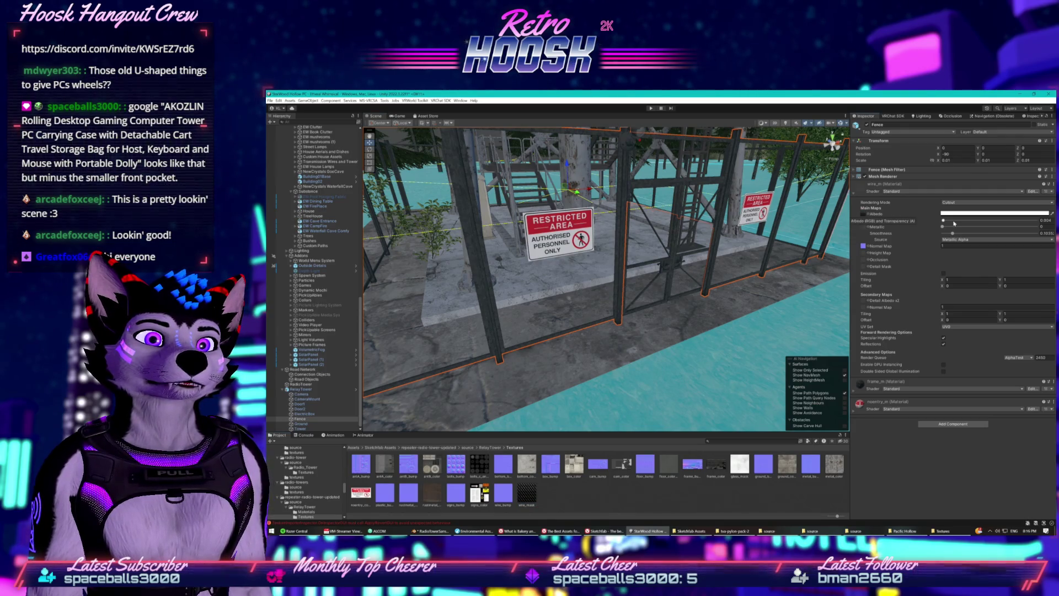
drag(944, 221, 942, 221)
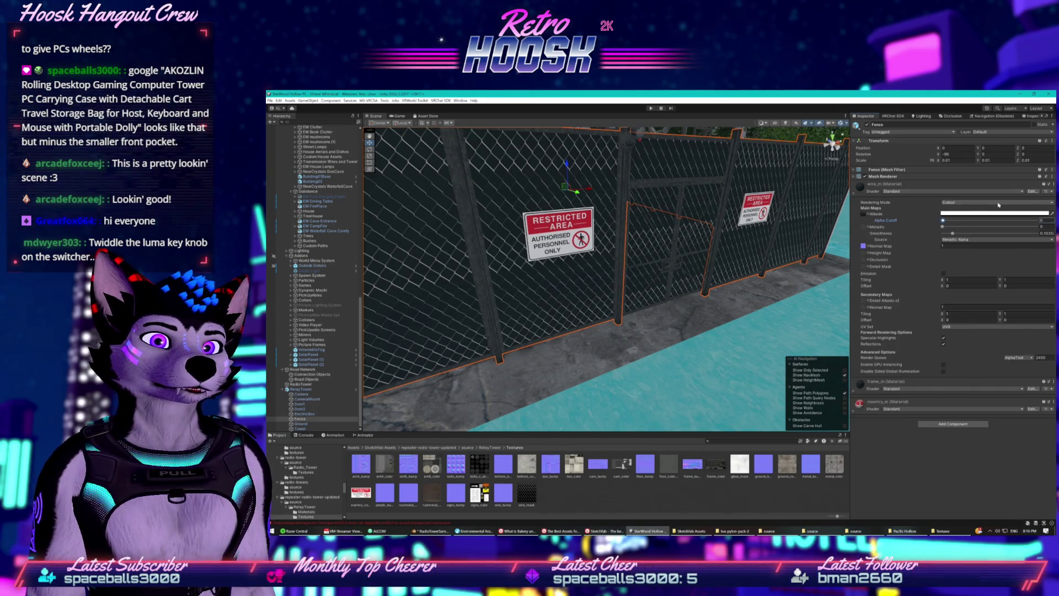
click(531, 499)
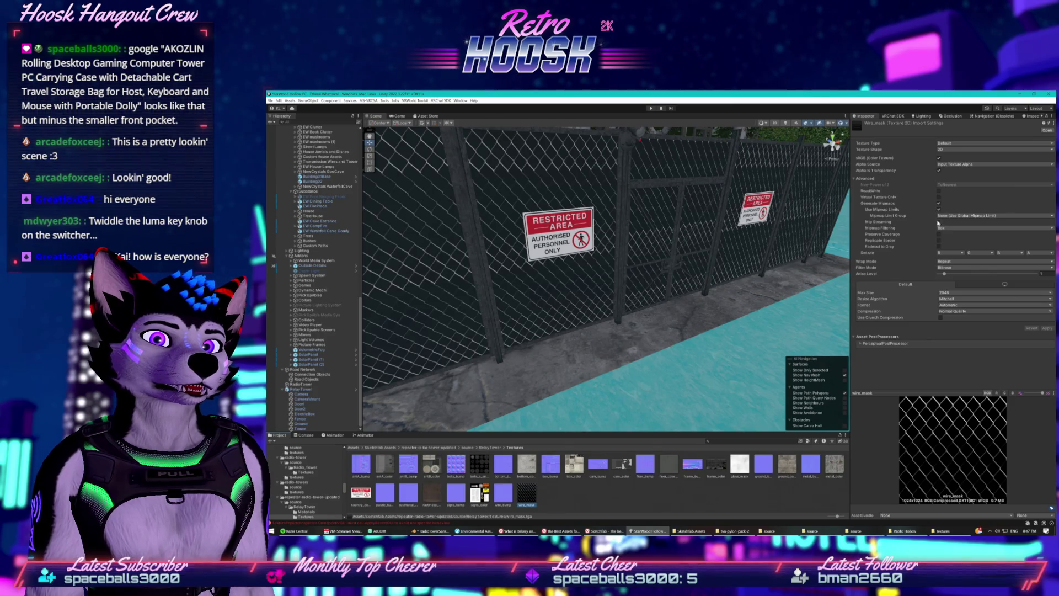
Leave wire_mask's Alpha Source and Default Texture Type unchanged, then show it in Explorer
click(947, 164)
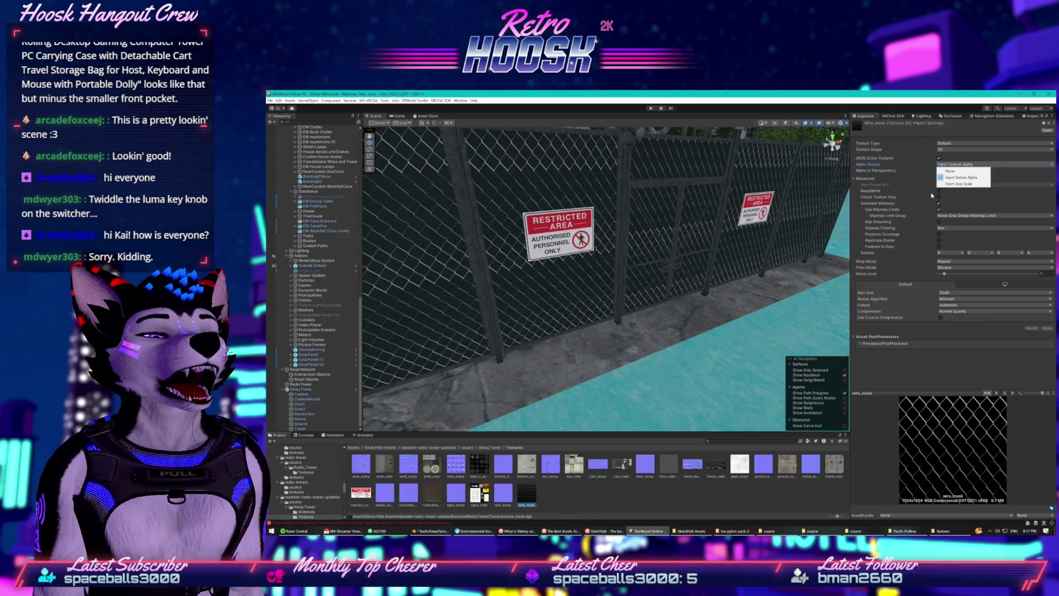
click(950, 143)
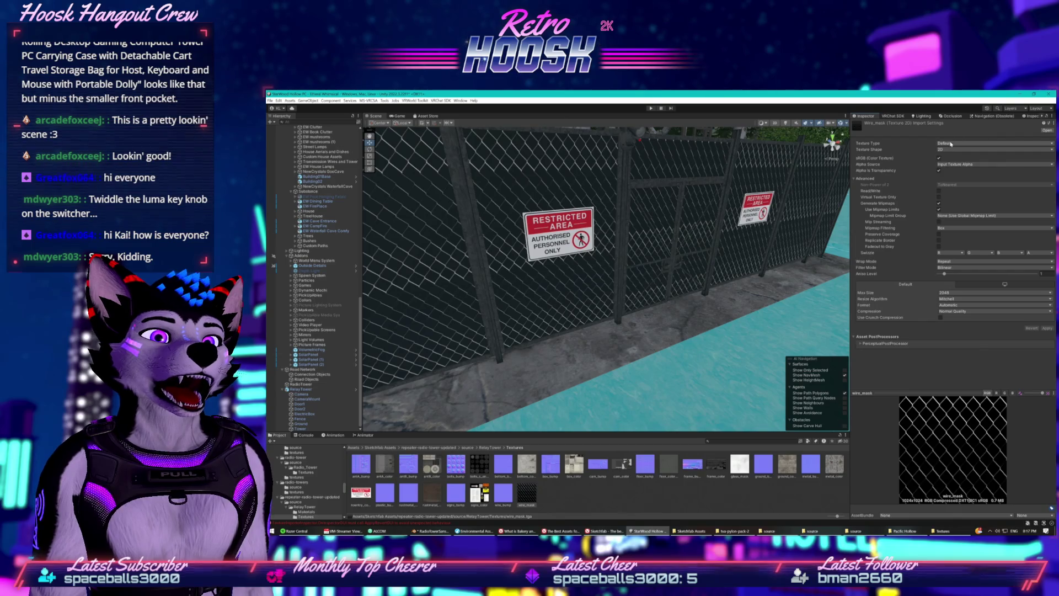
click(950, 143)
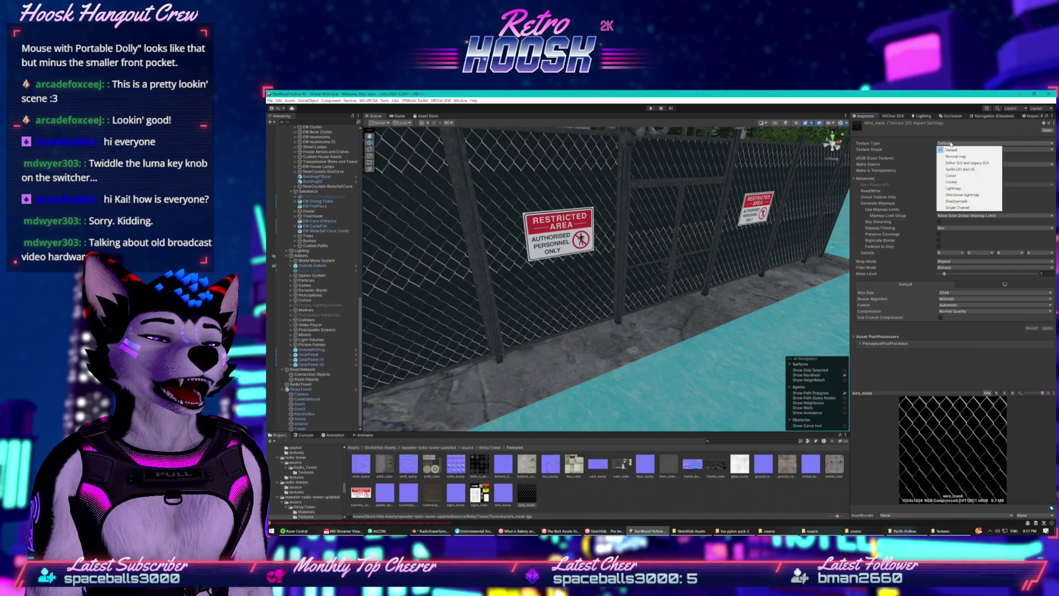
click(939, 143)
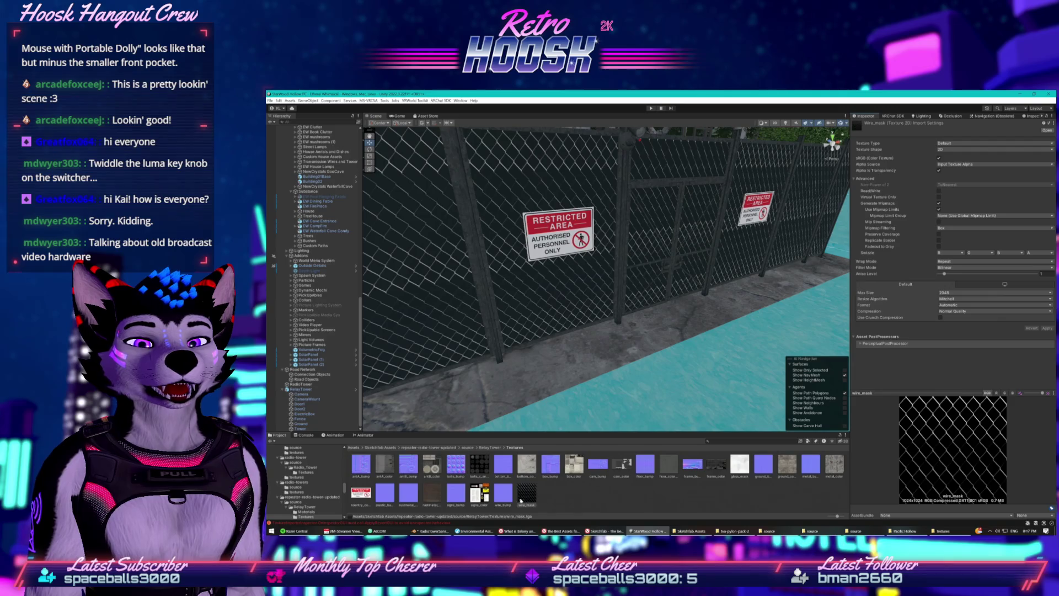
right_click(524, 495)
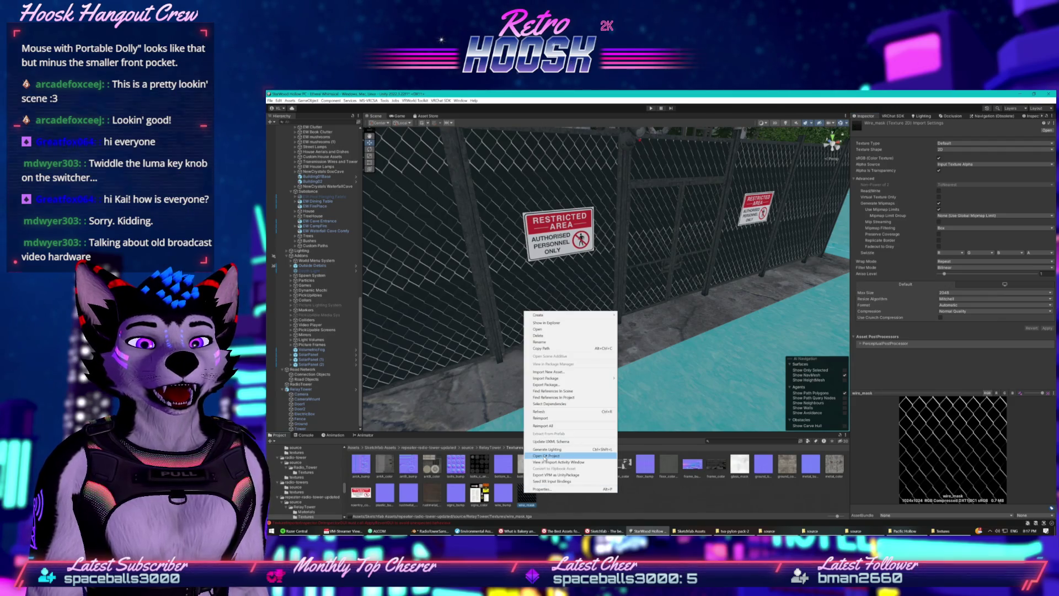
click(550, 324)
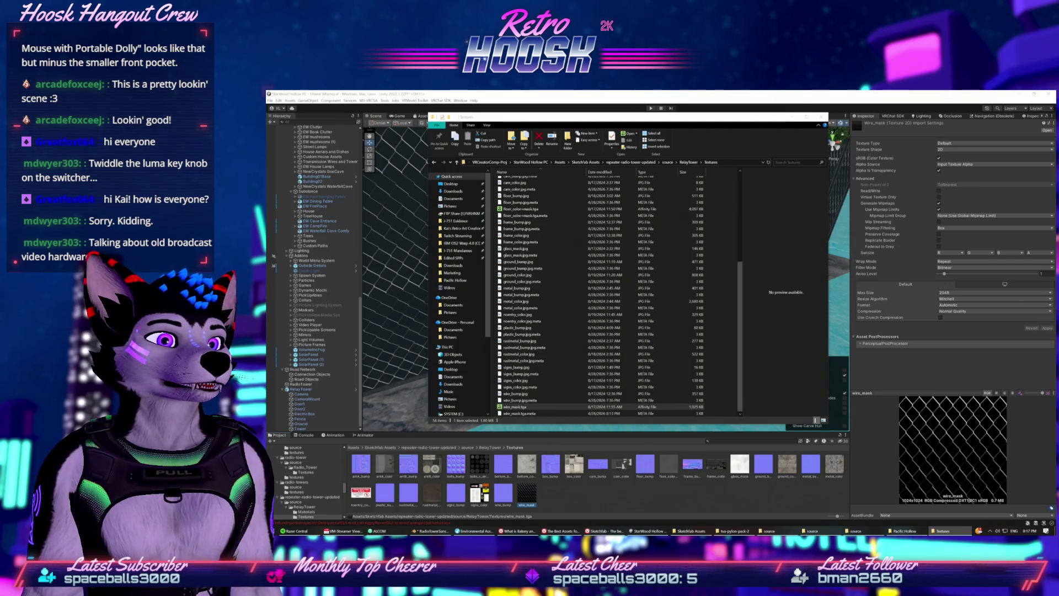
Browse through the RelayTower, Textures and Materials folders in File Explorer
click(633, 161)
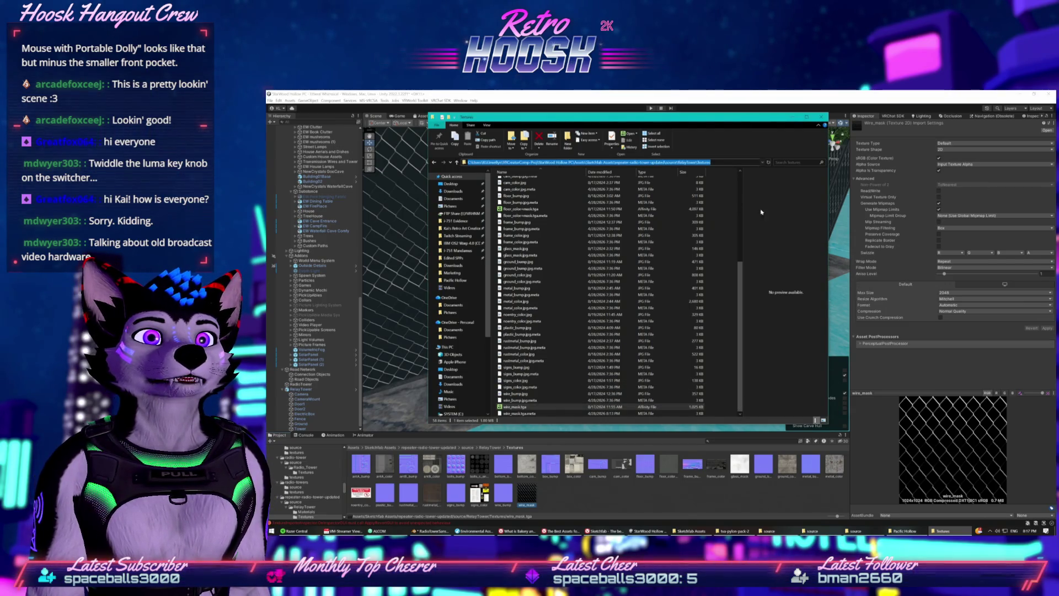
click(710, 197)
key(alt+Up)
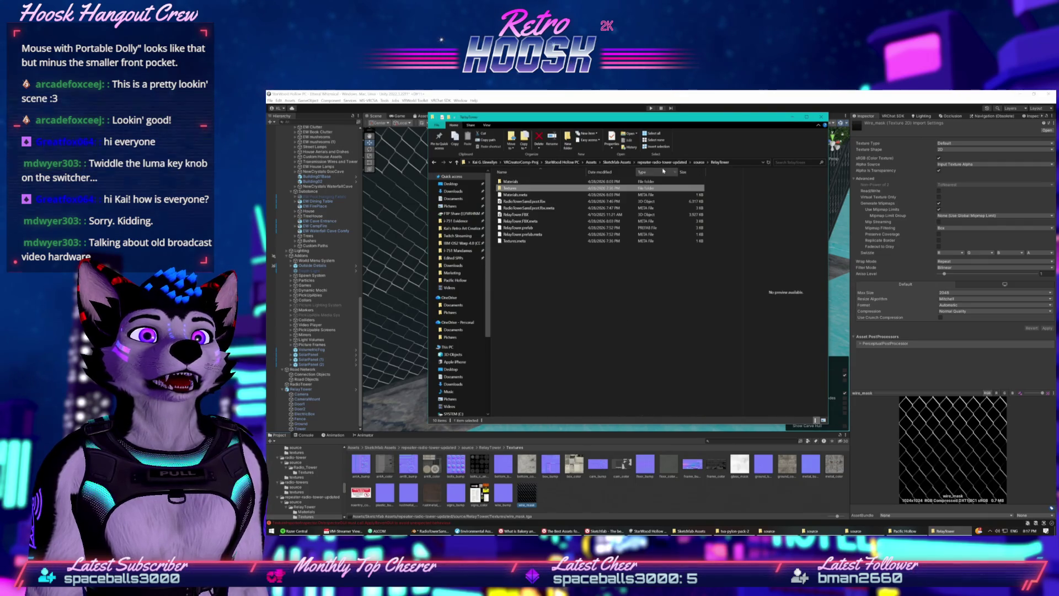
key(alt+Up)
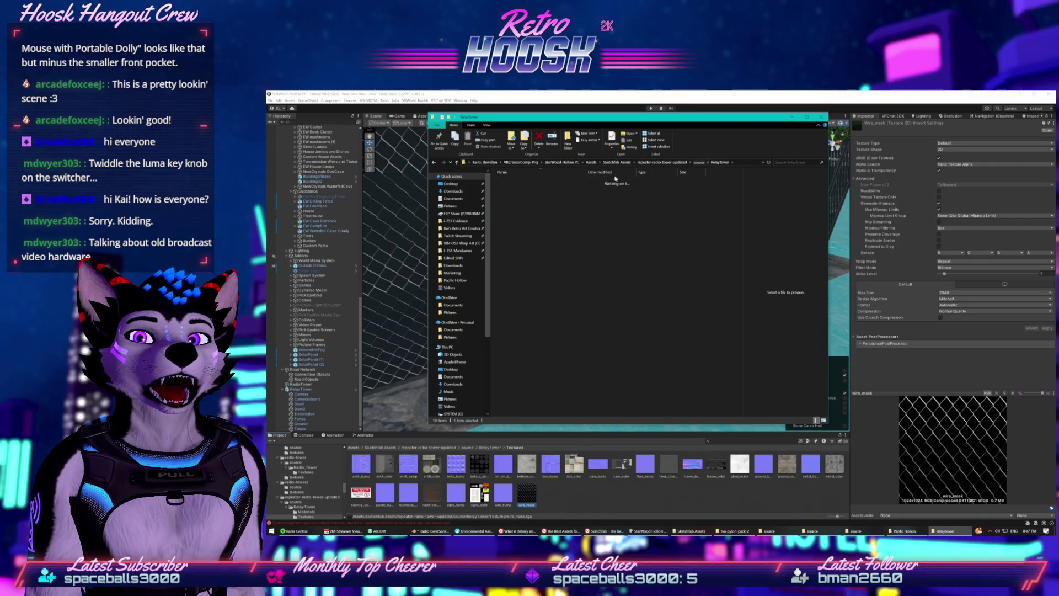
key(Return)
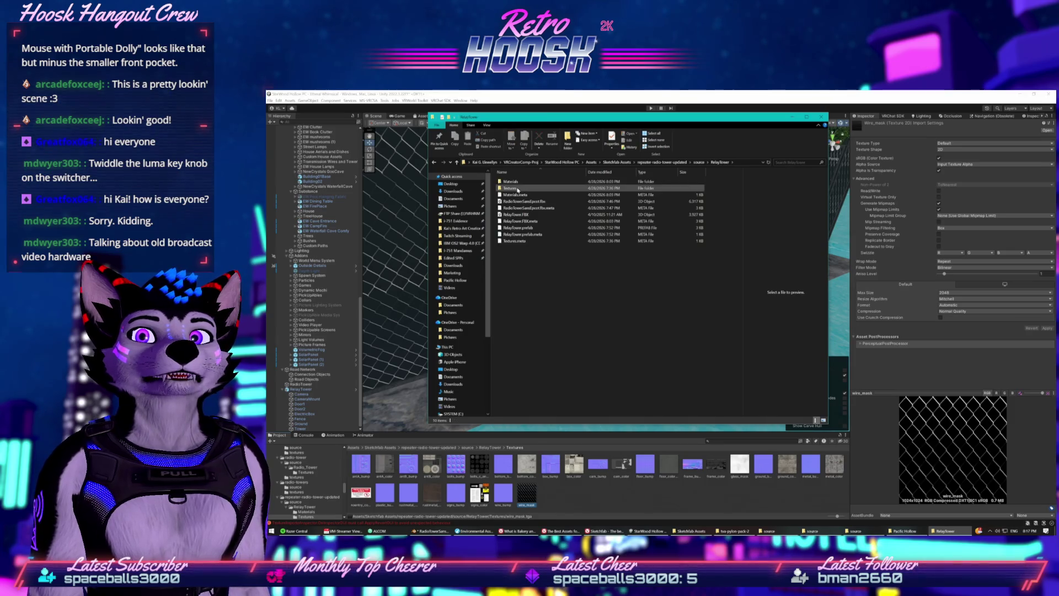
key(Return)
scroll(606, 248, down, 7)
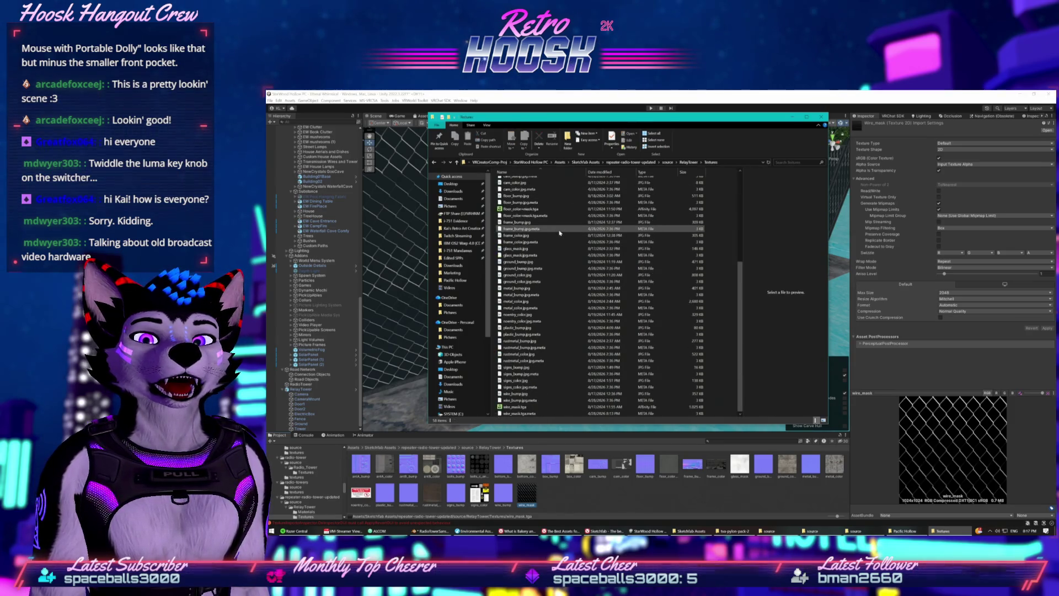
key(alt+Up)
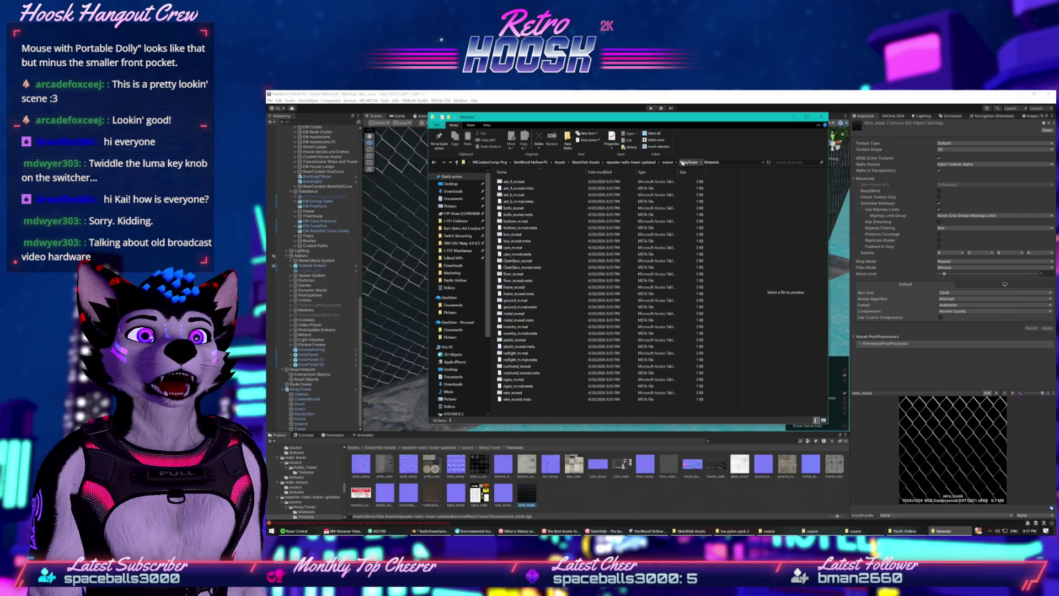
key(Return)
Open repeater-radio-tower-updated's top-level textures folder and preview wire_mask.png
click(669, 163)
click(668, 163)
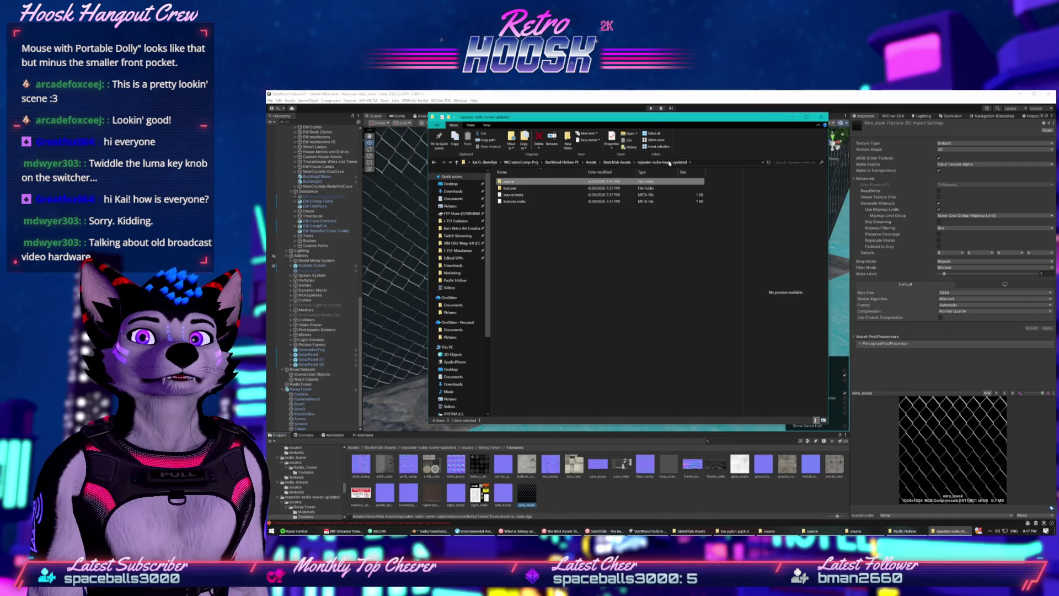
double_click(510, 188)
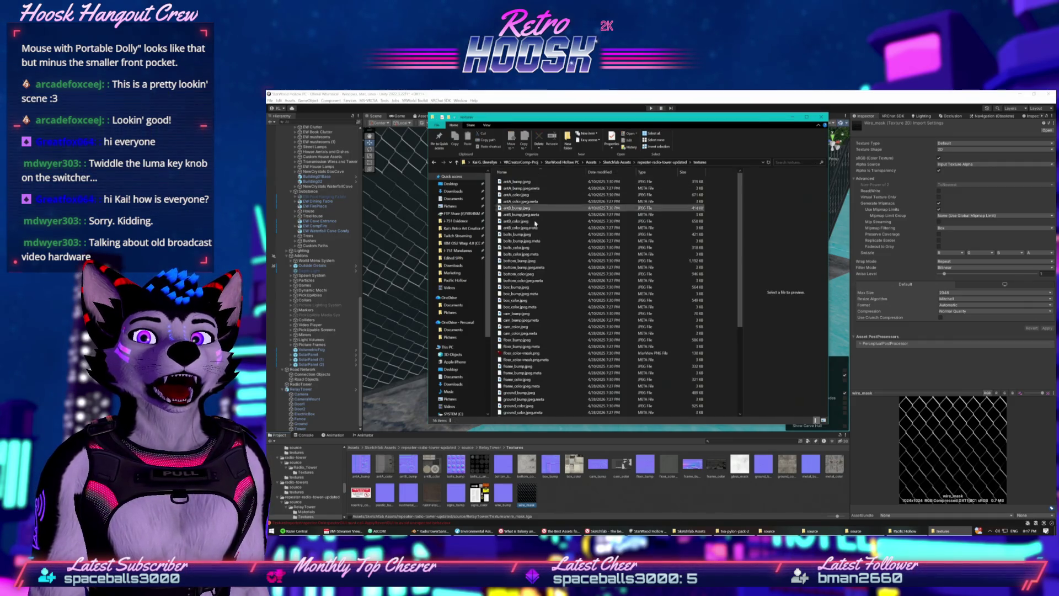
scroll(531, 263, down, 3)
click(516, 407)
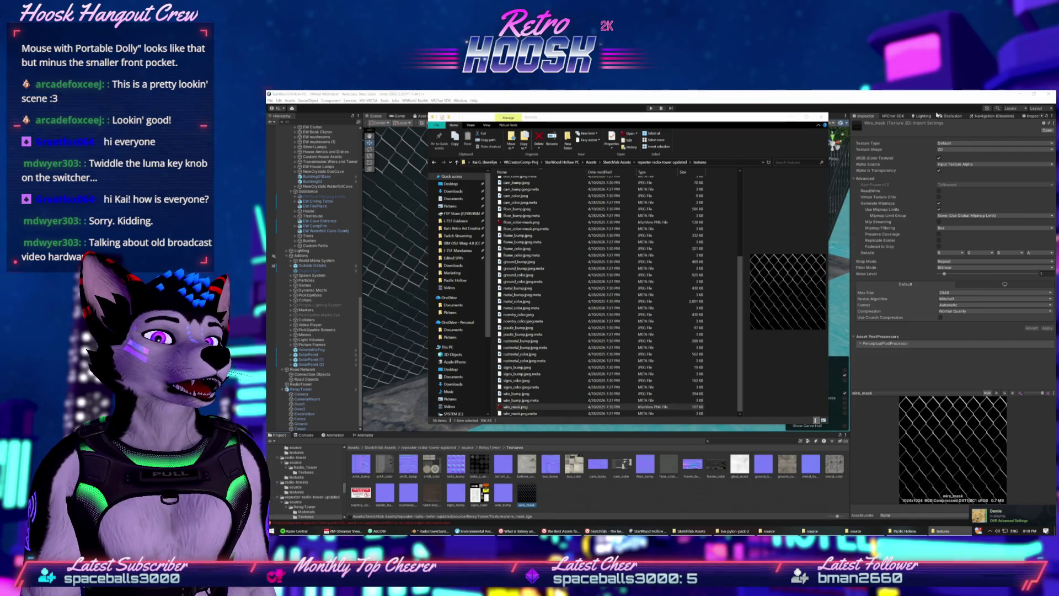
click(720, 161)
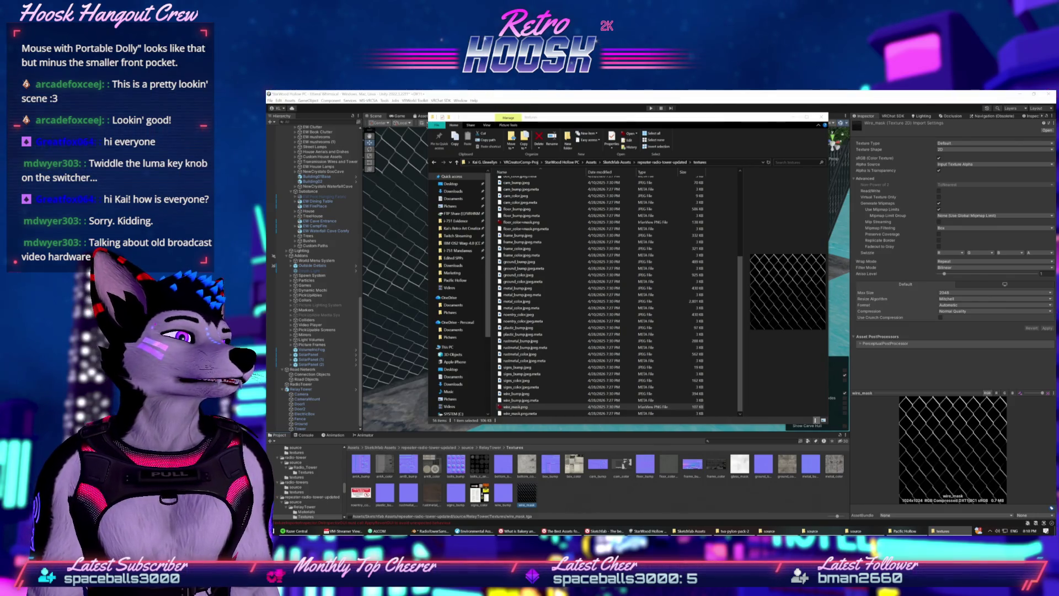
key(alt+Tab)
Try uploading wire_mask.png to the PNG alpha mask generator
scroll(654, 313, down, 2)
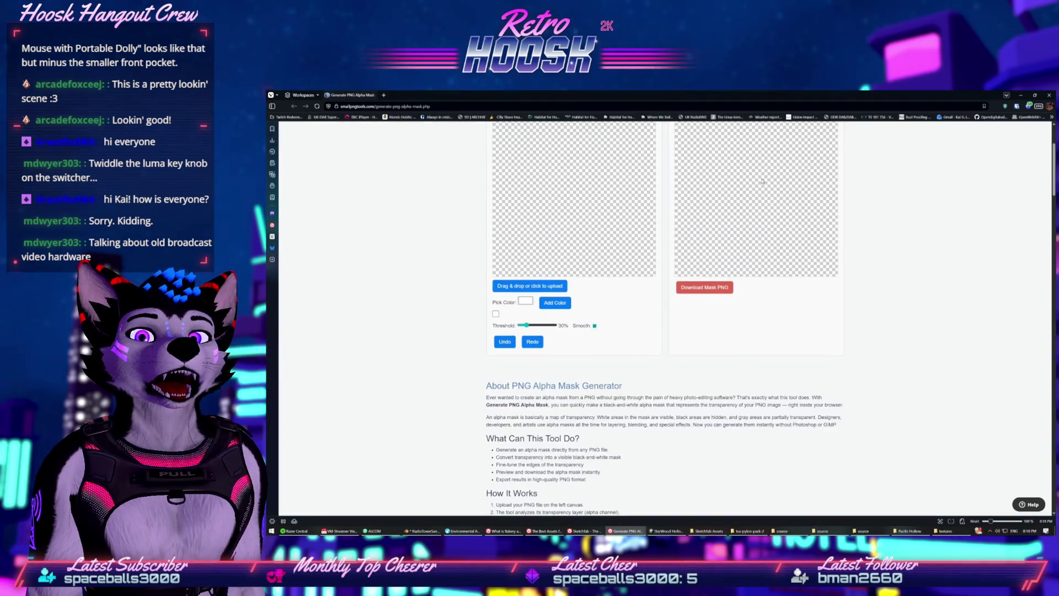
scroll(654, 313, up, 2)
click(530, 409)
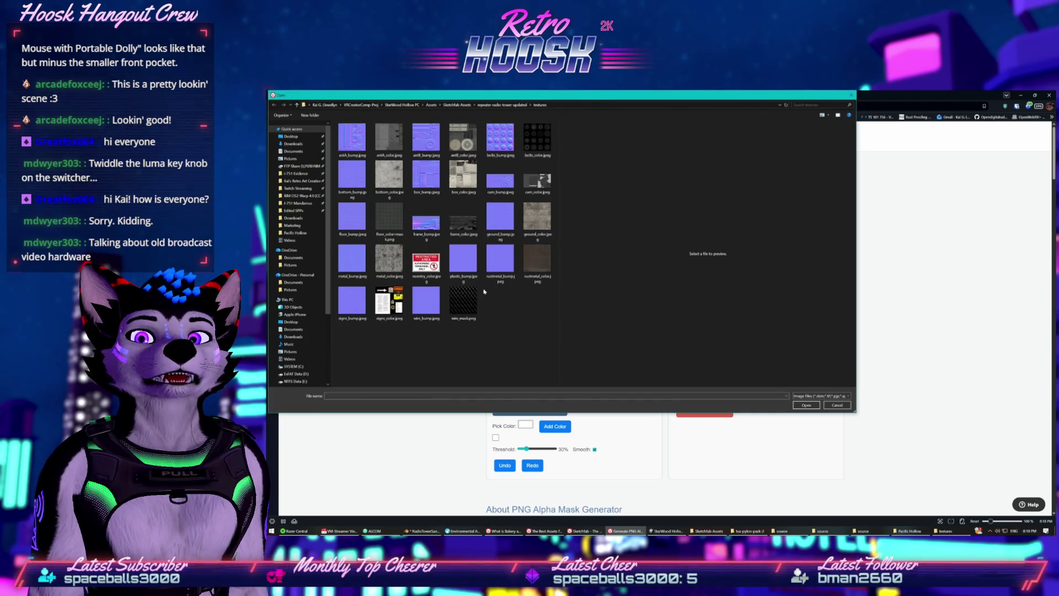
click(475, 302)
double_click(475, 301)
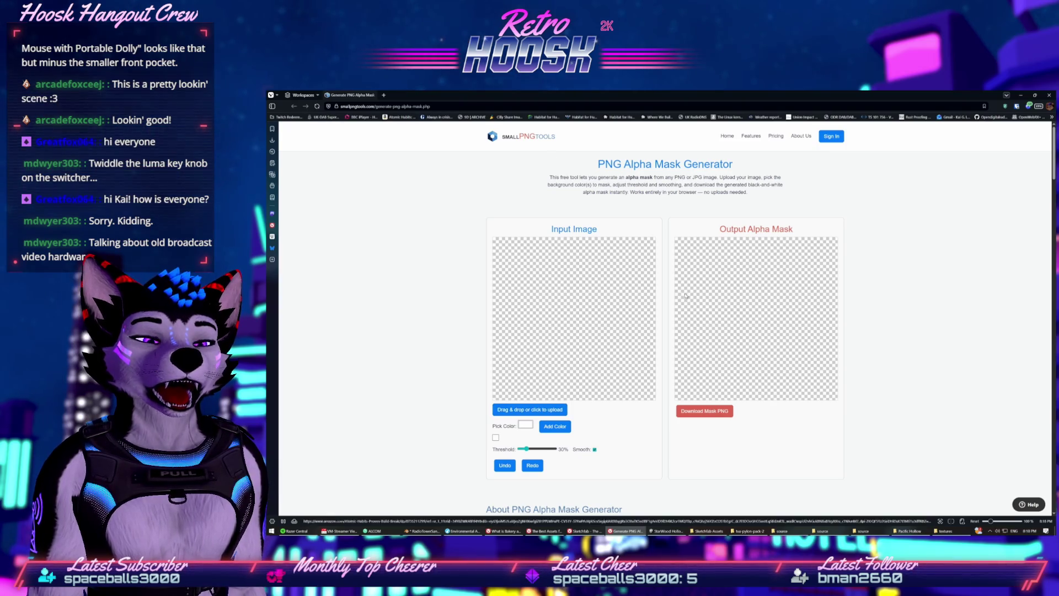
Shrink the browser window, inspect the page address, and go Back and Forward to the search results
drag(693, 95, 692, 122)
scroll(567, 197, down, 3)
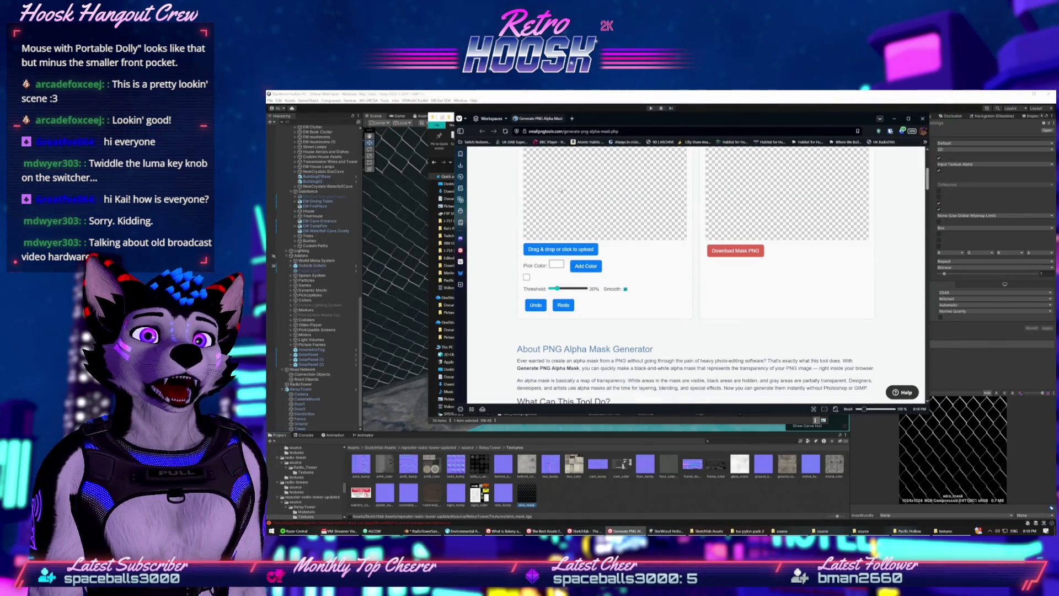
click(544, 132)
right_click(540, 131)
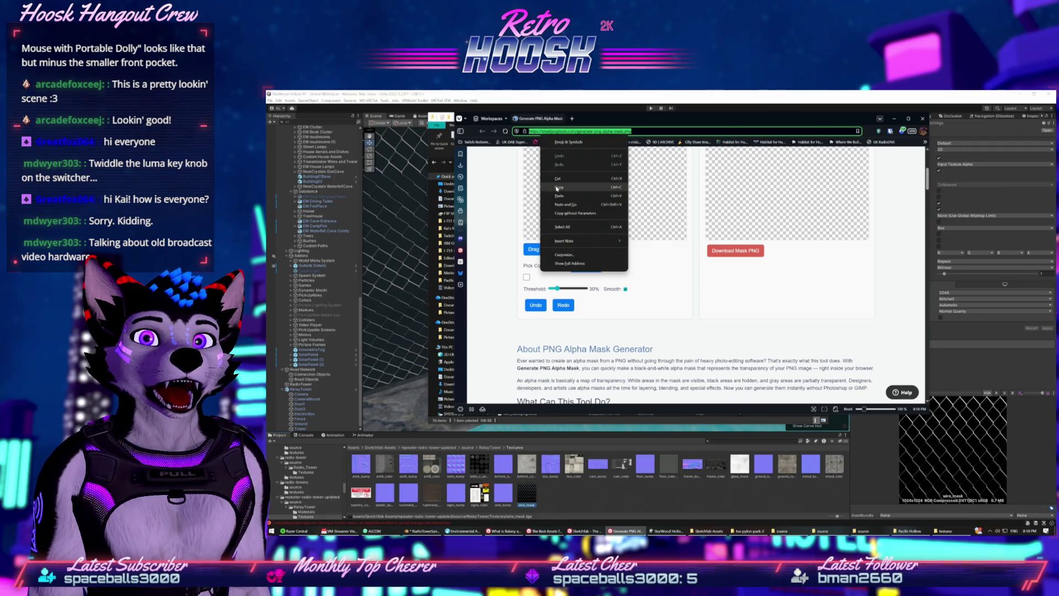
click(481, 190)
scroll(499, 155, down, 2)
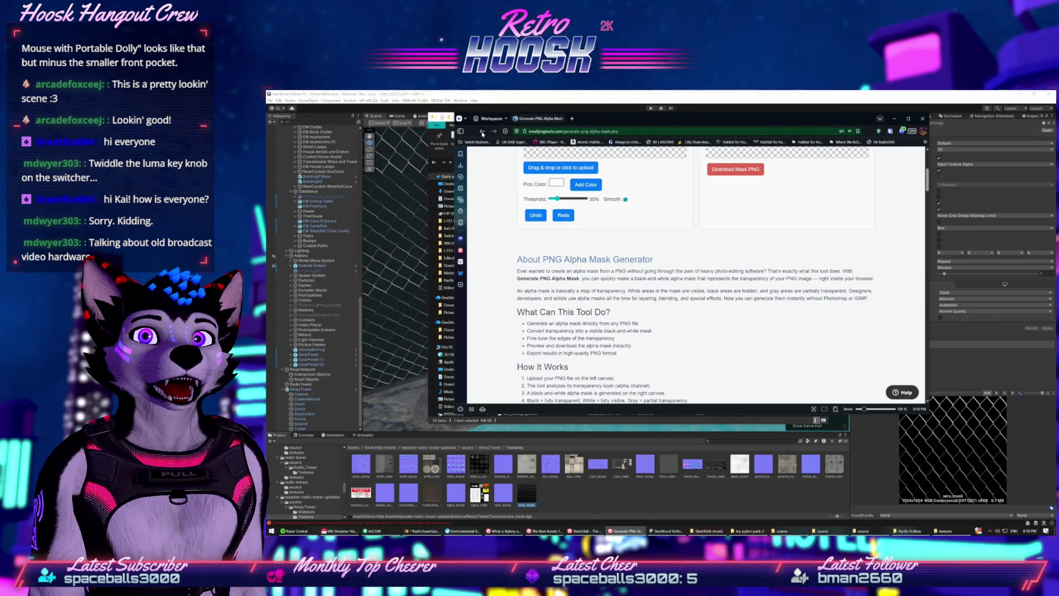
click(483, 133)
click(494, 132)
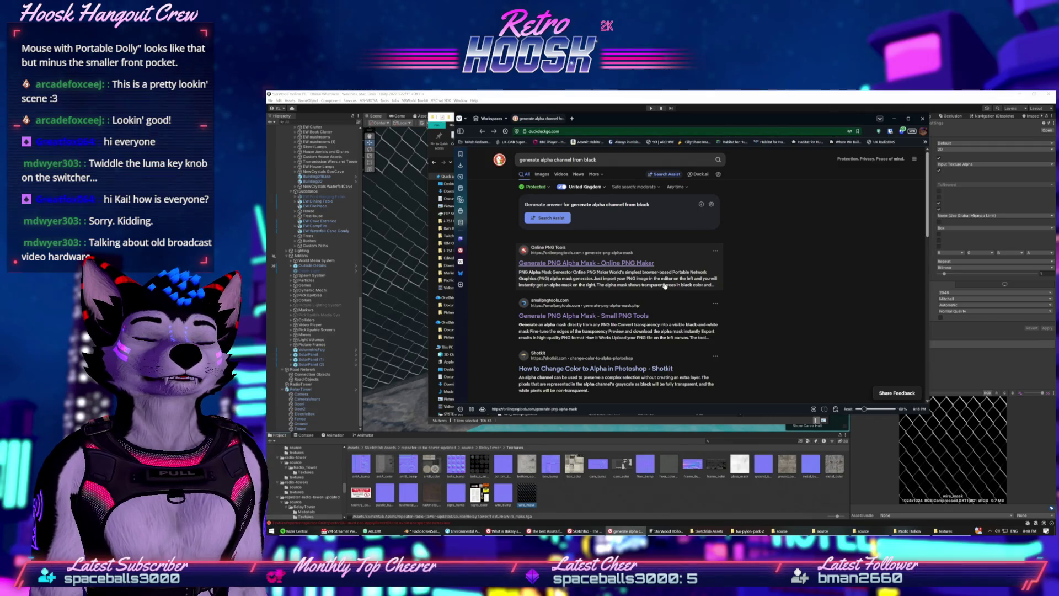
Open the onlinepngtools alpha mask generator result, dismiss the pricing popup, and maximize the browser
click(618, 263)
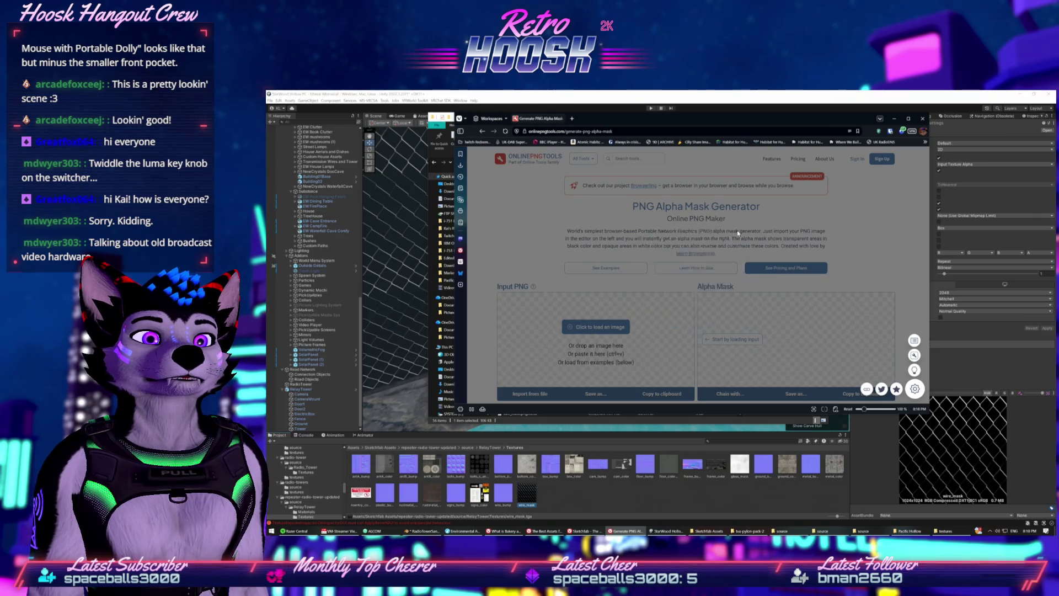
click(604, 301)
scroll(596, 298, down, 1)
scroll(590, 294, down, 1)
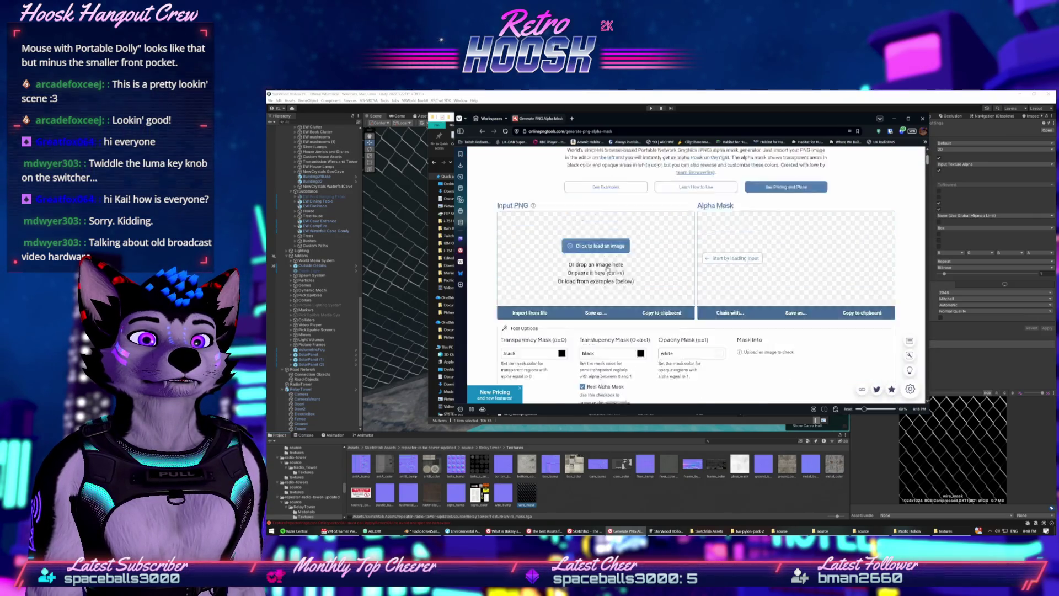
scroll(601, 281, up, 3)
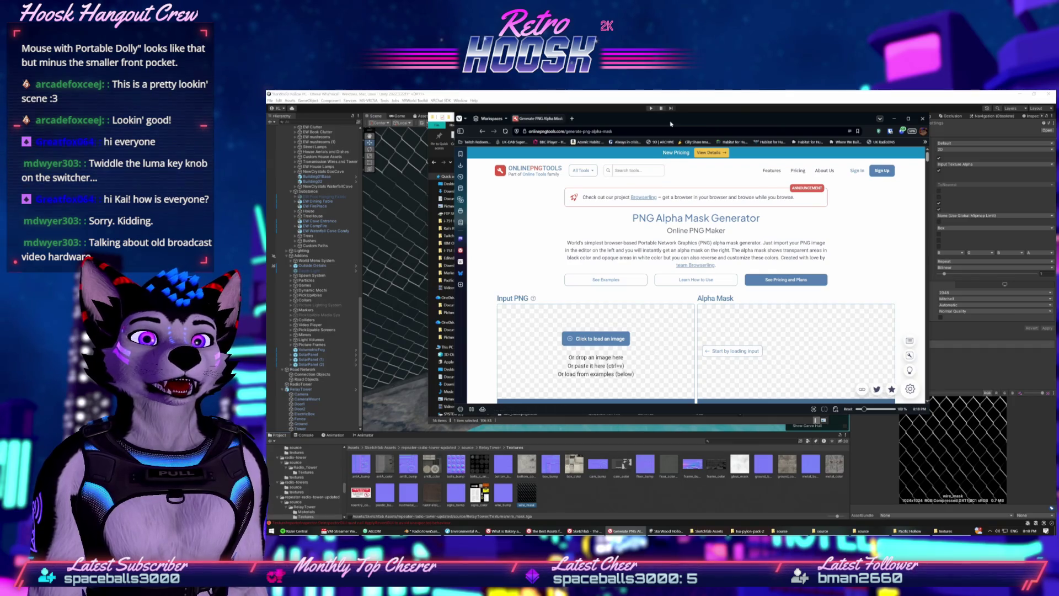
double_click(671, 124)
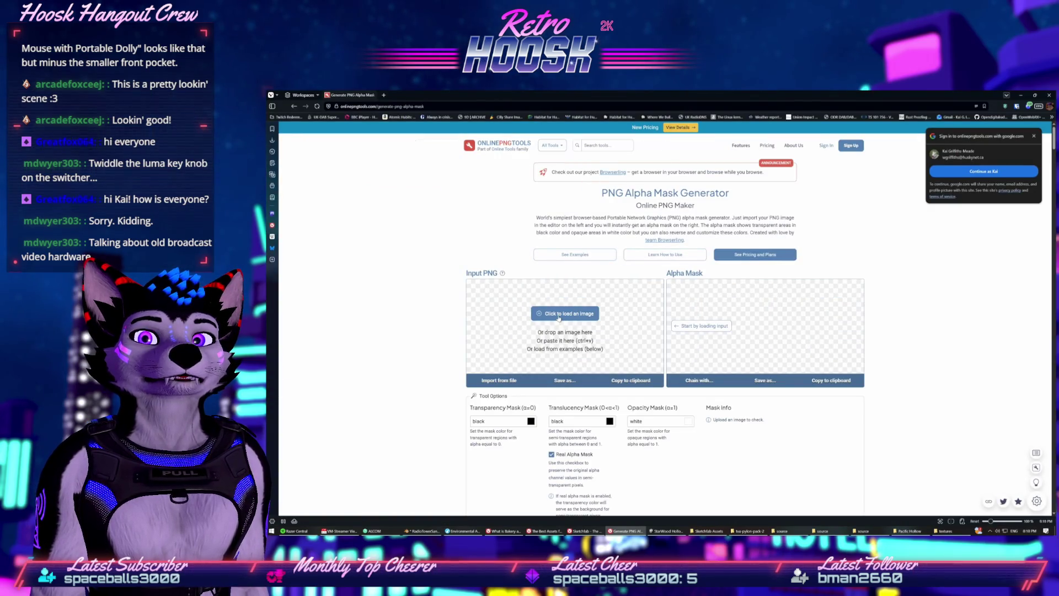
Load wire_mask.png into the mask generator, glancing at Unity before returning to the browser
click(613, 282)
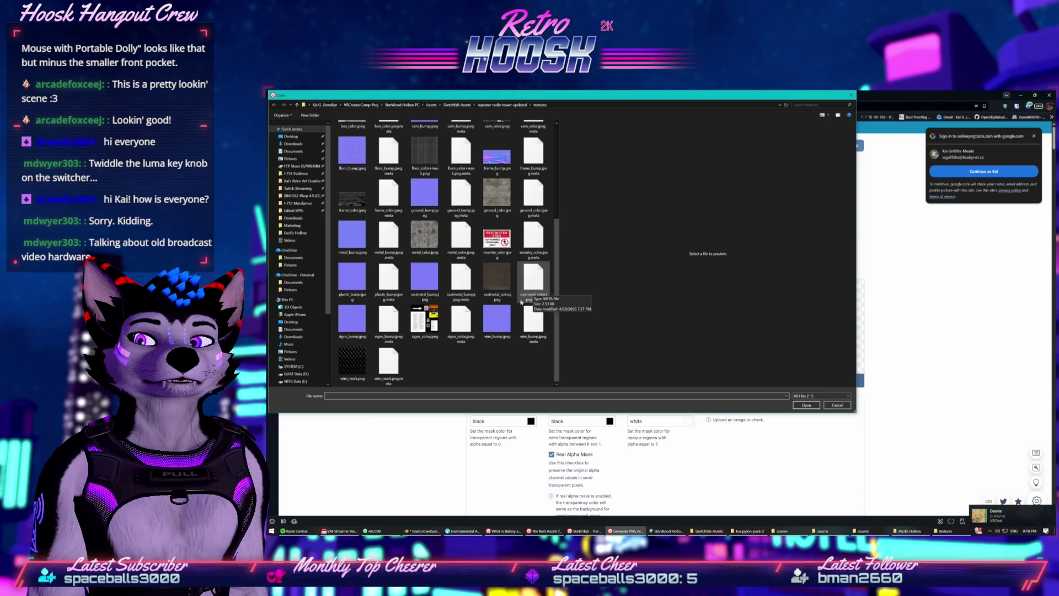
double_click(351, 358)
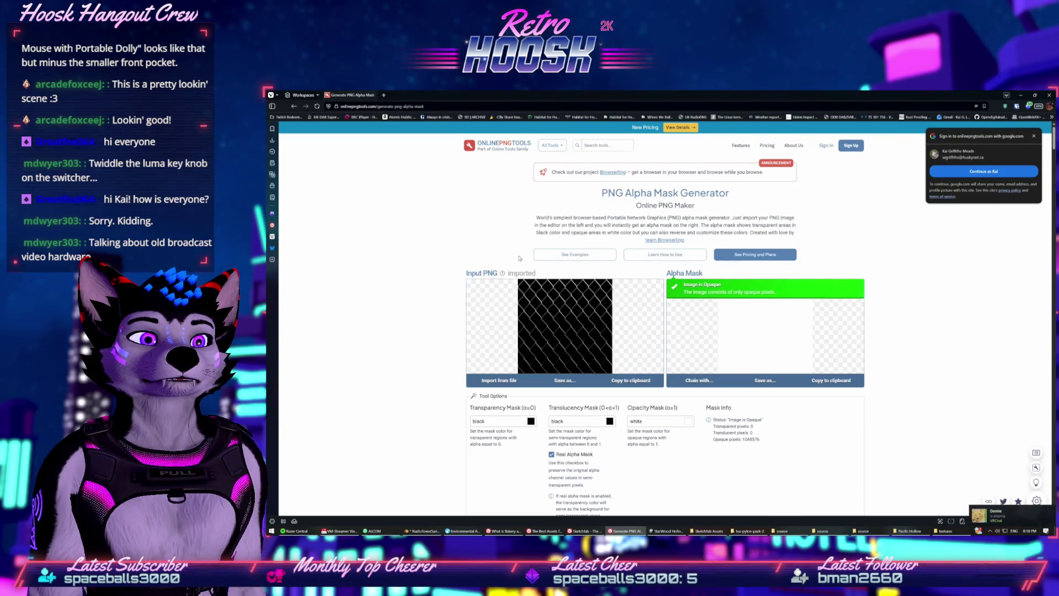
scroll(496, 259, down, 3)
scroll(447, 263, up, 3)
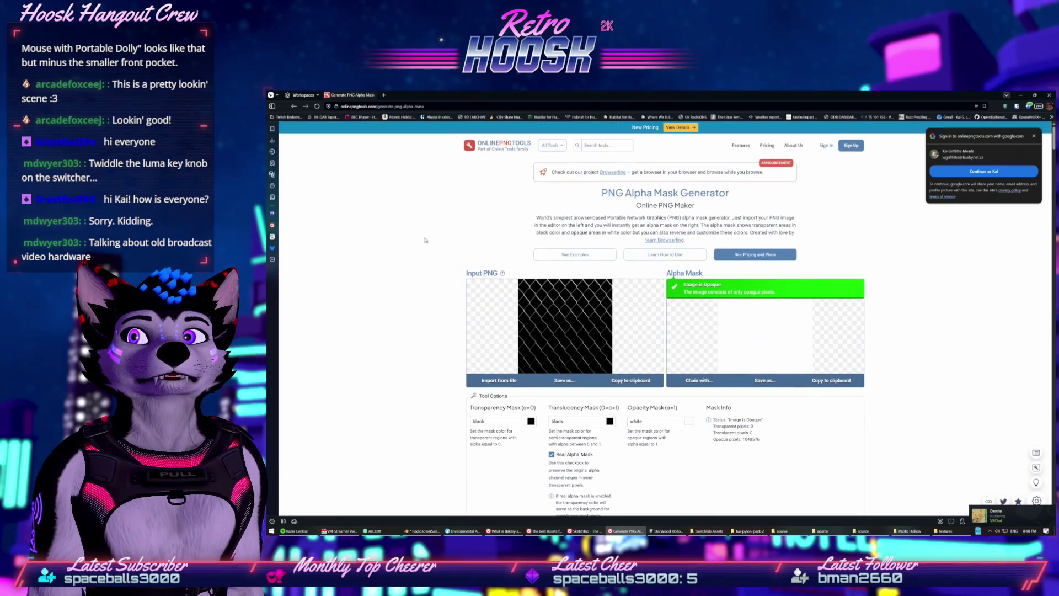
key(alt+Tab)
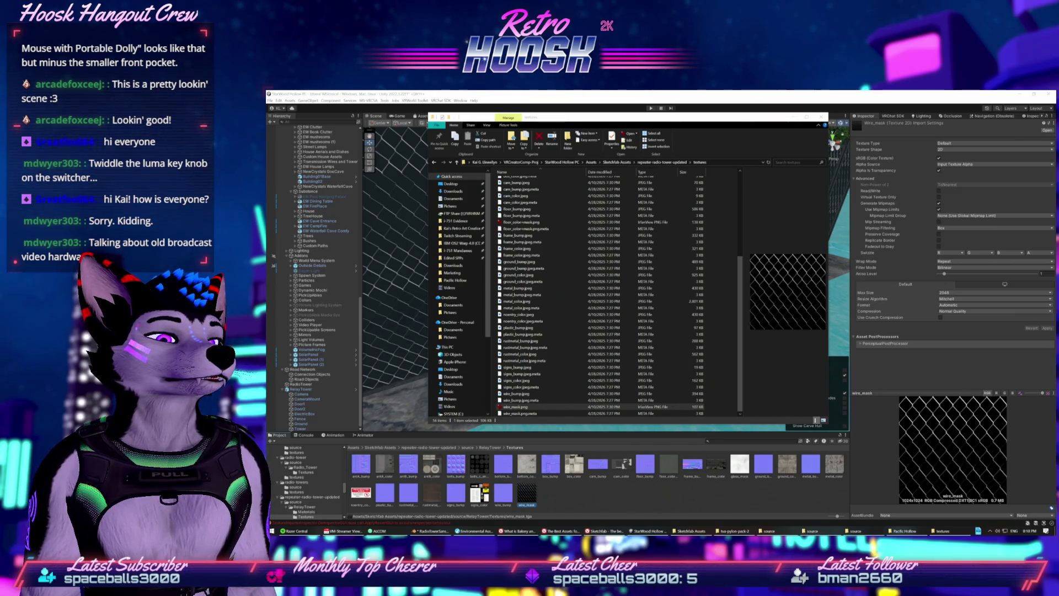
key(alt+Tab)
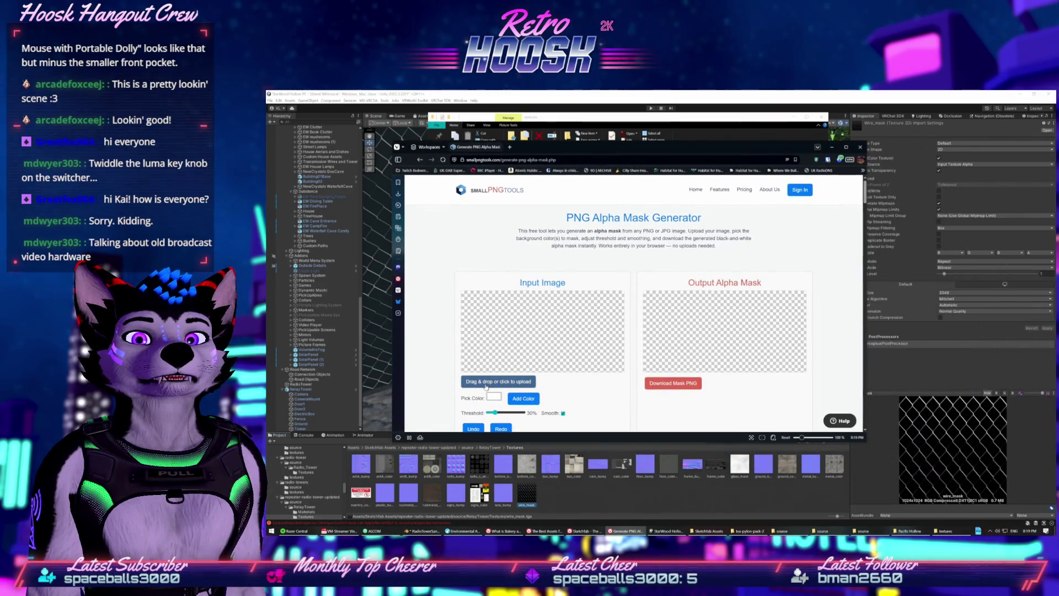
Upload the wire_mask texture and raise the Threshold to roughly 150%
click(490, 378)
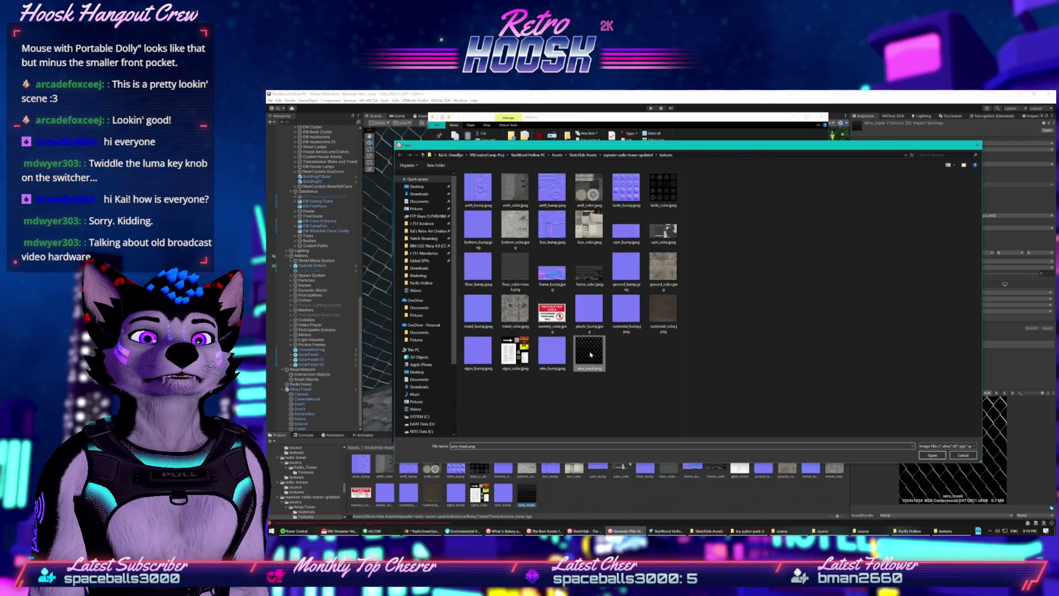
double_click(590, 355)
scroll(598, 286, down, 5)
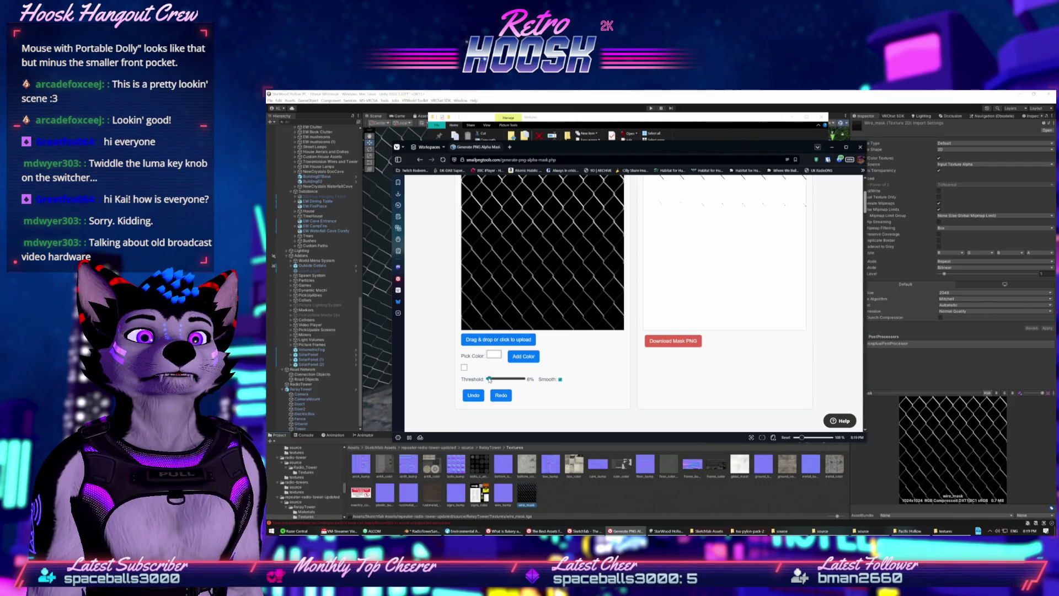
drag(488, 378, 523, 380)
scroll(543, 373, up, 2)
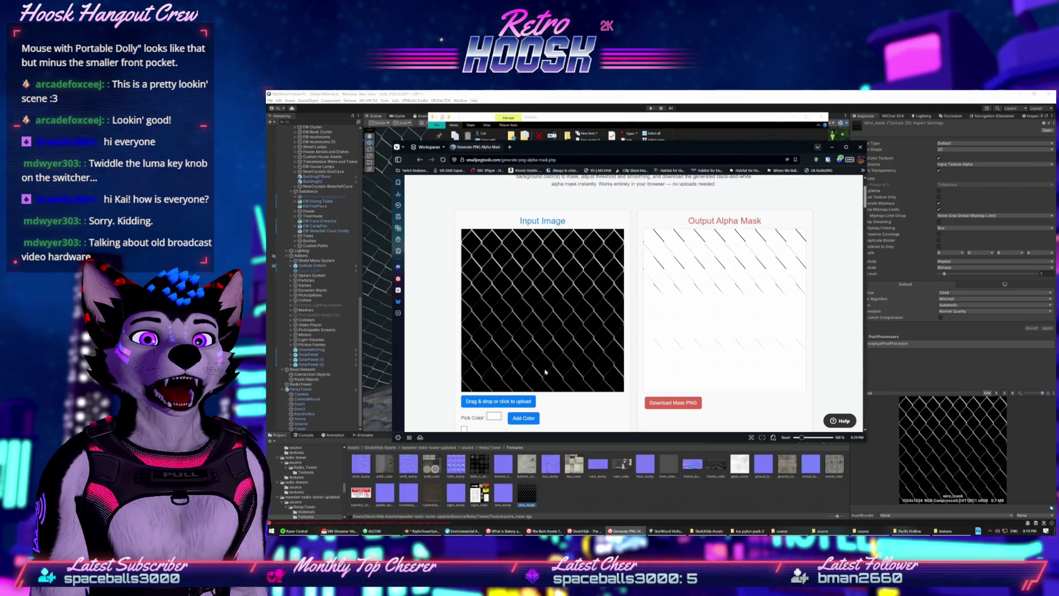
scroll(545, 372, down, 1)
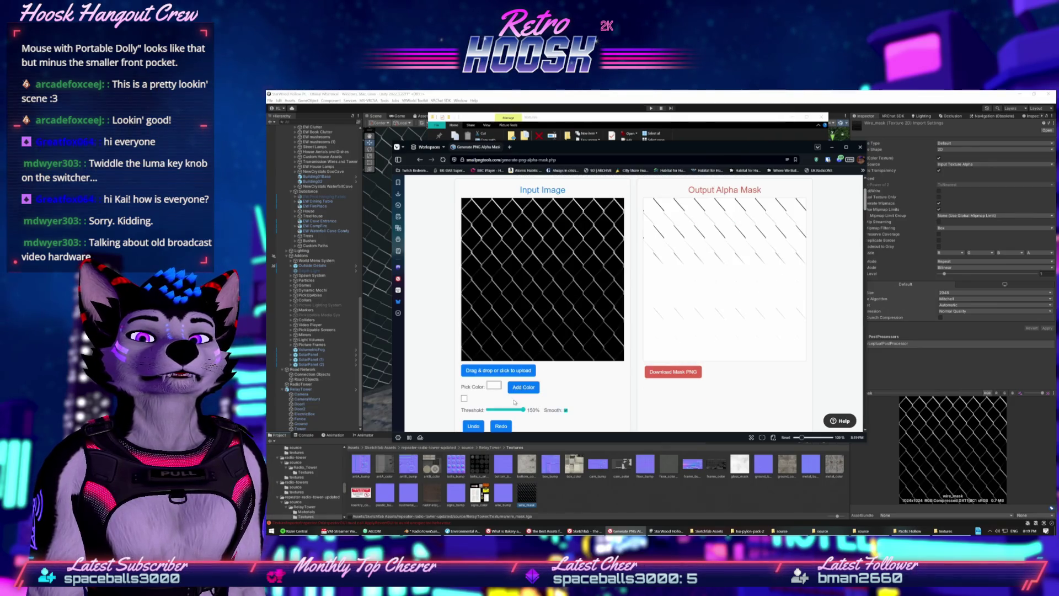
Pick black as the mask colour and add it
click(494, 386)
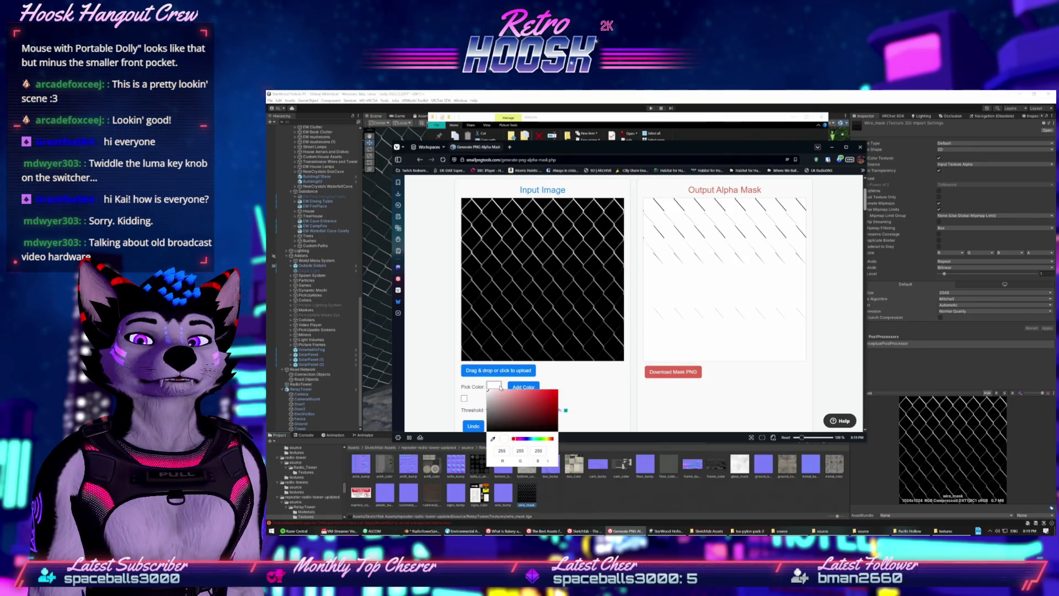
drag(523, 413, 601, 447)
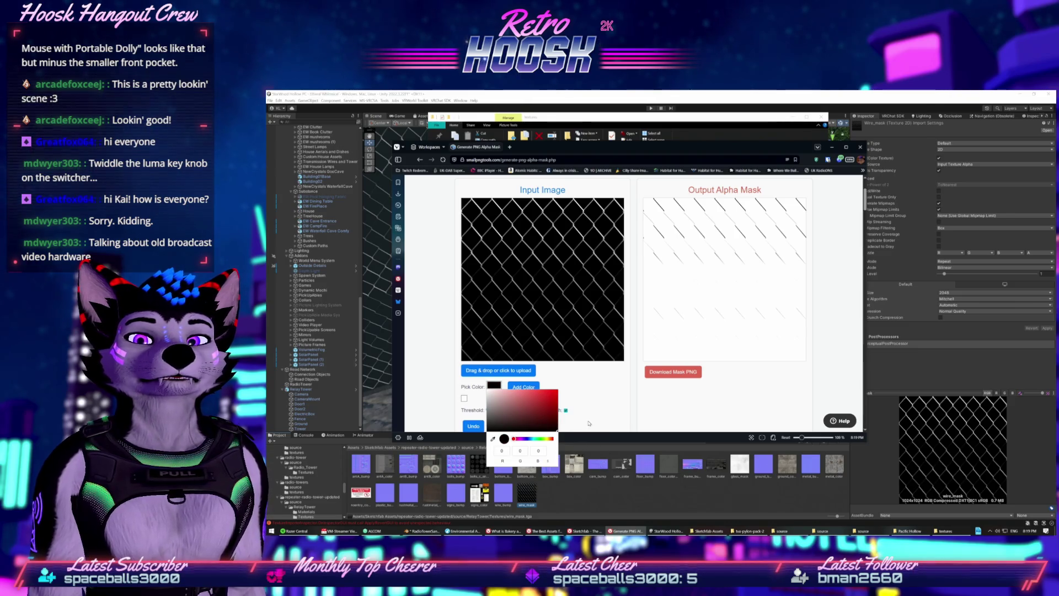
click(589, 423)
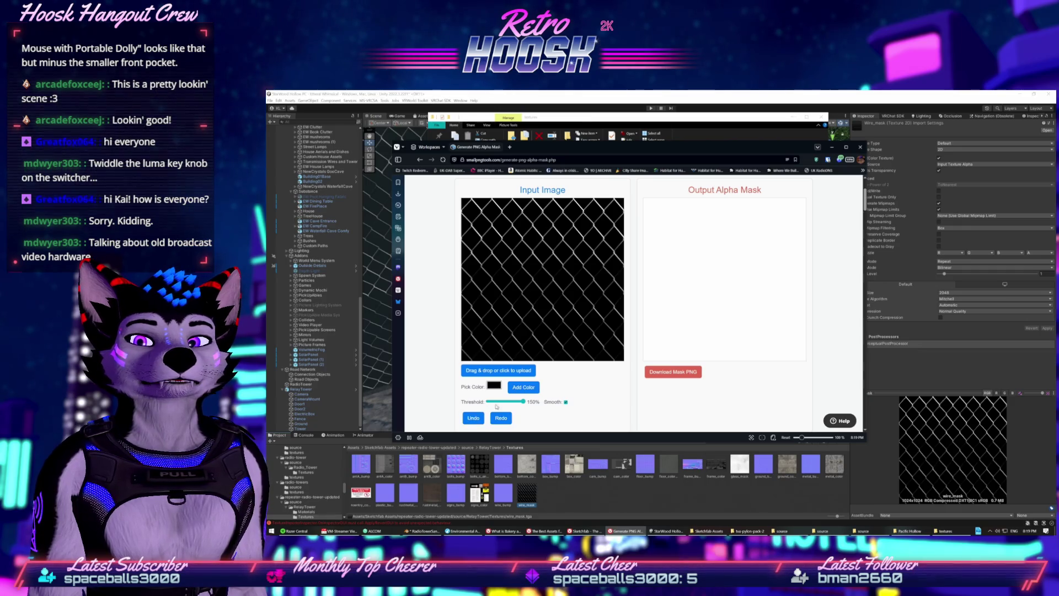
click(514, 387)
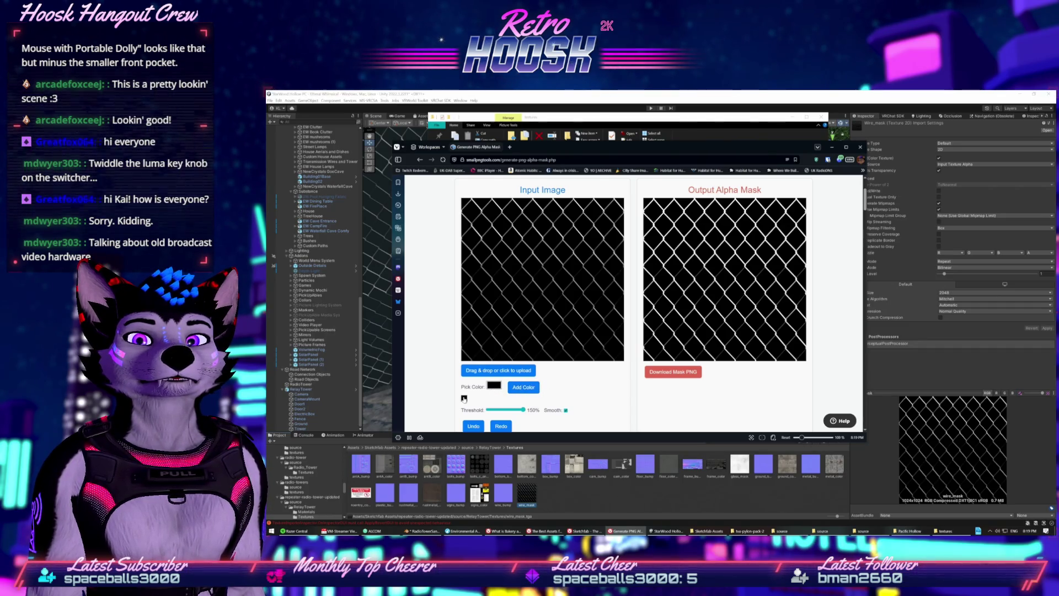
click(493, 385)
click(492, 398)
click(550, 384)
click(524, 387)
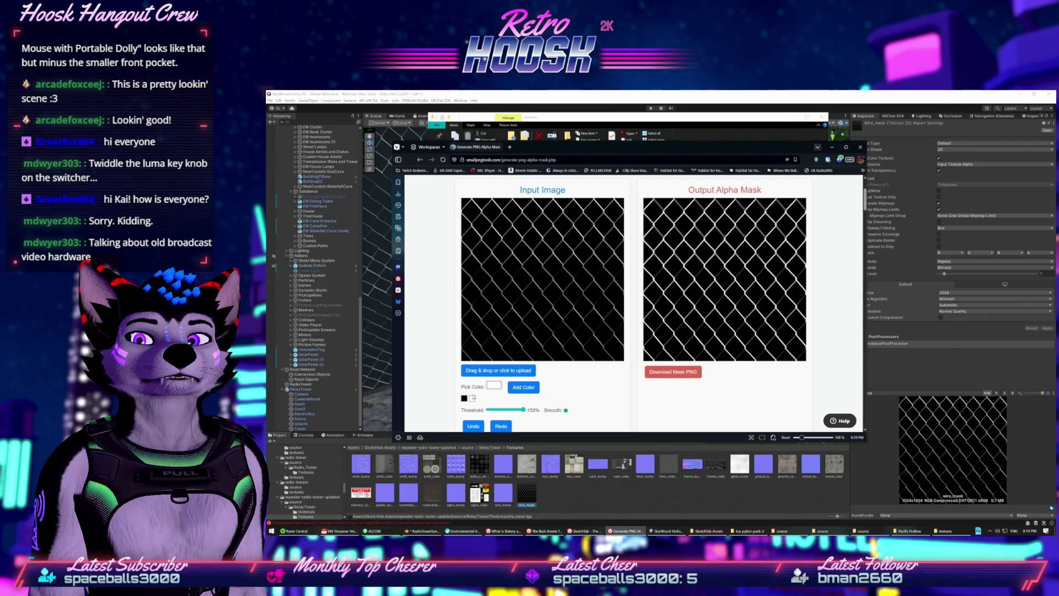
click(465, 398)
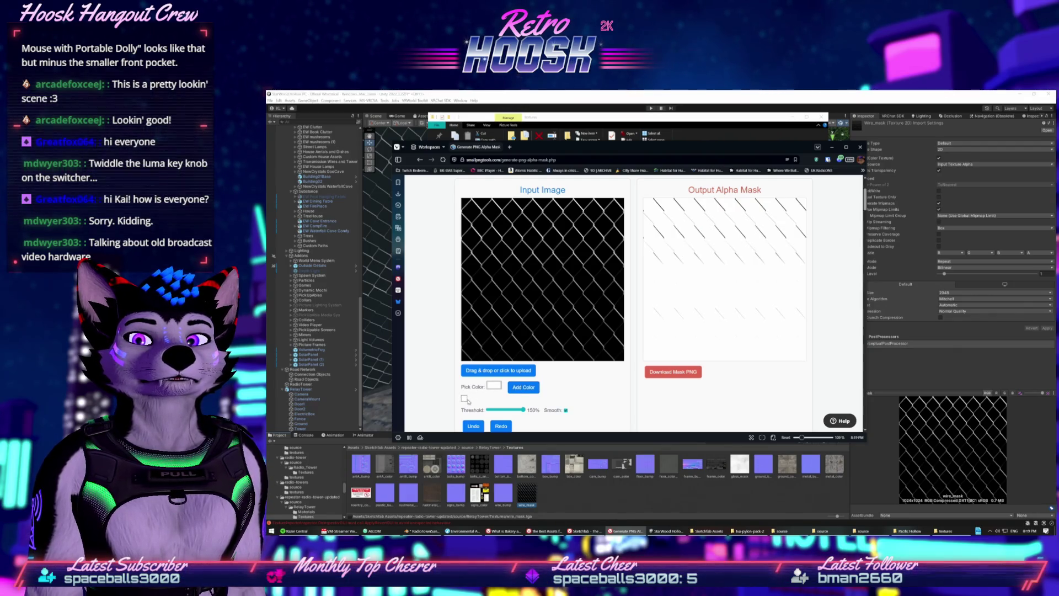
mouse_move(522, 410)
mouse_down()
mouse_move(505, 411)
mouse_move(523, 409)
mouse_up()
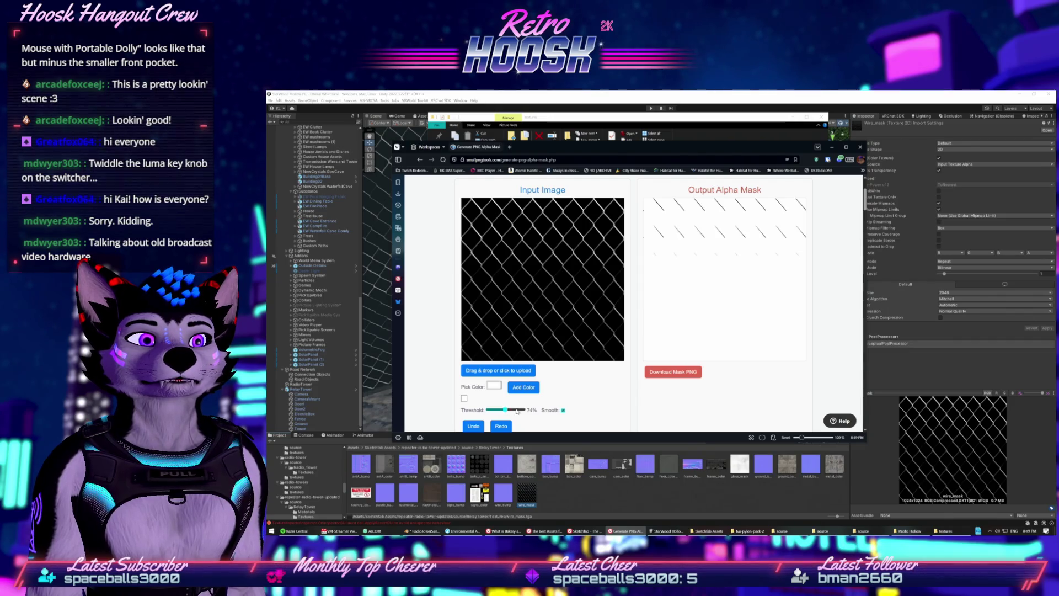
click(465, 398)
click(512, 388)
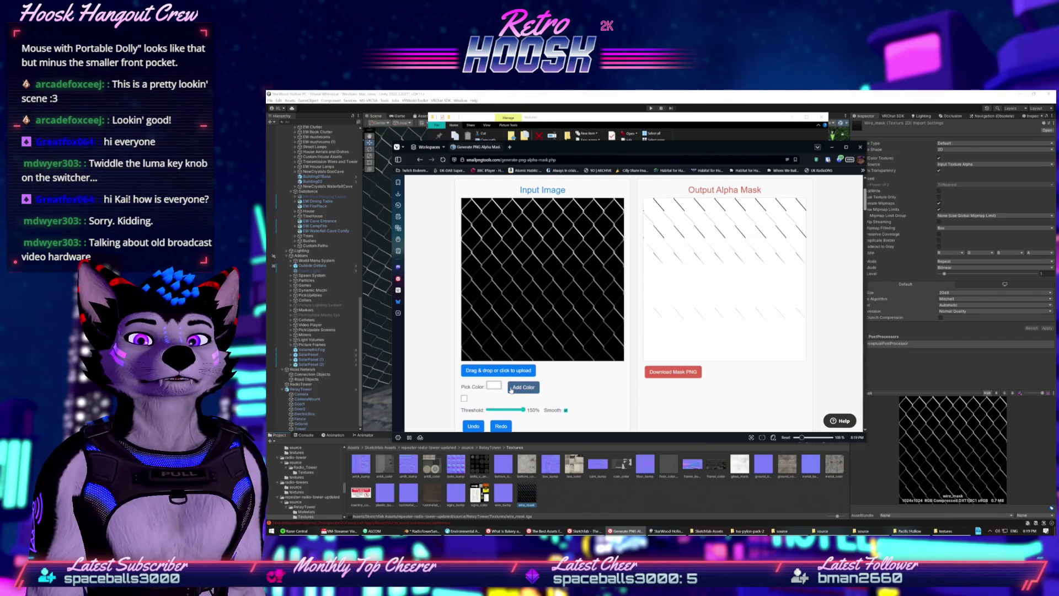
click(463, 397)
click(494, 386)
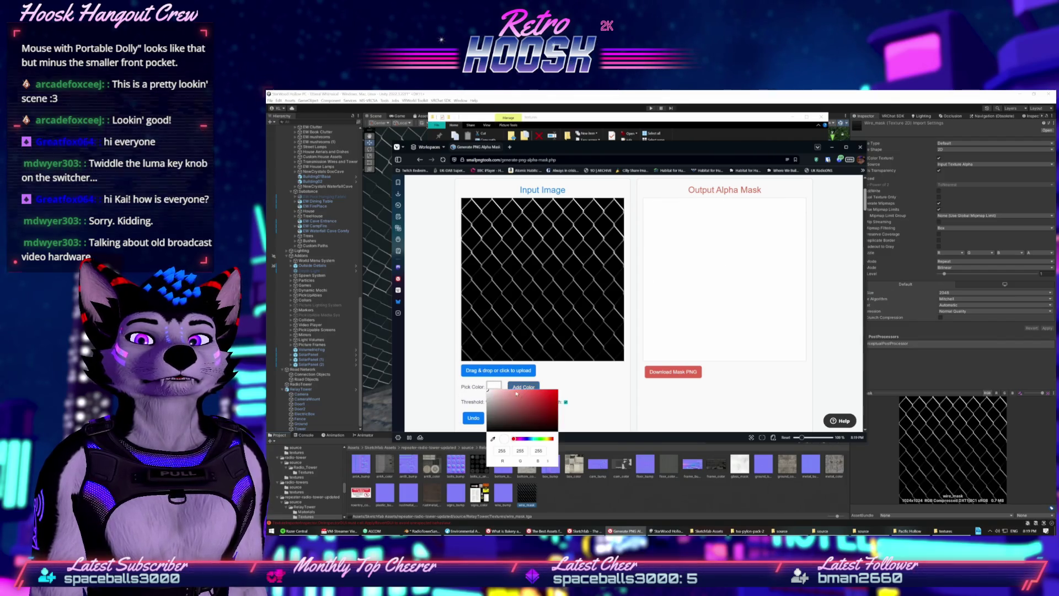
click(580, 396)
click(523, 387)
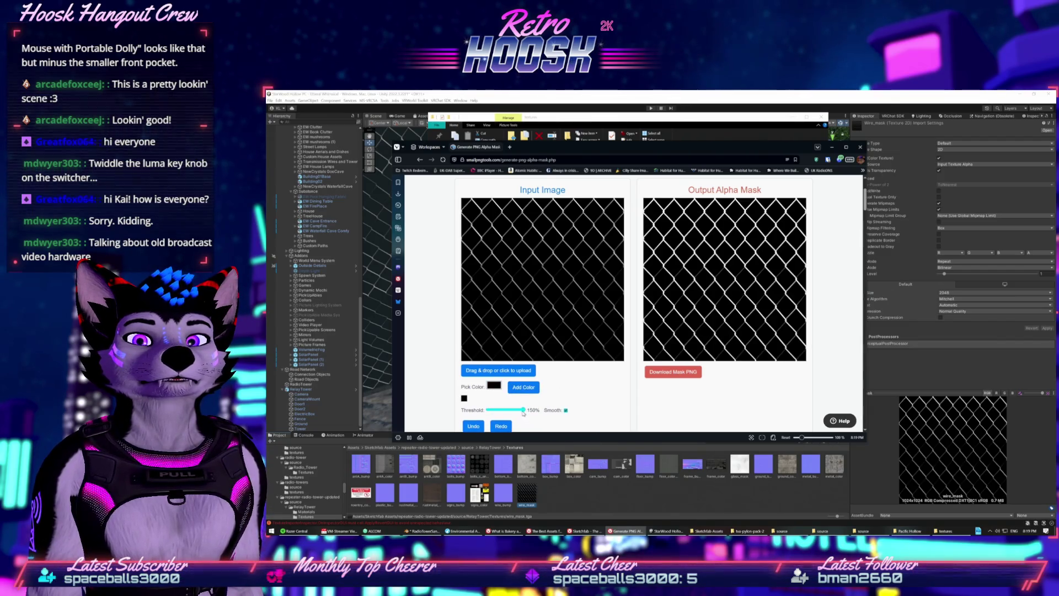
mouse_move(523, 412)
mouse_down()
mouse_move(484, 415)
mouse_move(521, 415)
mouse_up()
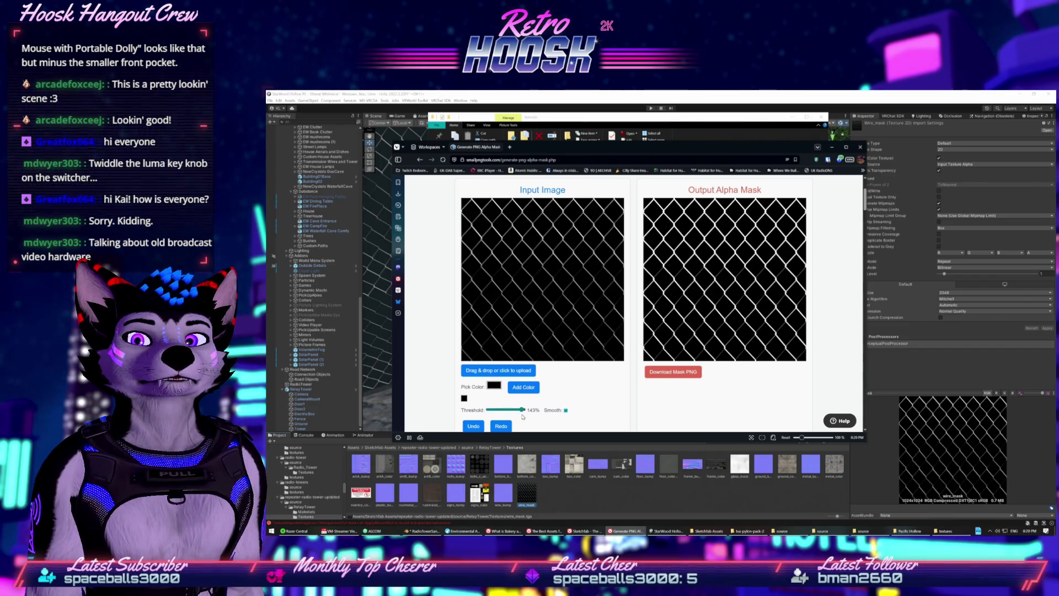
scroll(523, 415, down, 2)
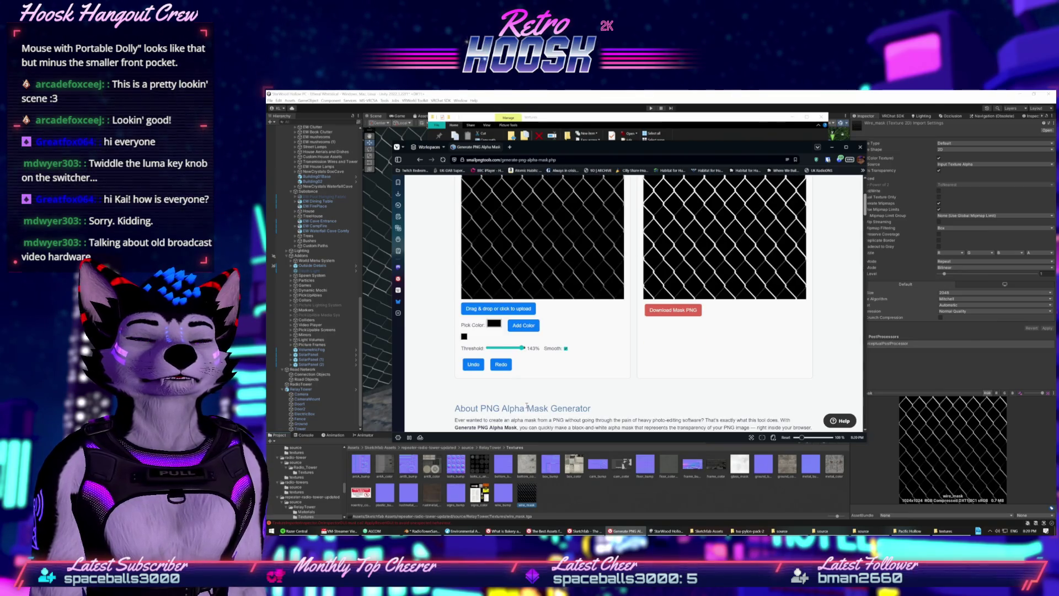
scroll(525, 409, up, 2)
drag(522, 409, 442, 415)
click(468, 424)
click(469, 425)
click(468, 425)
scroll(468, 246, down, 3)
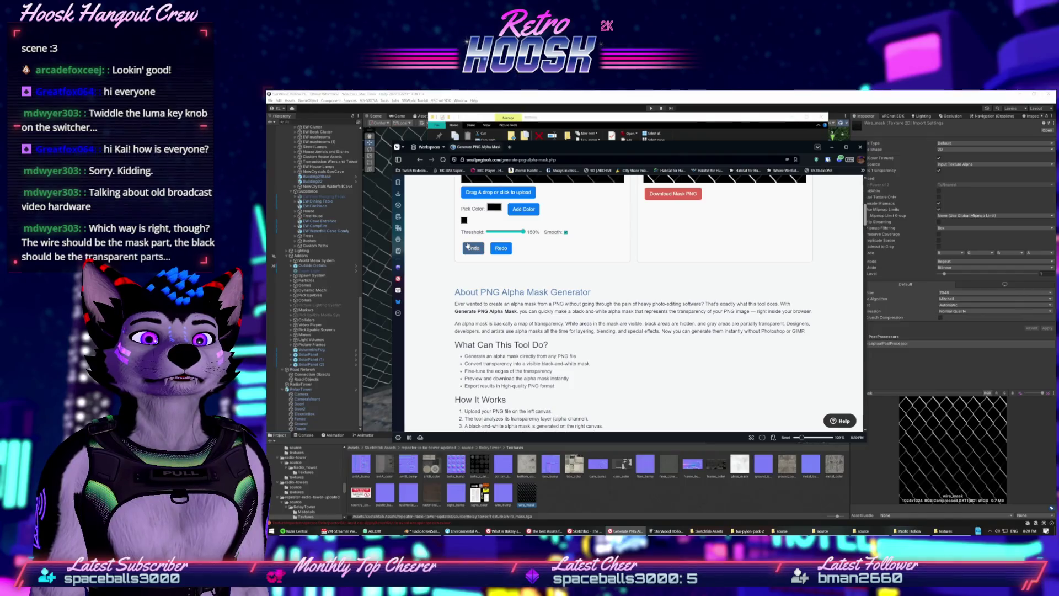
Return to the 'alpha channel from black' search results, skim them, and minimize the browser
key(alt+Left)
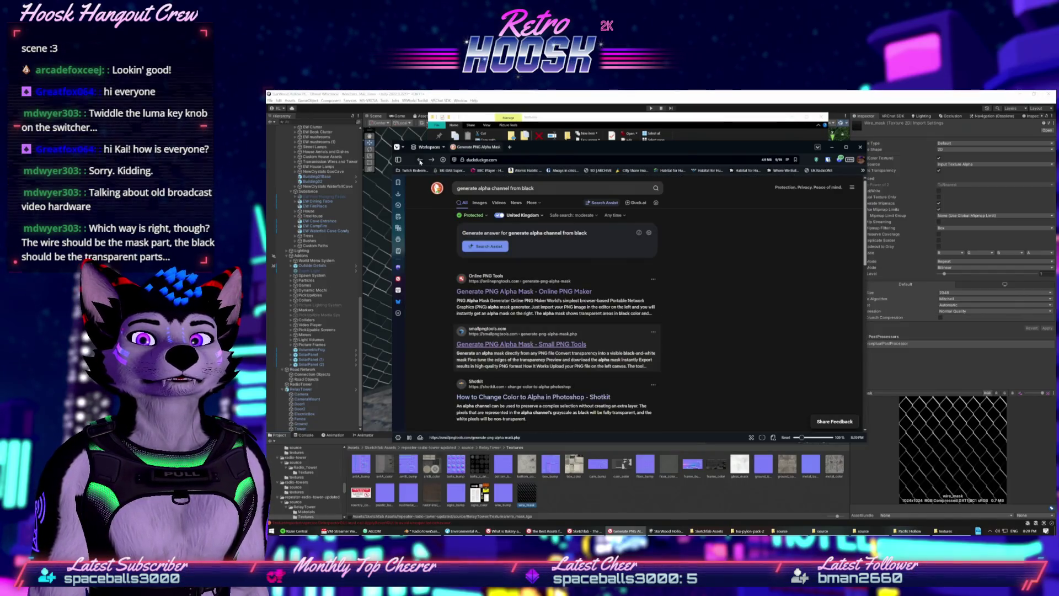
scroll(546, 265, down, 2)
scroll(549, 259, up, 2)
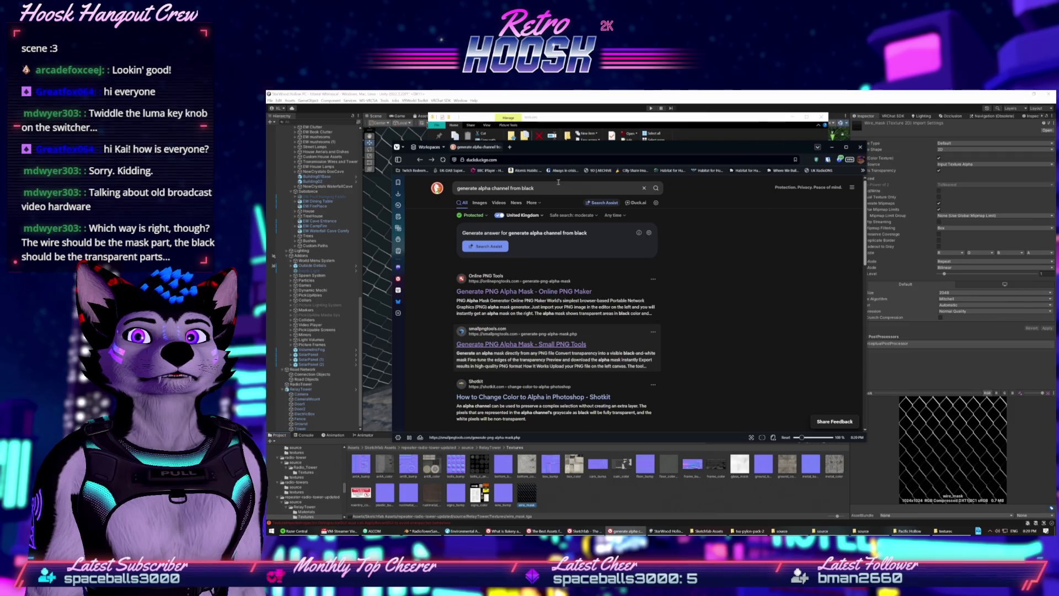
scroll(546, 252, down, 4)
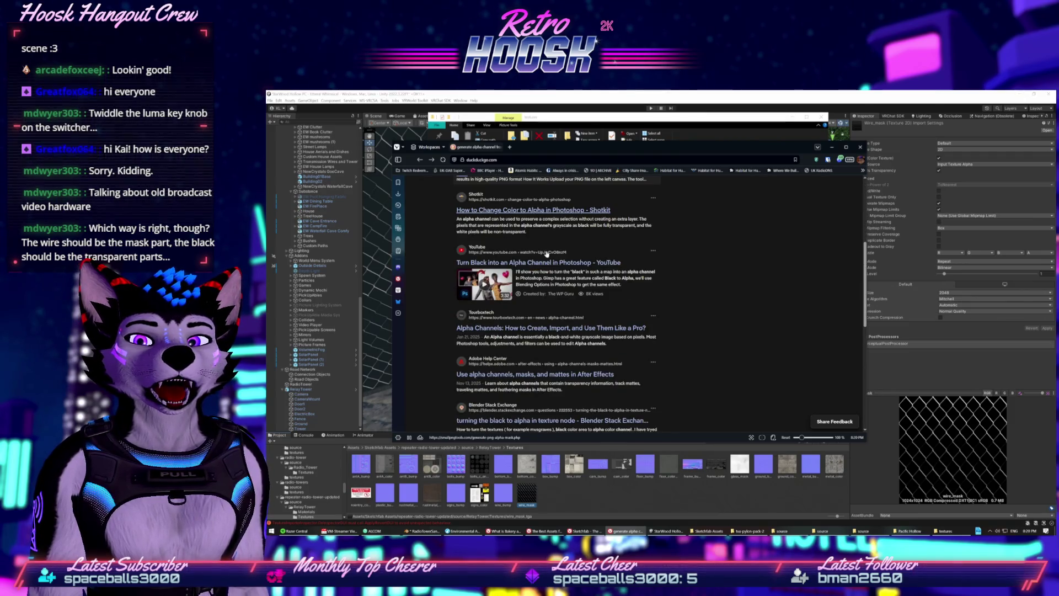
scroll(546, 253, down, 3)
scroll(545, 253, down, 2)
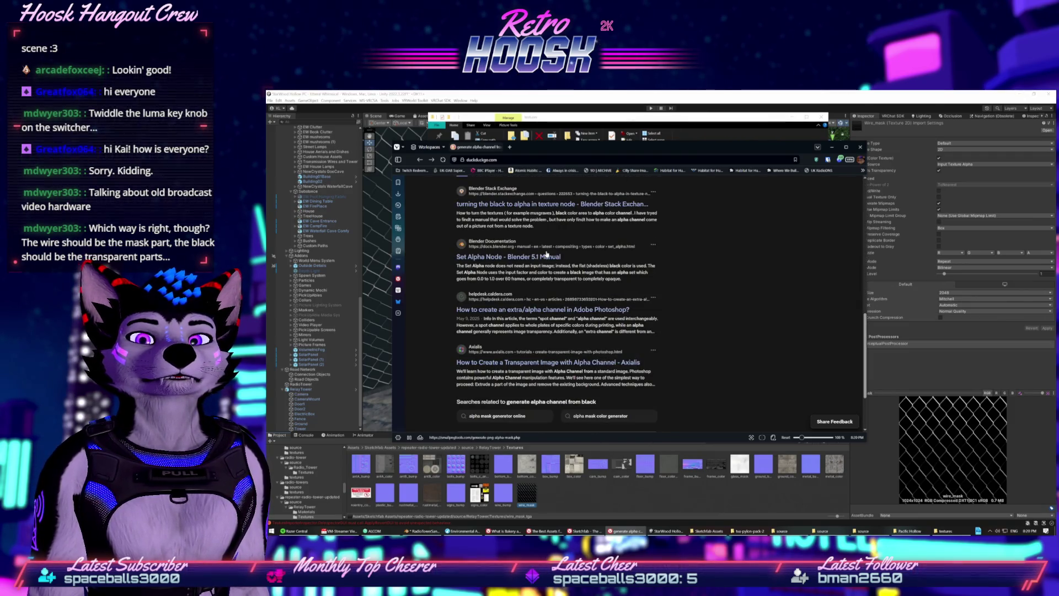
click(830, 147)
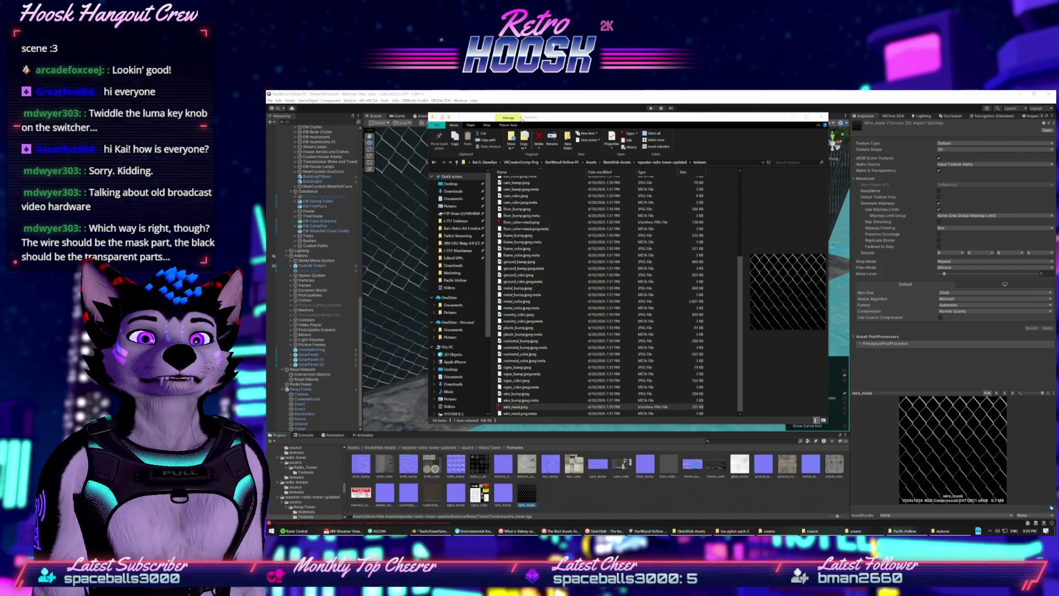
Try switching wire_mask's alpha source to From Gray Scale, then undo the change
click(538, 97)
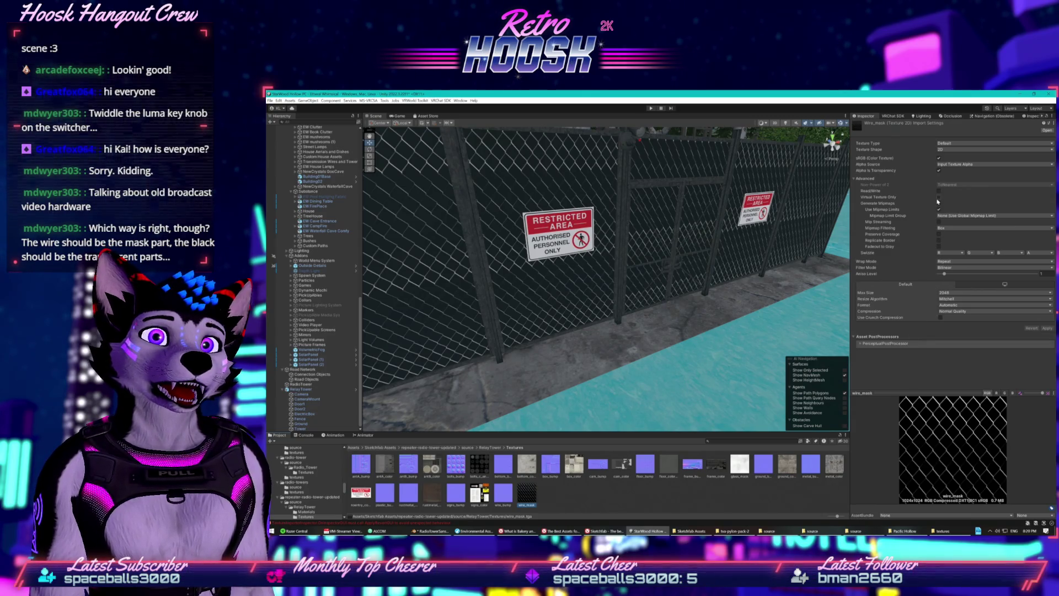
click(946, 164)
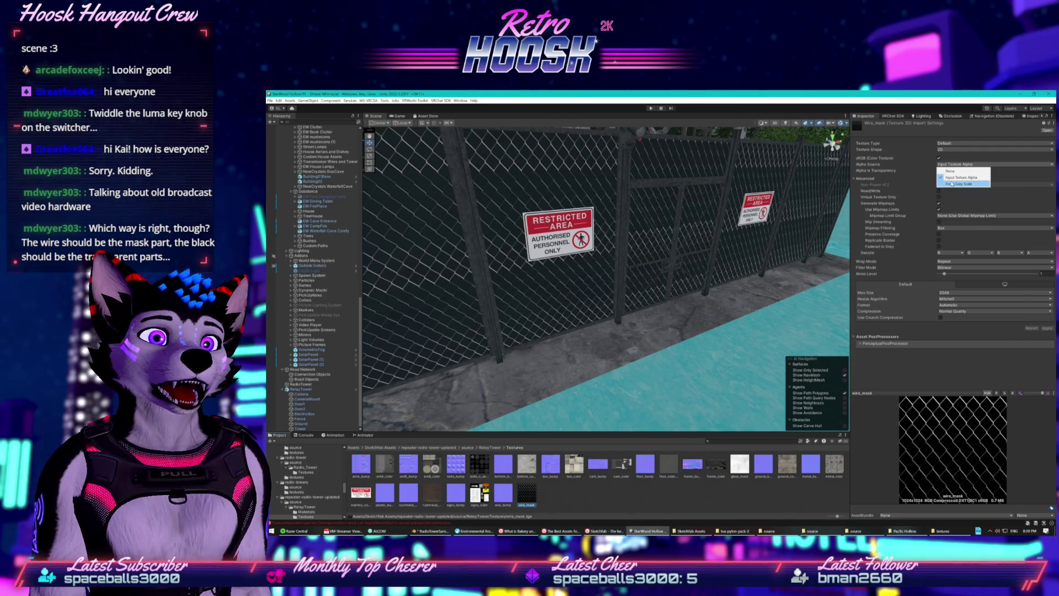
click(952, 184)
key(ctrl+z)
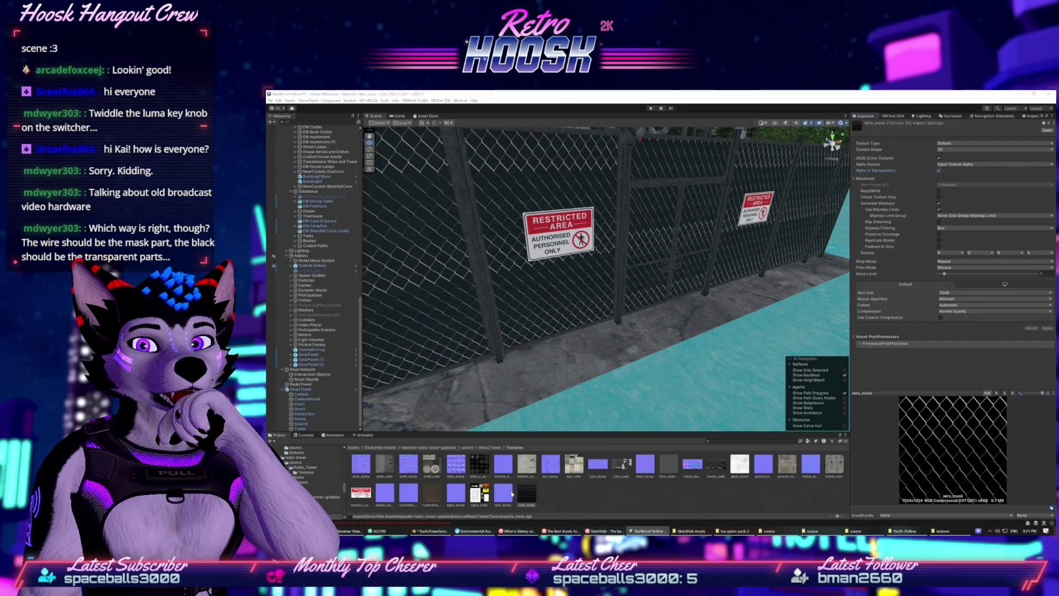
Inspect the signs_color, plastic_bump and floor_color+mask textures' import settings
click(524, 498)
click(478, 494)
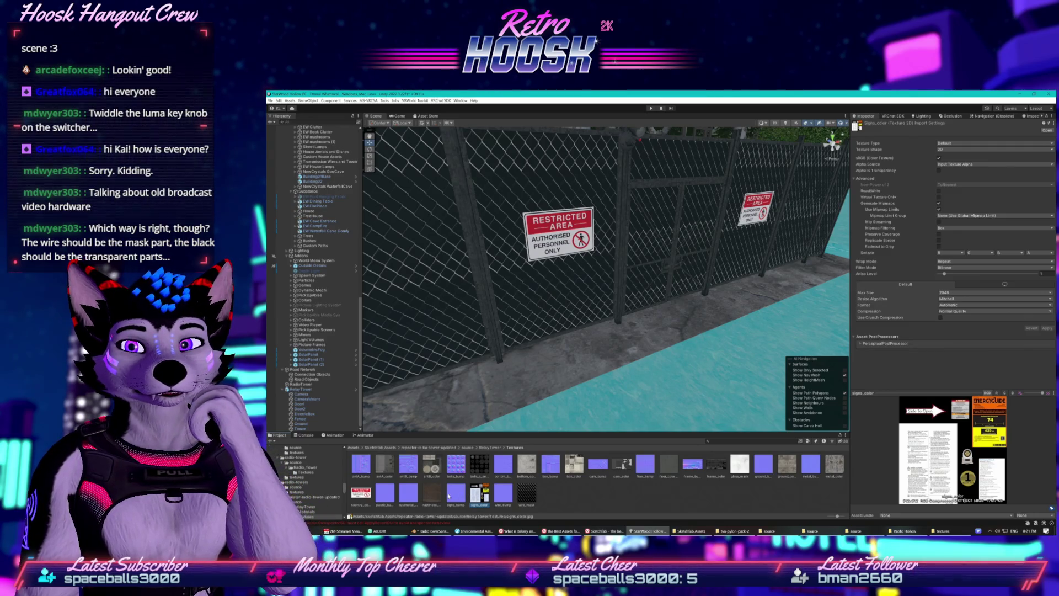
click(385, 492)
click(645, 464)
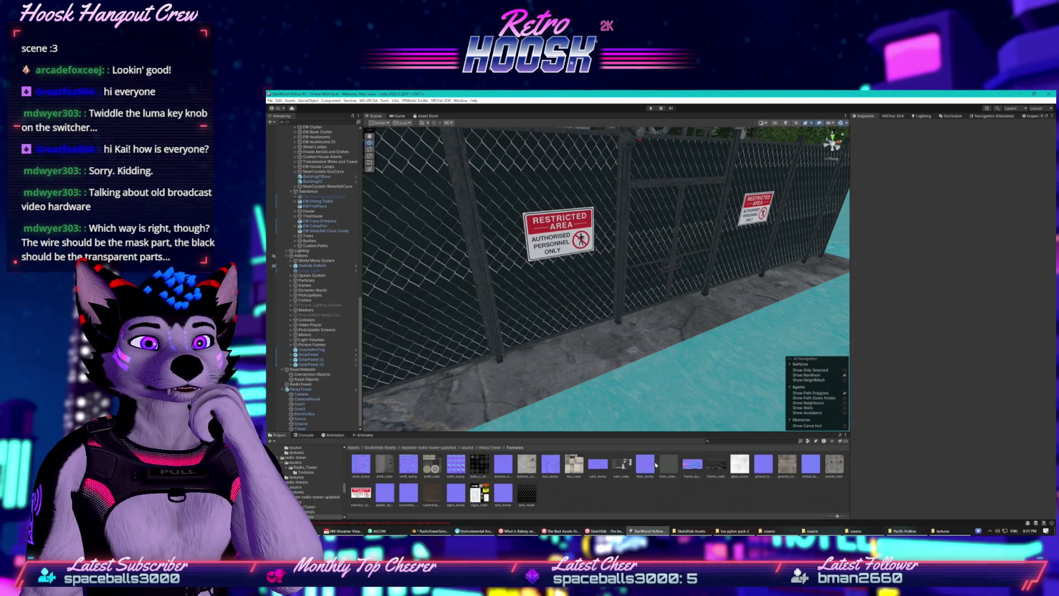
click(669, 465)
scroll(627, 250, down, 5)
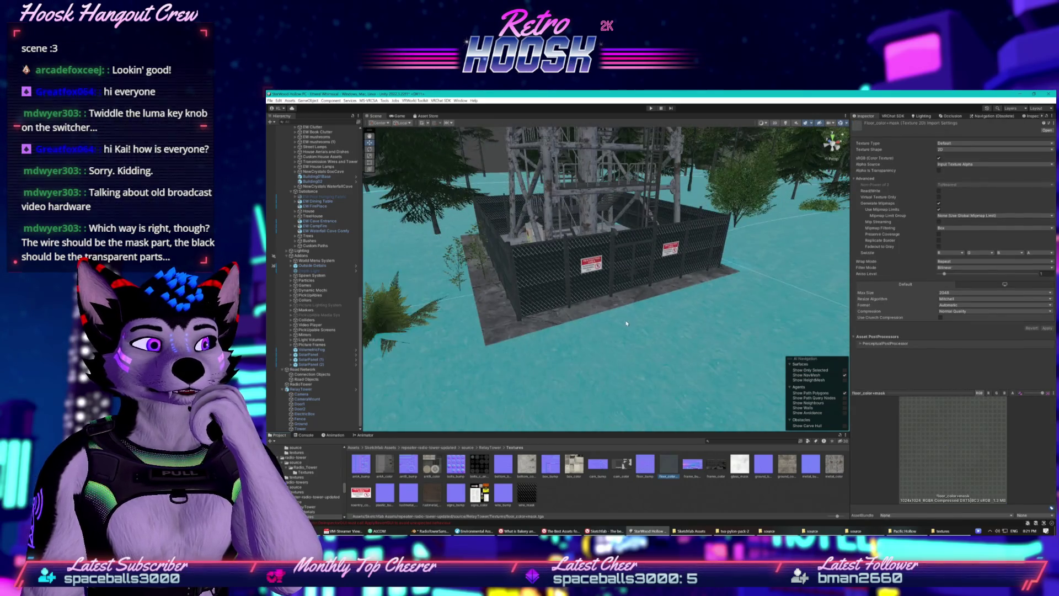
Orbit around the tower's steel beams, walkway railings and mesh grating, ending on an overview
mouse_move(626, 250)
mouse_down()
mouse_move(640, 126)
mouse_move(634, 185)
mouse_move(584, 270)
mouse_move(646, 313)
mouse_up()
mouse_move(504, 301)
mouse_down()
mouse_move(579, 284)
mouse_move(530, 419)
mouse_up()
mouse_move(510, 472)
mouse_down()
mouse_move(538, 273)
mouse_move(681, 322)
mouse_up()
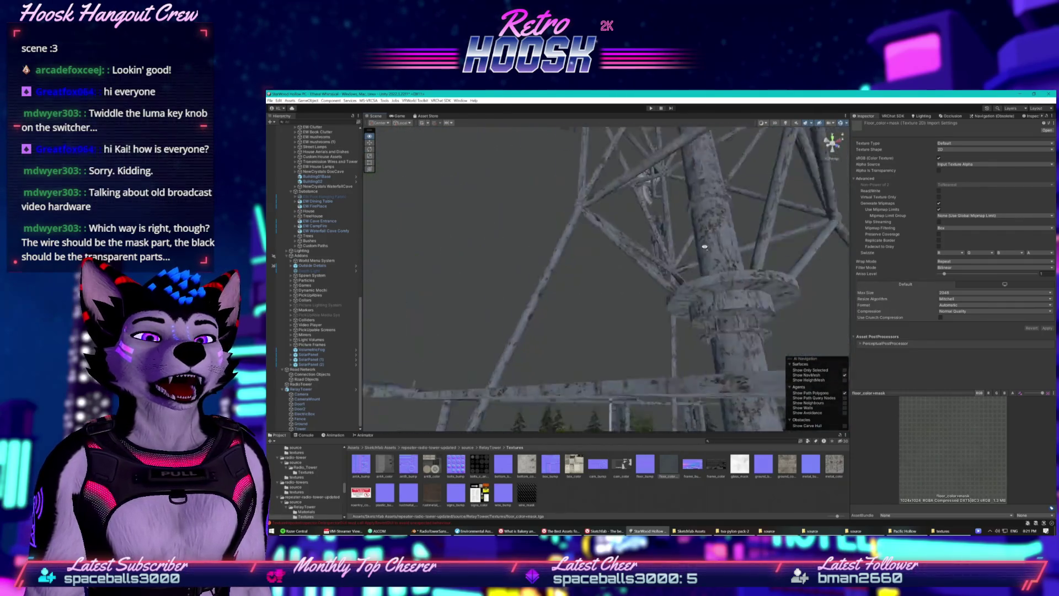
drag(741, 194, 508, 425)
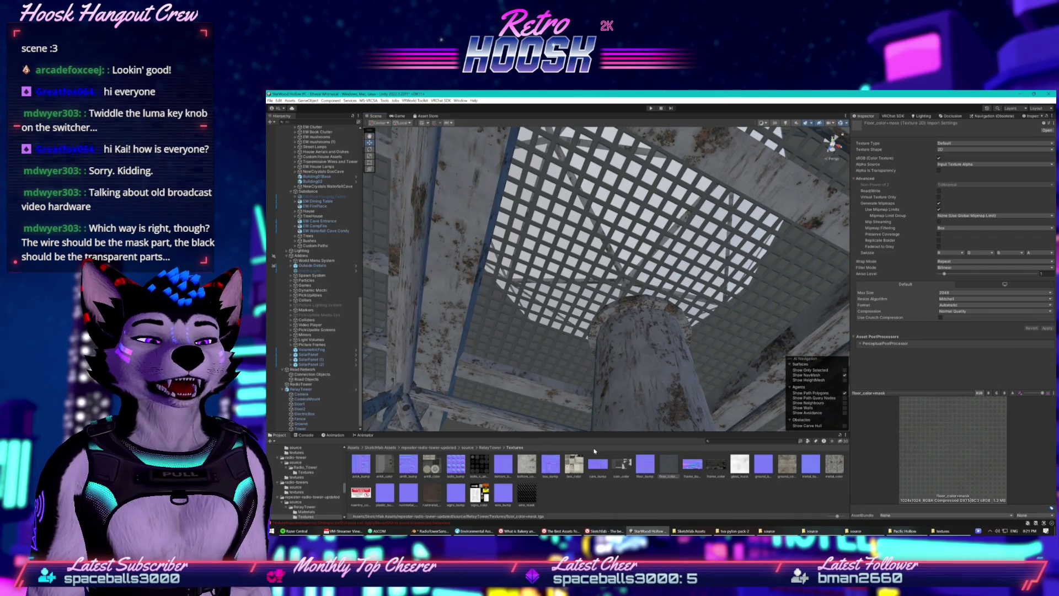
mouse_move(711, 388)
mouse_down()
mouse_move(723, 484)
mouse_move(475, 475)
mouse_up()
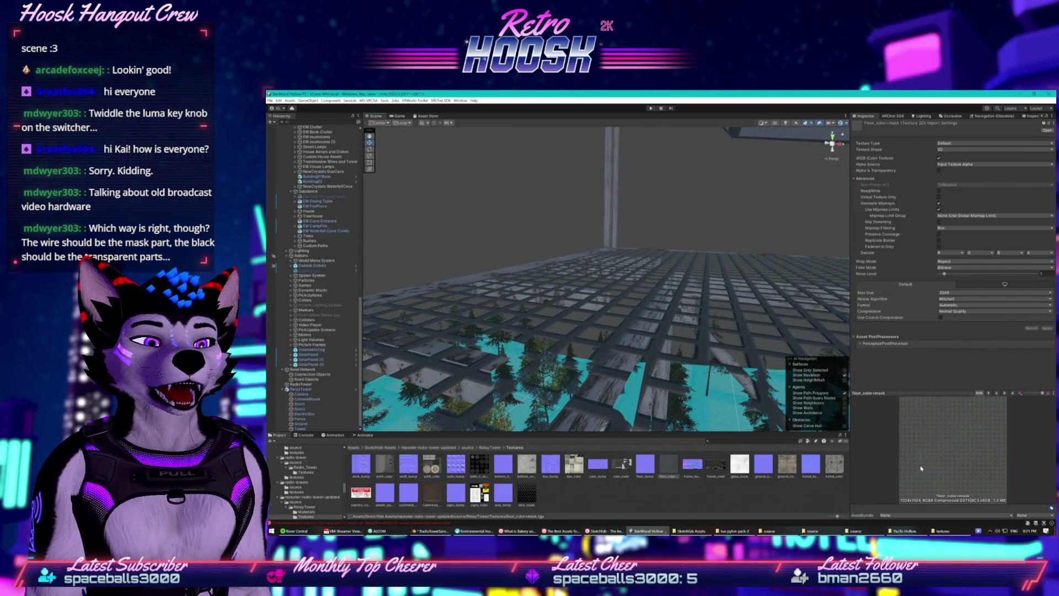
Cycle the floor_color+mask preview through its R, G, B and alpha channels
click(1013, 392)
click(998, 395)
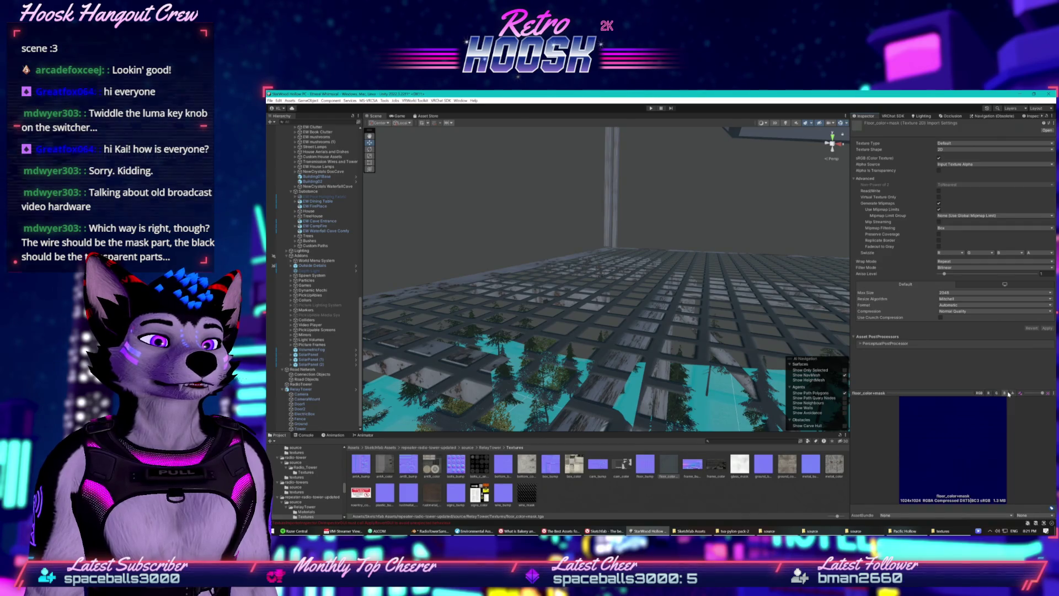
click(996, 392)
click(988, 393)
click(996, 393)
click(1003, 392)
click(1011, 393)
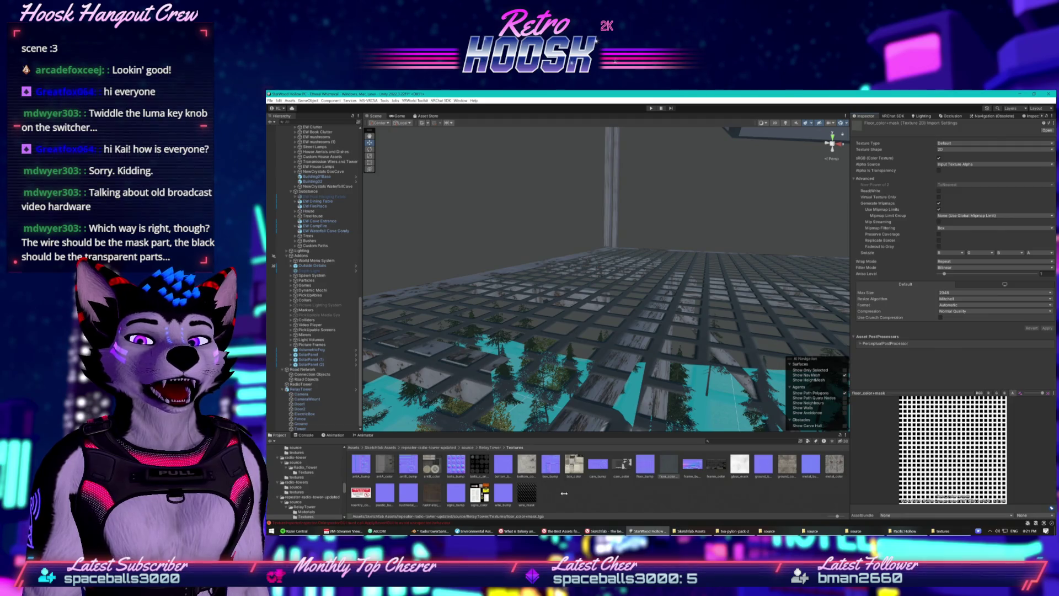
Check wire_mask's R, G, B and alpha channels, then bring up the mask generator page
click(519, 493)
click(1012, 393)
click(1004, 394)
click(996, 393)
click(989, 392)
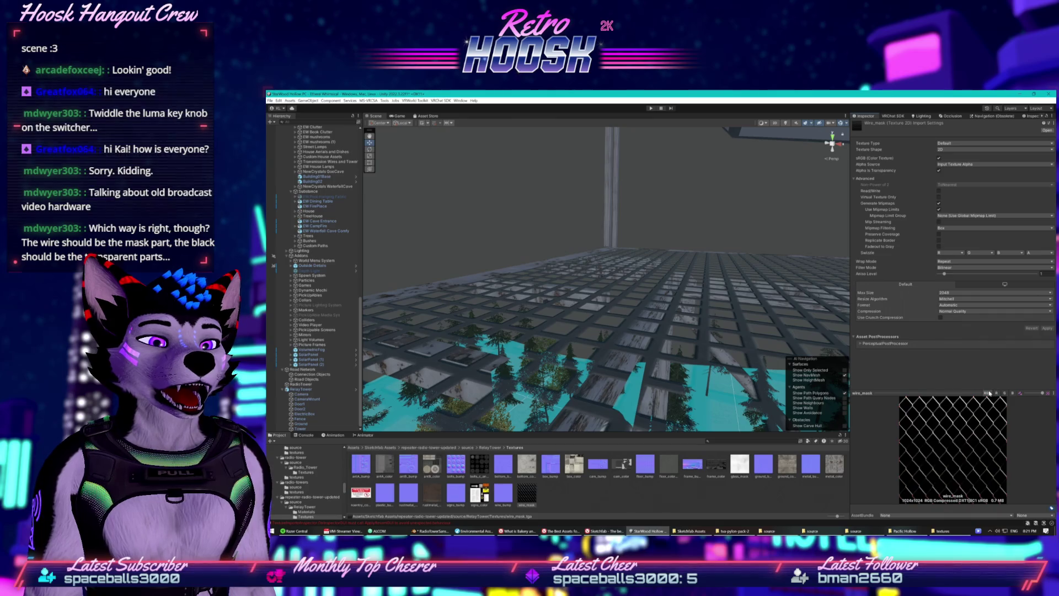
click(1012, 393)
mouse_move(650, 386)
mouse_down()
mouse_move(667, 401)
mouse_move(545, 392)
mouse_move(539, 349)
mouse_move(588, 410)
mouse_up()
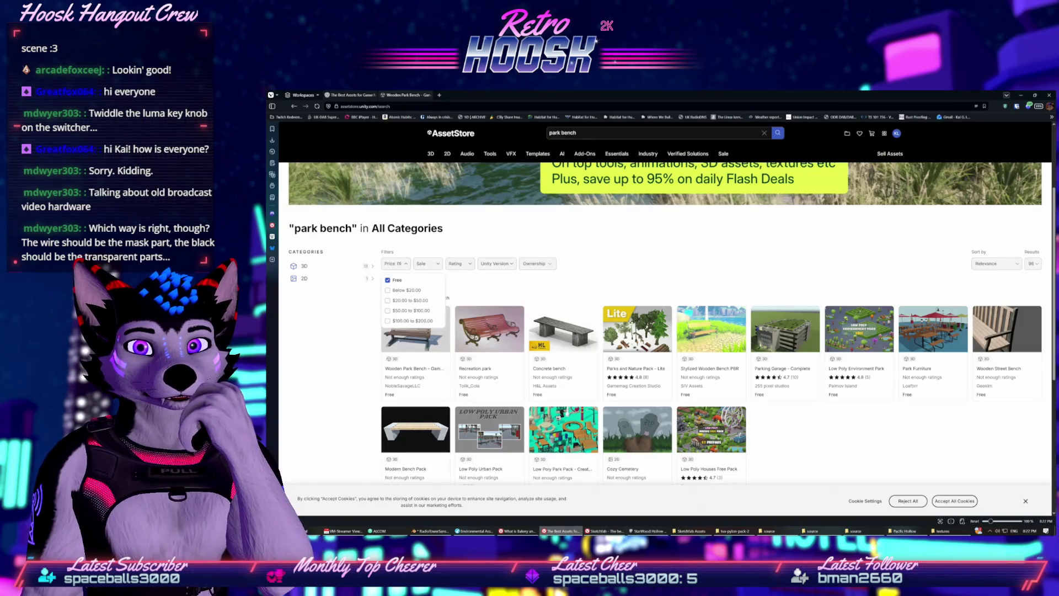
click(559, 531)
click(648, 531)
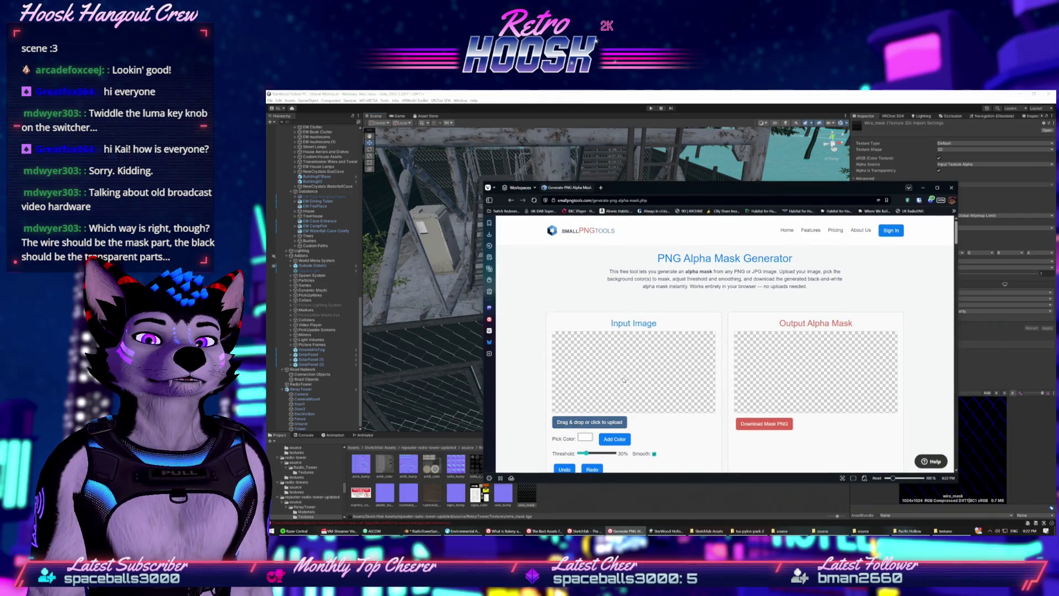
Load the wire_mask texture as the mask generator's input image
click(624, 379)
double_click(684, 388)
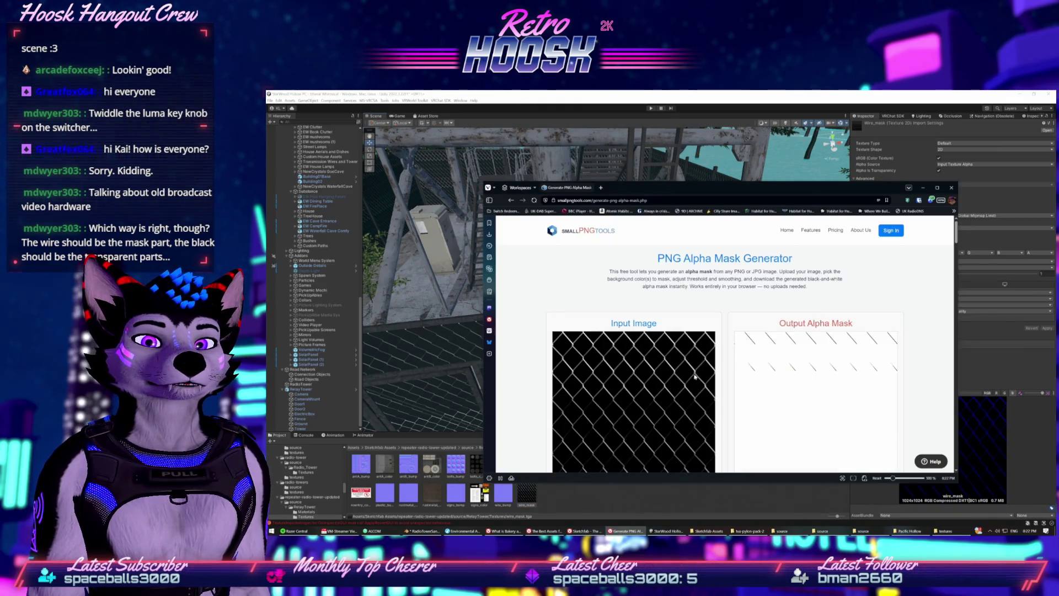
scroll(695, 376, down, 5)
click(585, 333)
click(585, 334)
scroll(593, 400, up, 1)
scroll(593, 401, up, 1)
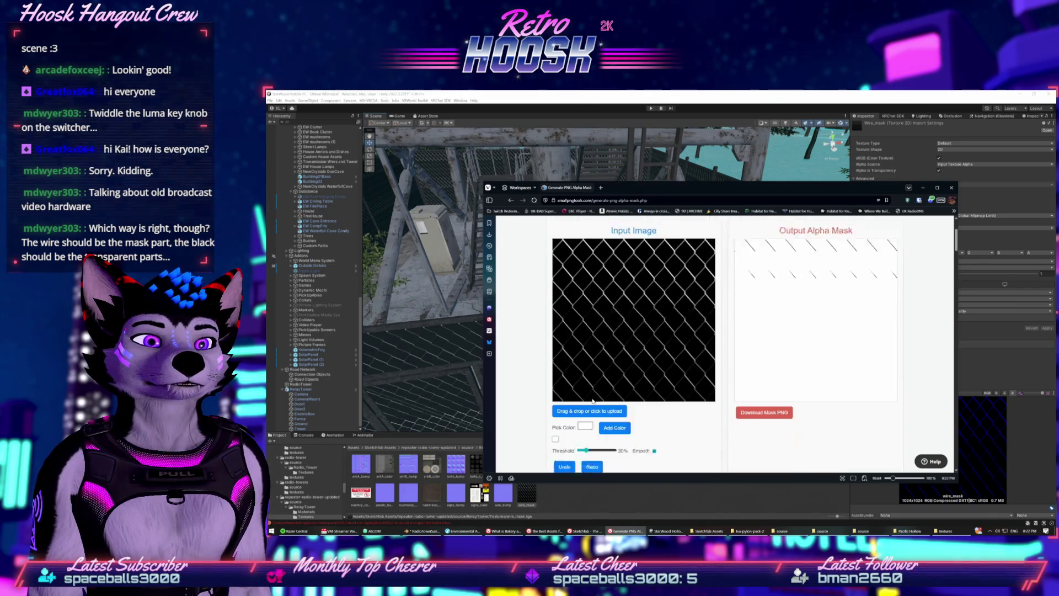
drag(585, 450, 600, 451)
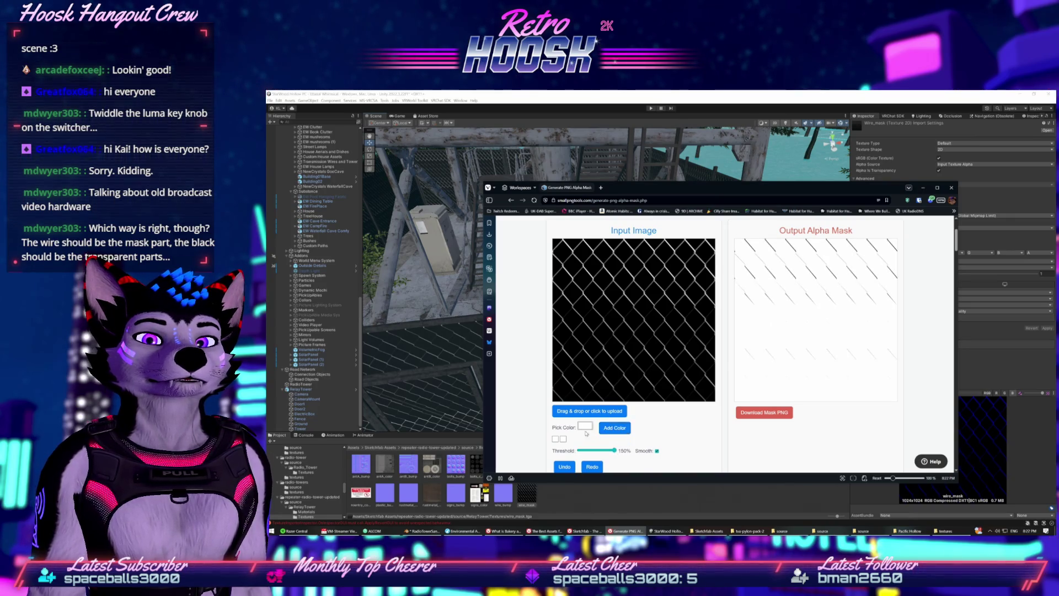
Add black as the mask colour, set the threshold, and download the mask PNG
click(615, 428)
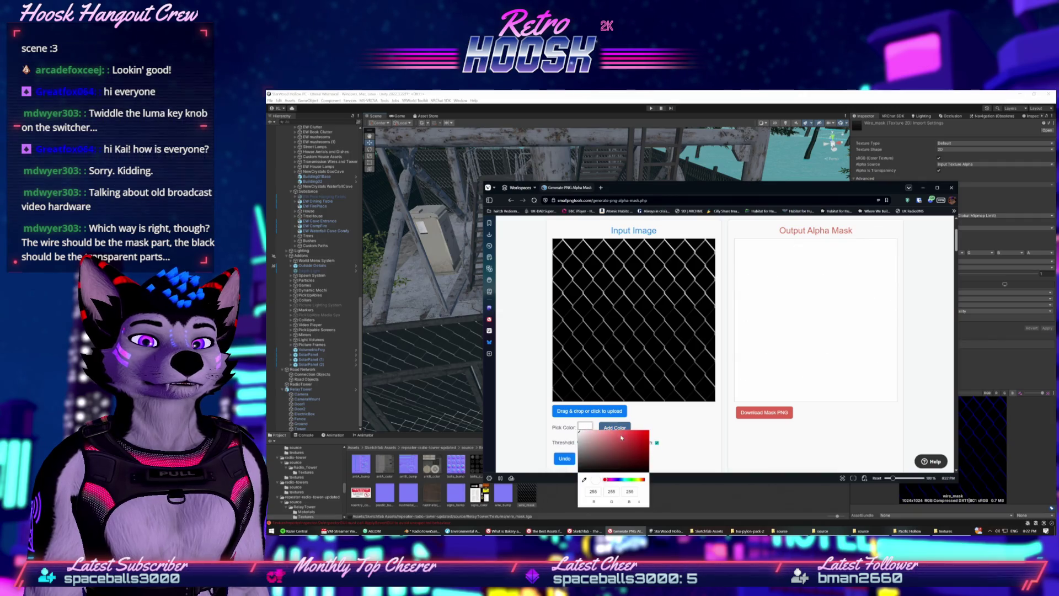
click(680, 451)
click(624, 429)
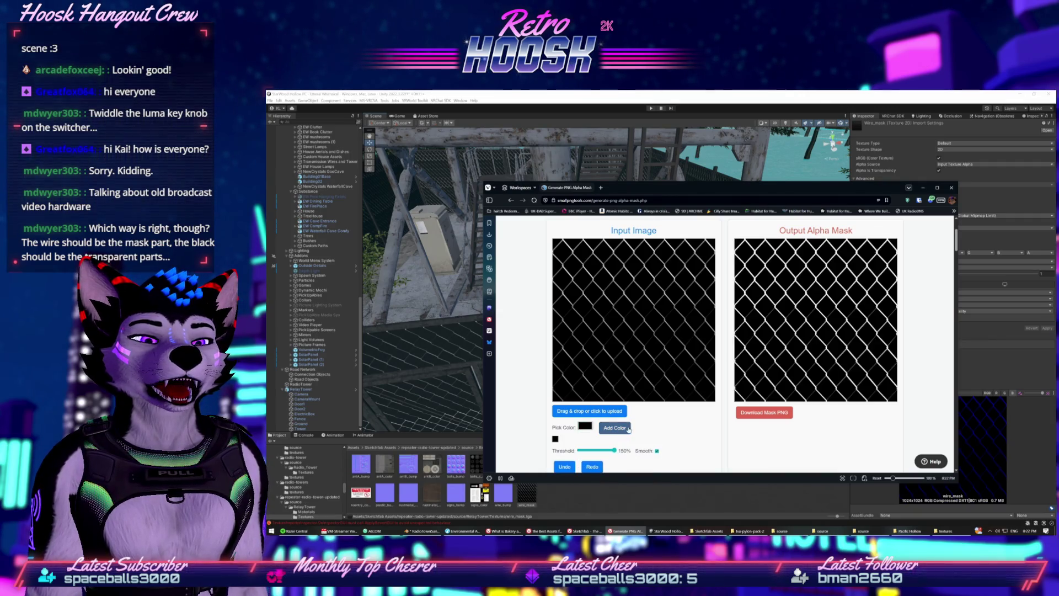
mouse_move(614, 450)
mouse_down()
mouse_move(585, 459)
mouse_move(600, 459)
mouse_up()
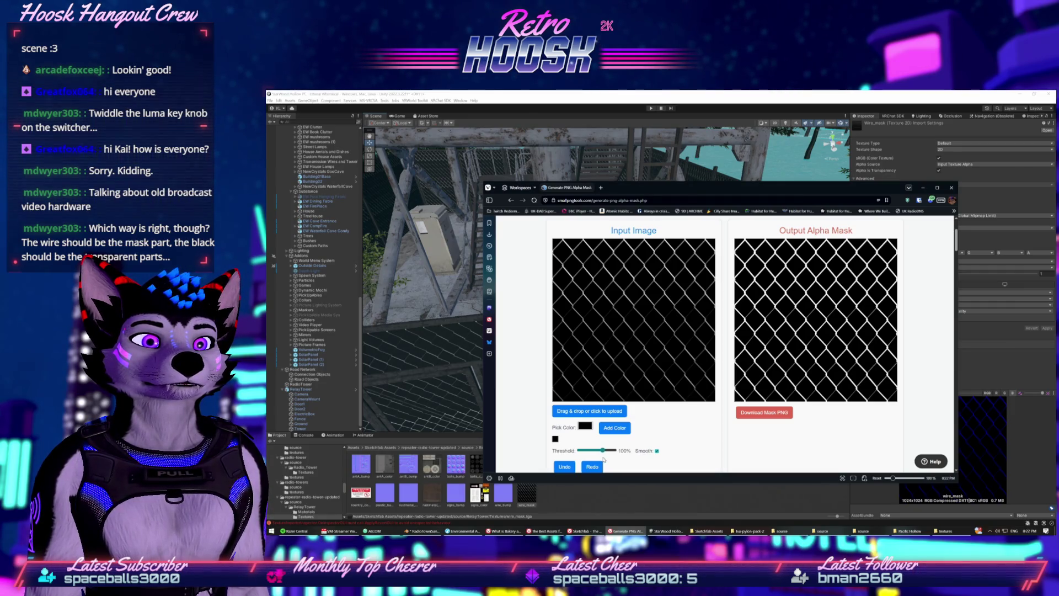
click(761, 414)
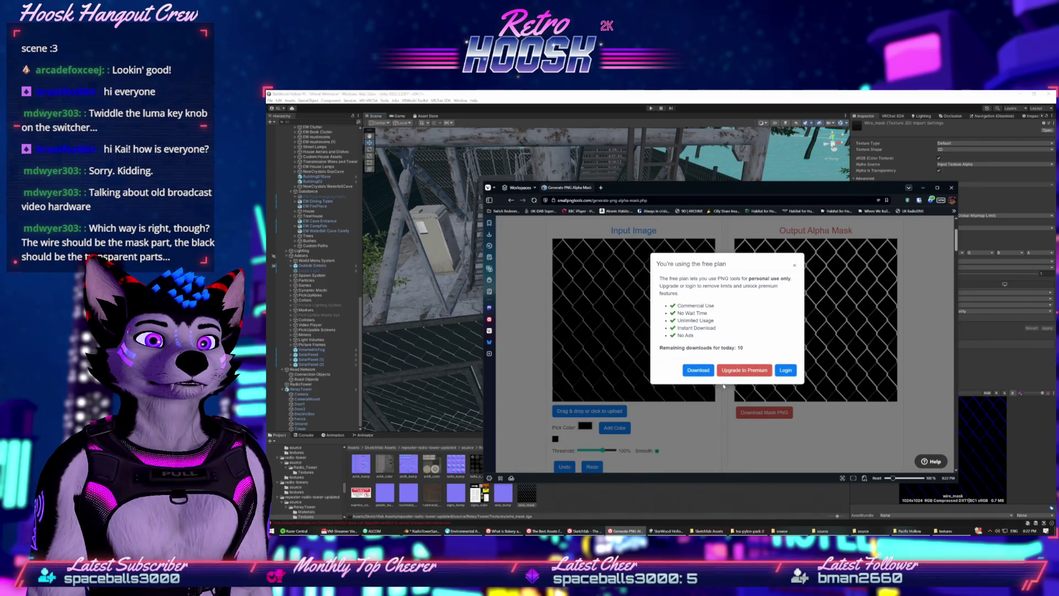
click(698, 370)
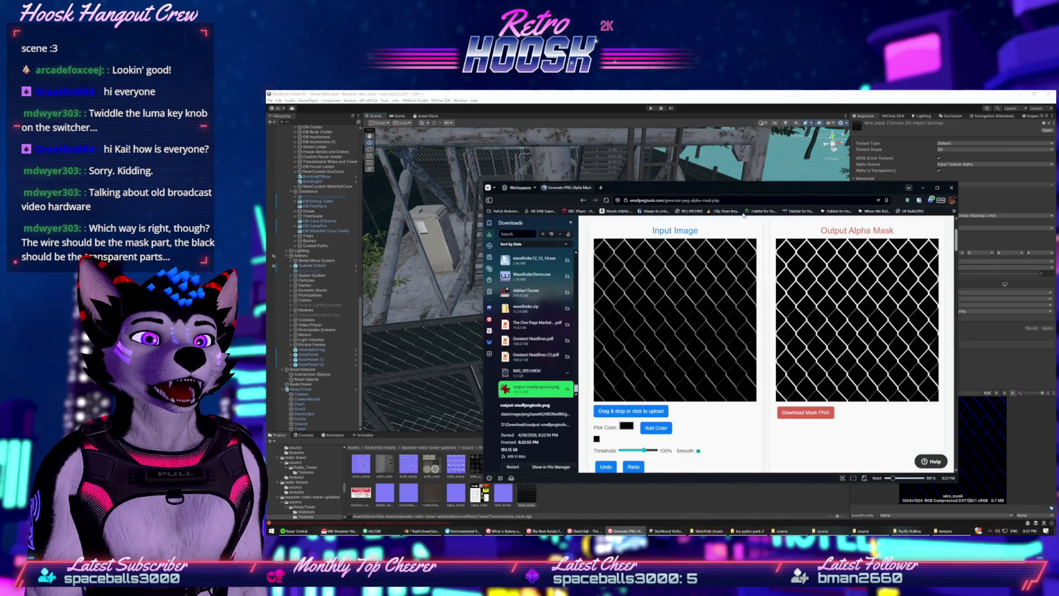
Close the browser and check output-smallpngtools' red, green and blue channels in the preview
key(ctrl+w)
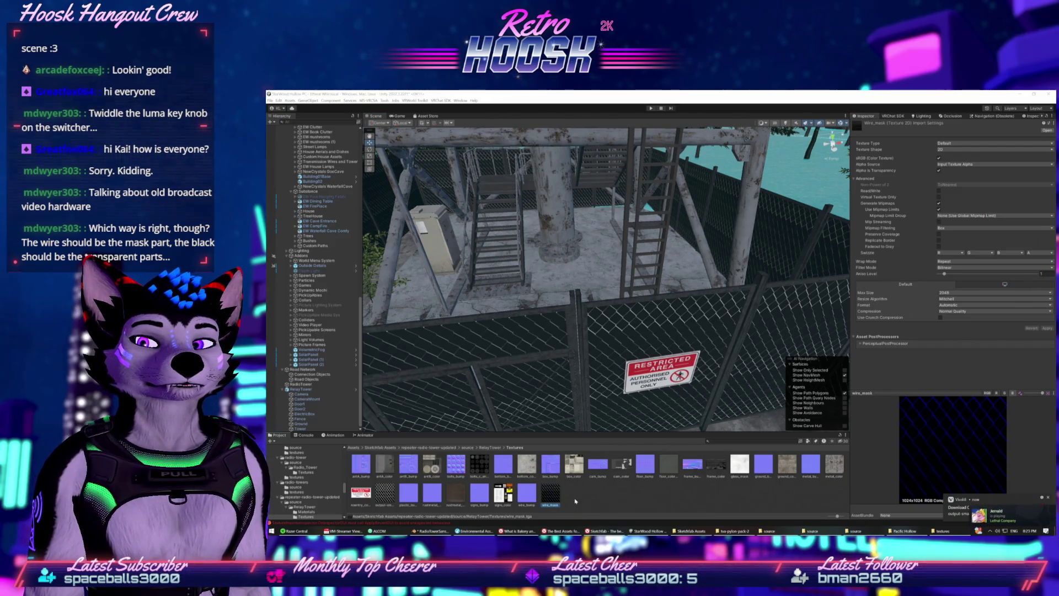
click(389, 494)
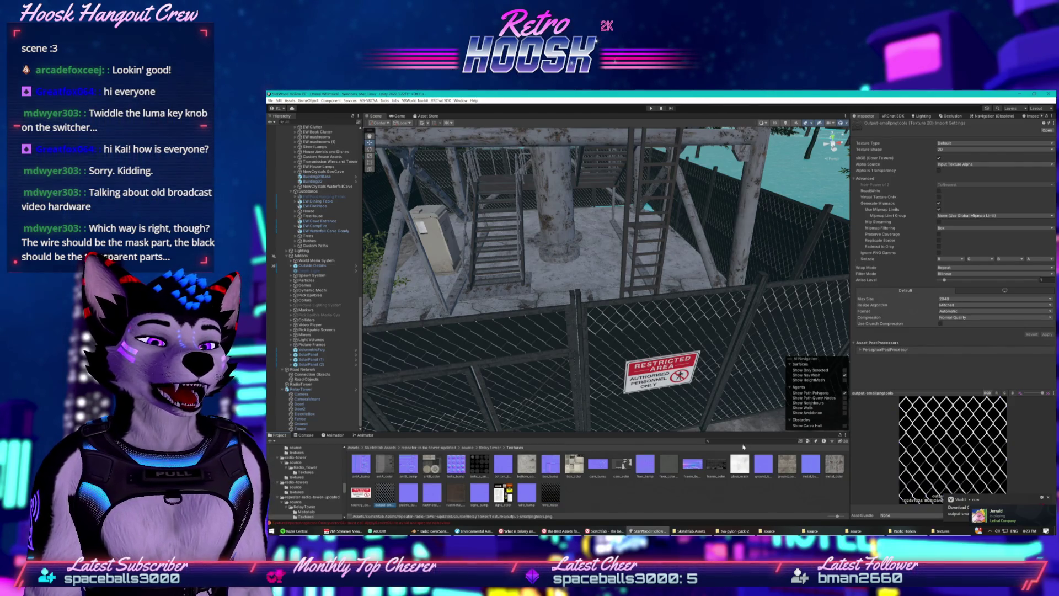
click(1003, 393)
click(996, 393)
click(1004, 393)
click(1012, 393)
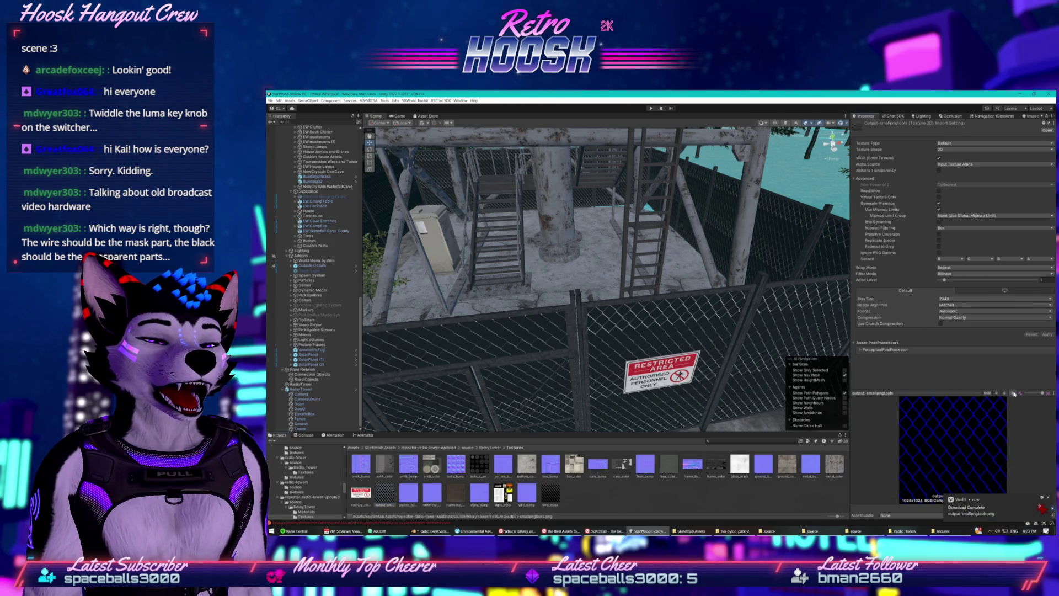
Collapse the texture preview and the asset post-processors foldouts
click(982, 395)
click(859, 350)
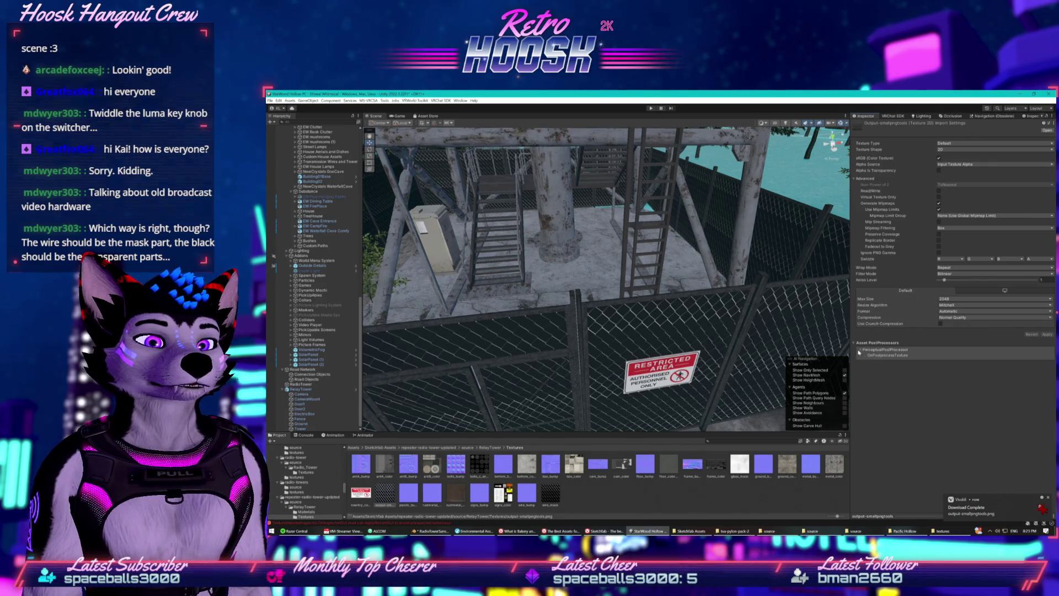
click(855, 343)
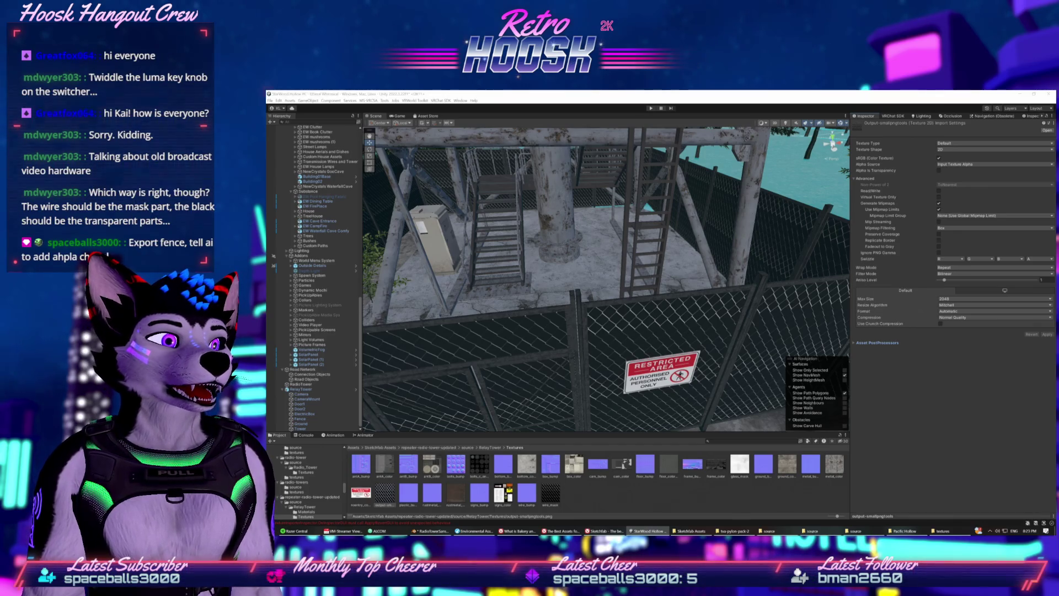
Set black as the colour to make transparent in Create Transparent PNG
key(alt+Tab)
scroll(612, 358, down, 2)
click(608, 339)
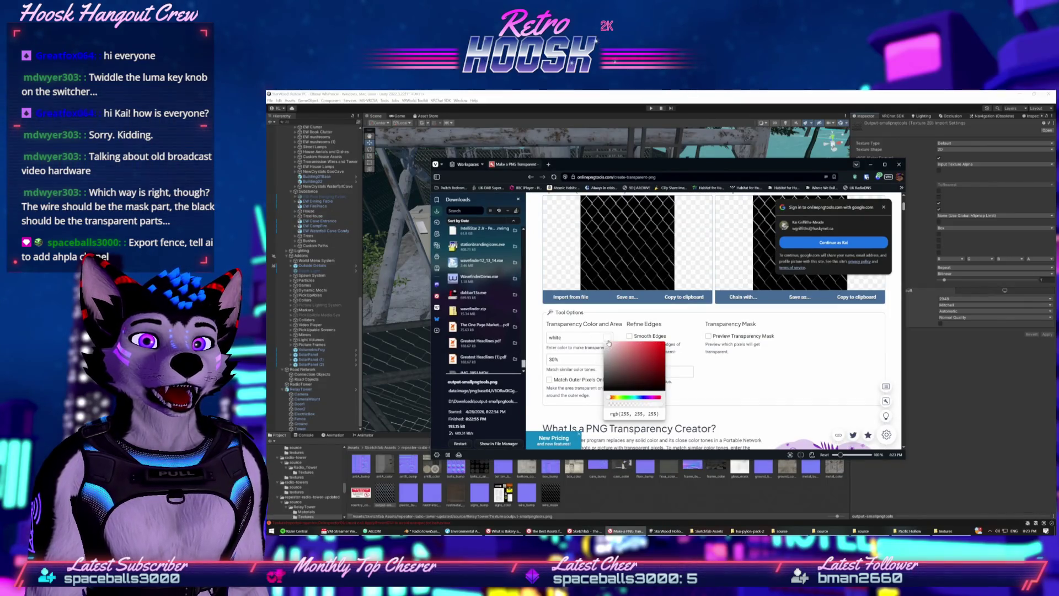
click(634, 387)
click(579, 386)
scroll(606, 359, up, 2)
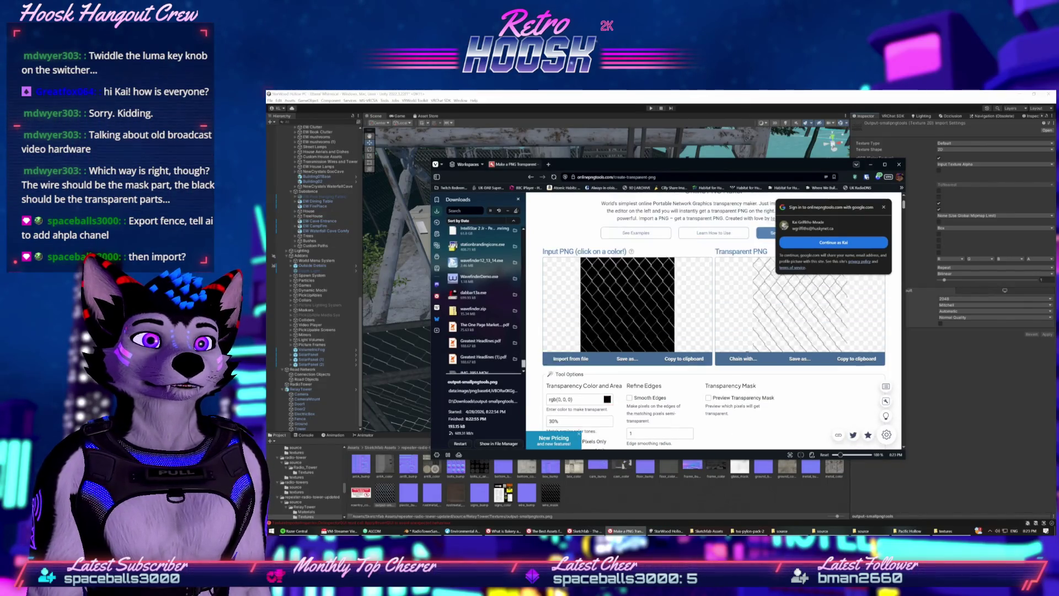
double_click(734, 163)
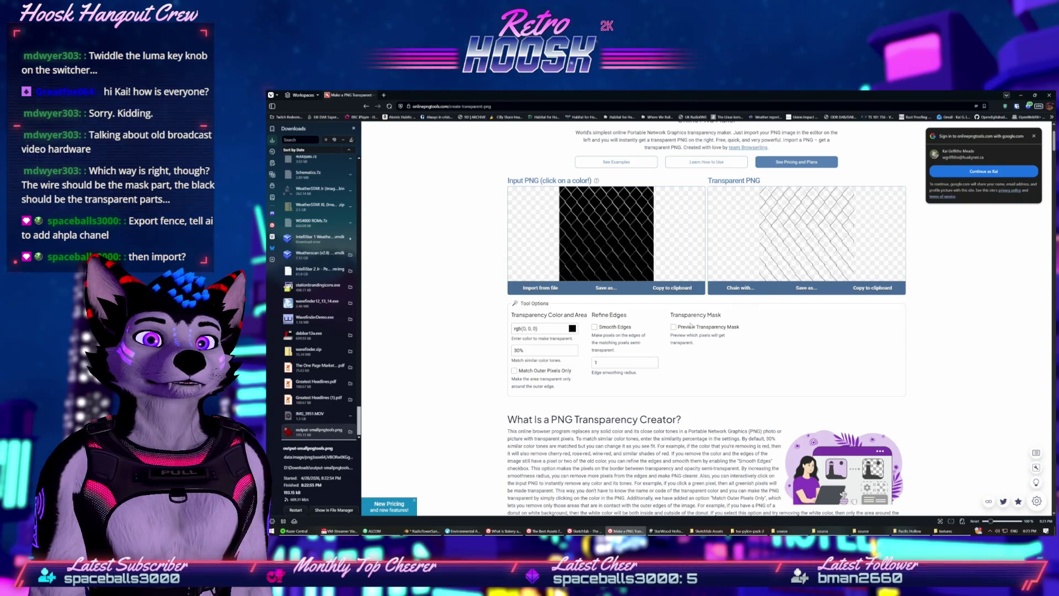
Lower the similarity to 2% and download the transparent PNG
double_click(512, 351)
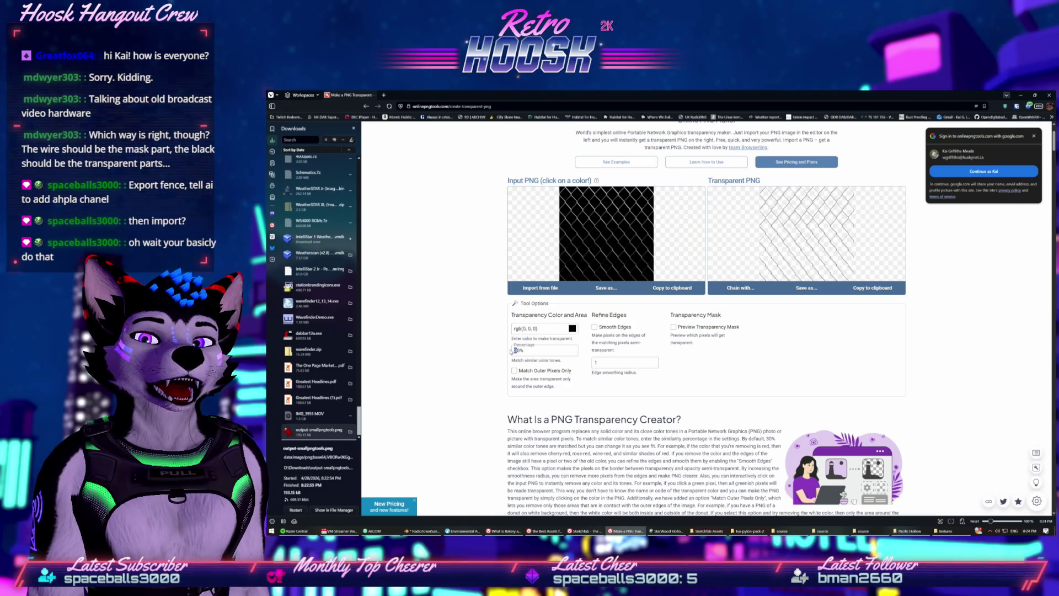
text(10)
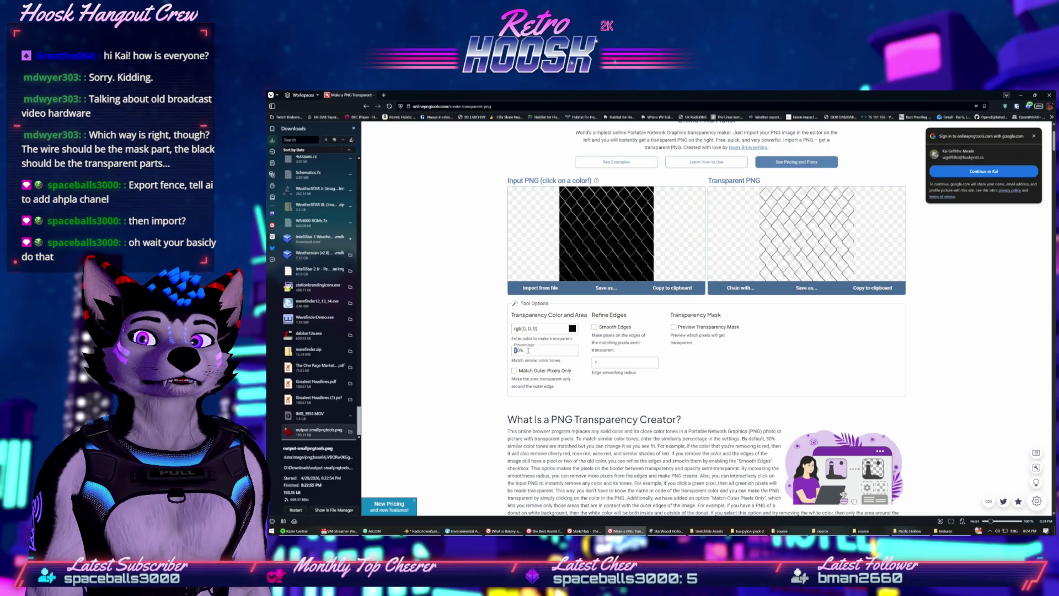
text(3)
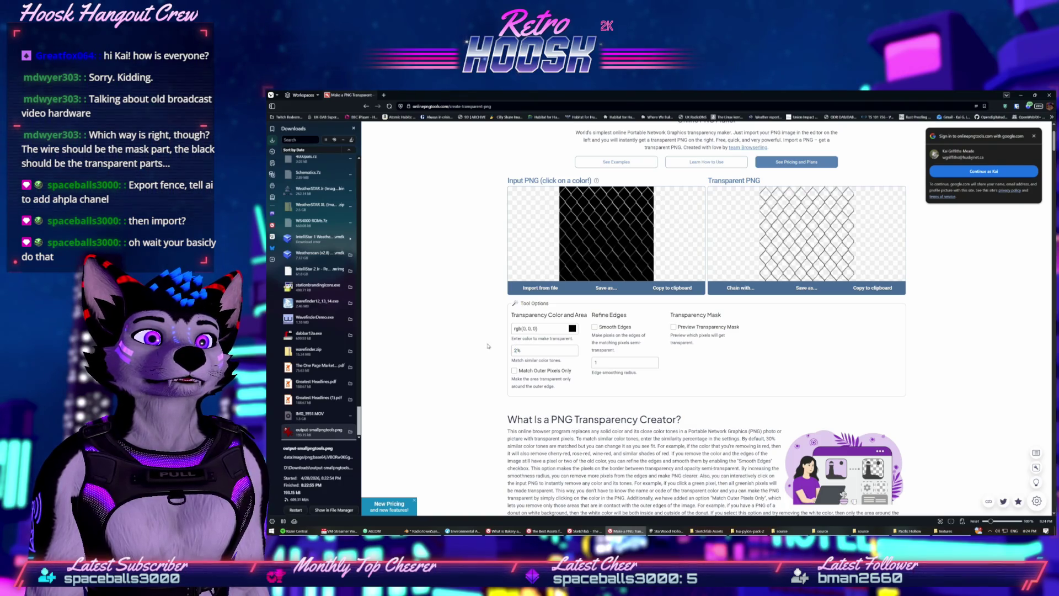
click(804, 291)
click(760, 287)
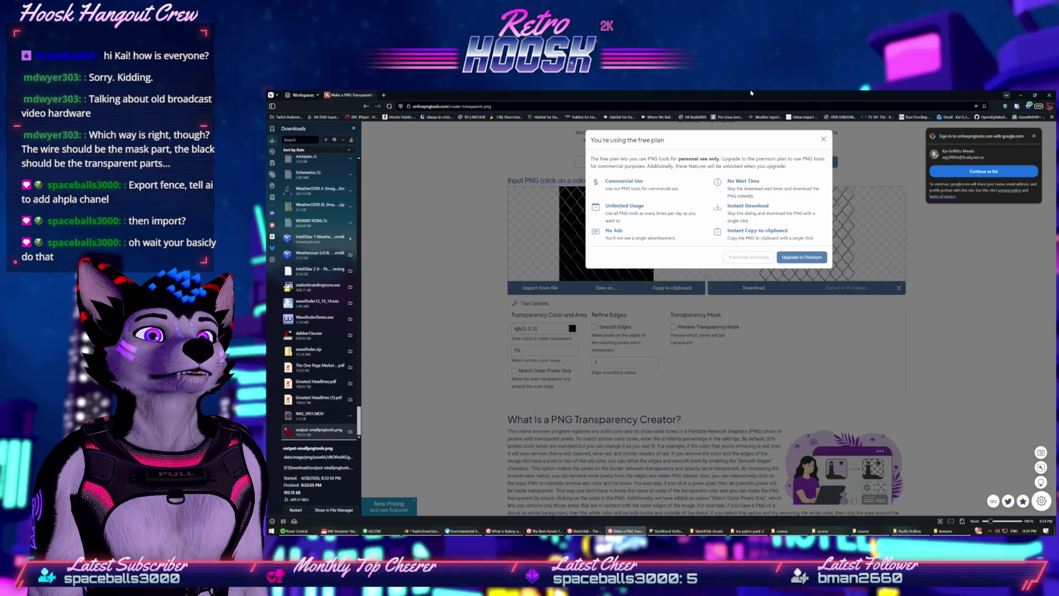
drag(751, 93, 1058, 225)
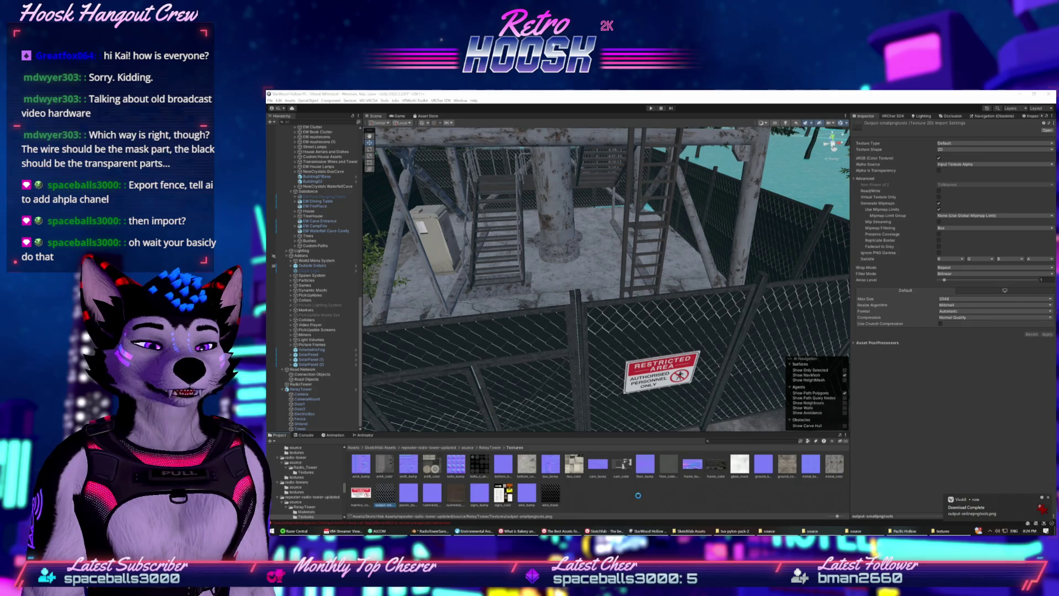
Compare the output-onlinepngtools, smallpngtools output and wire_mask textures, enlarging the preview
click(410, 500)
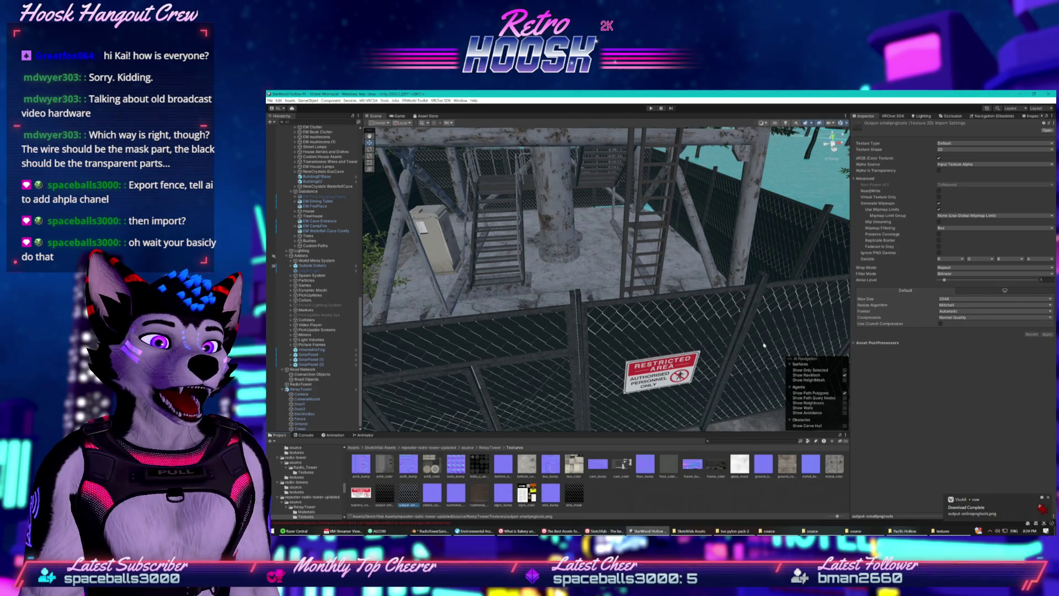
click(856, 343)
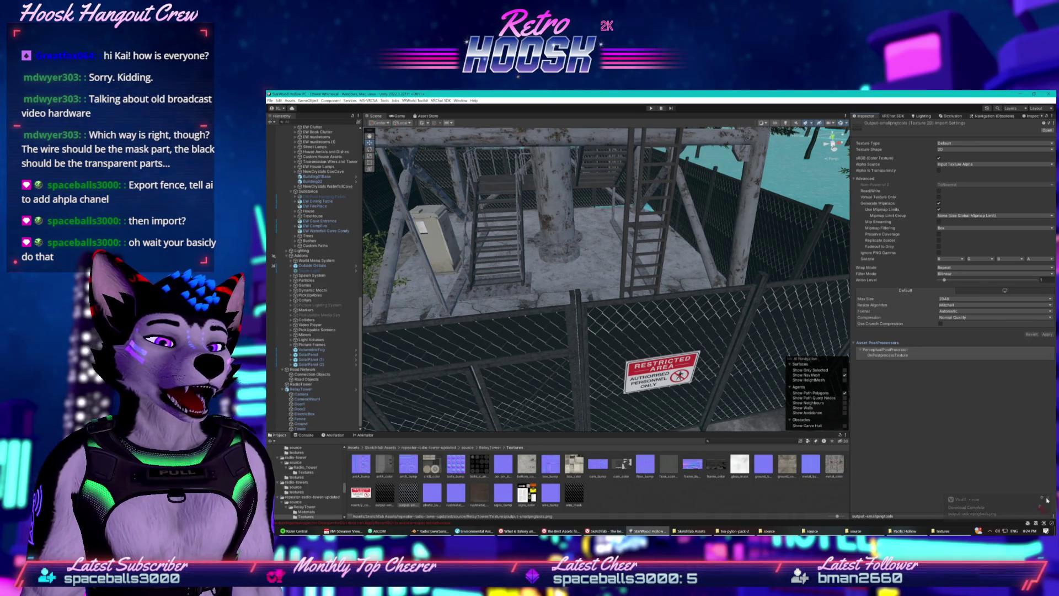
click(385, 494)
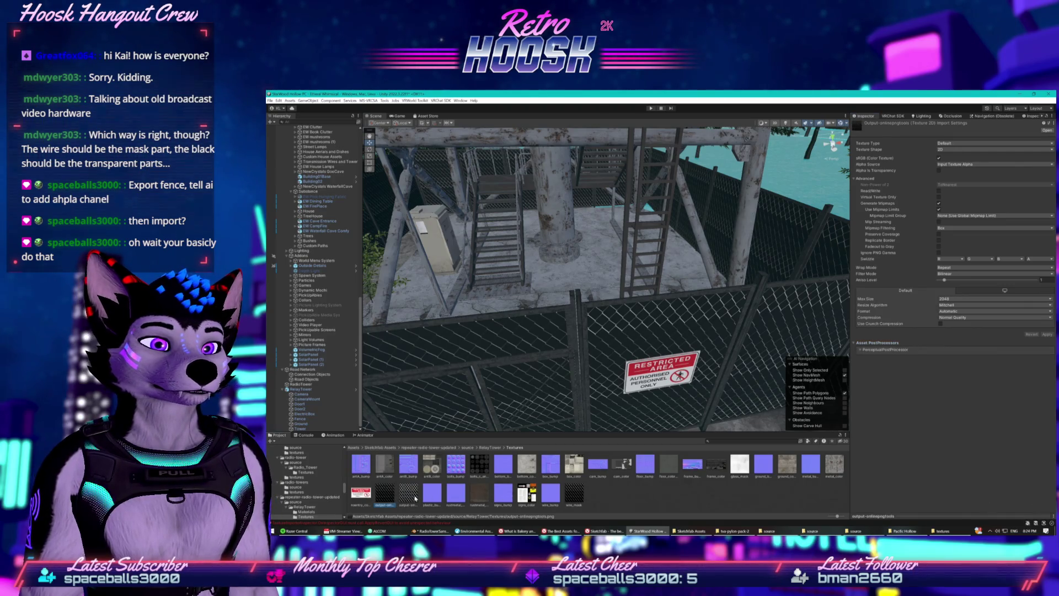
click(408, 493)
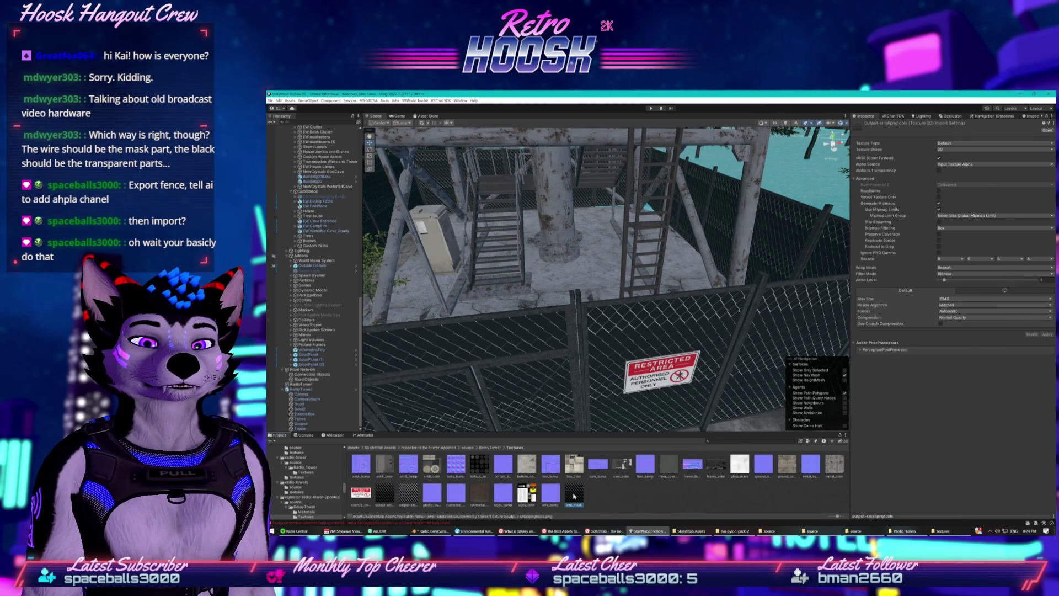
click(411, 496)
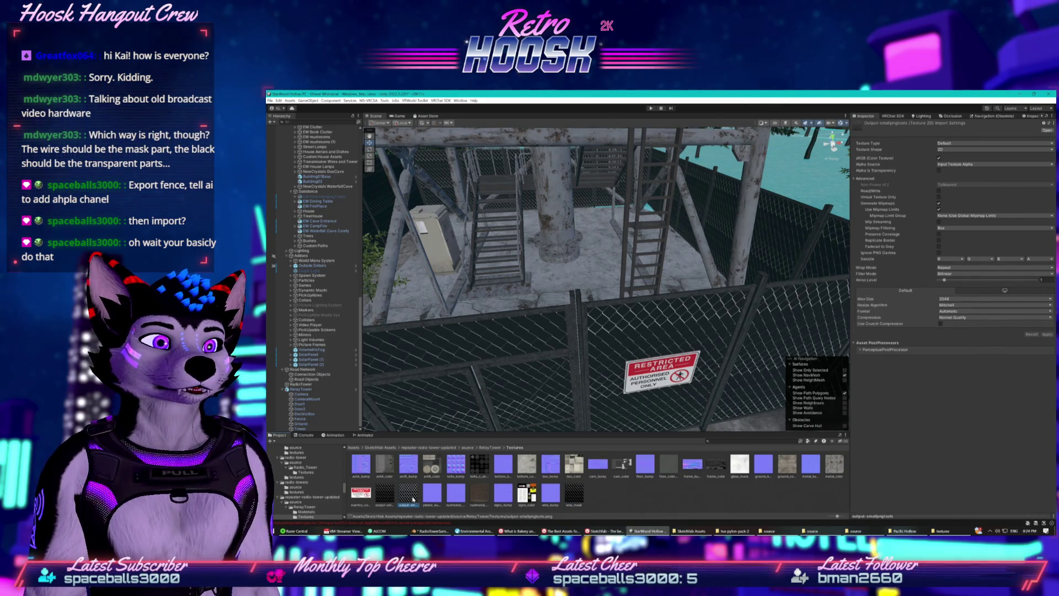
click(575, 493)
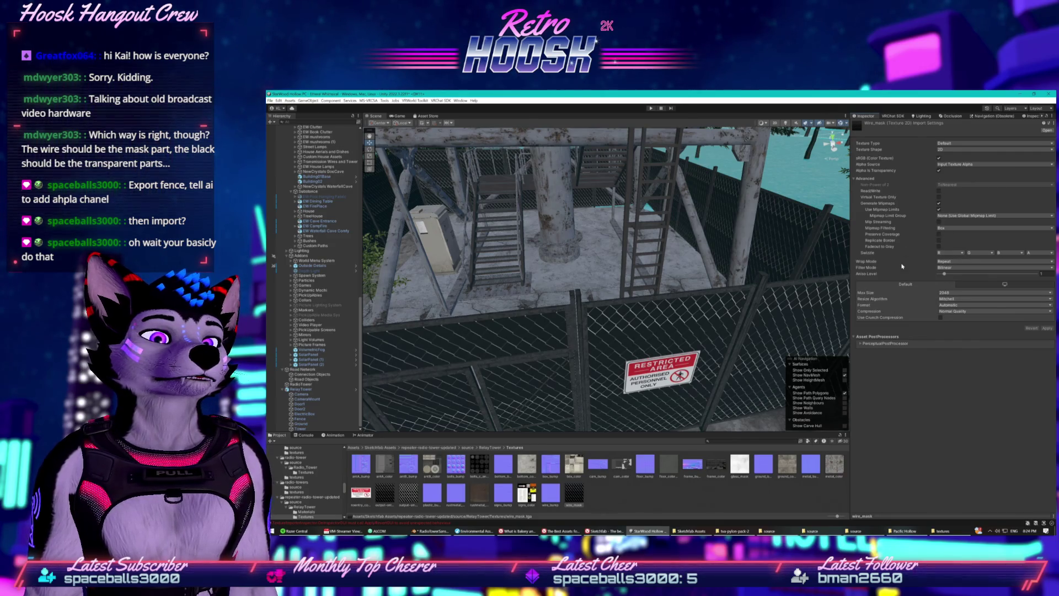
click(628, 488)
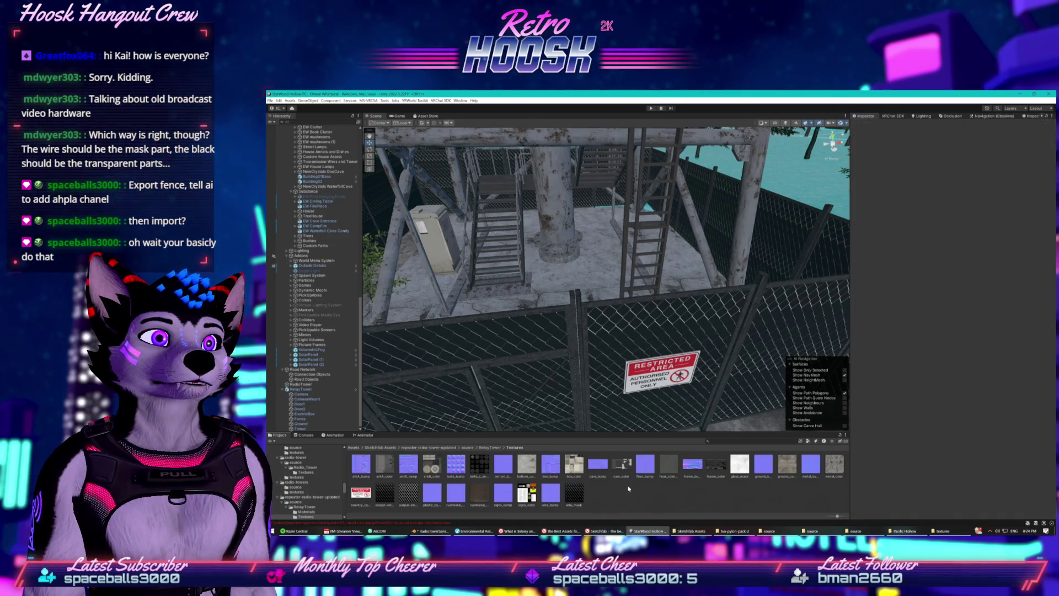
click(580, 492)
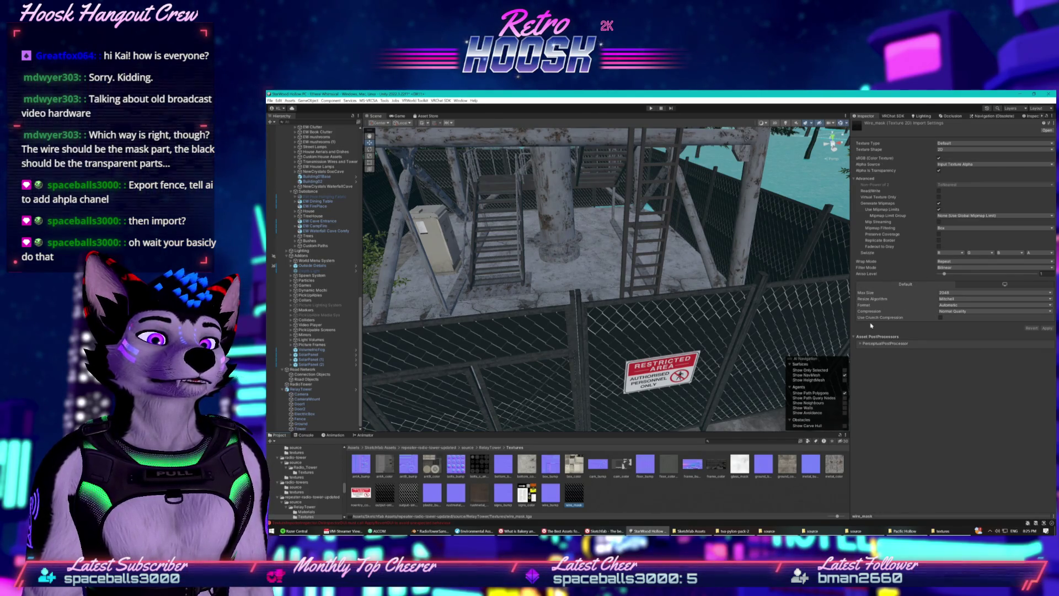
drag(901, 515, 902, 359)
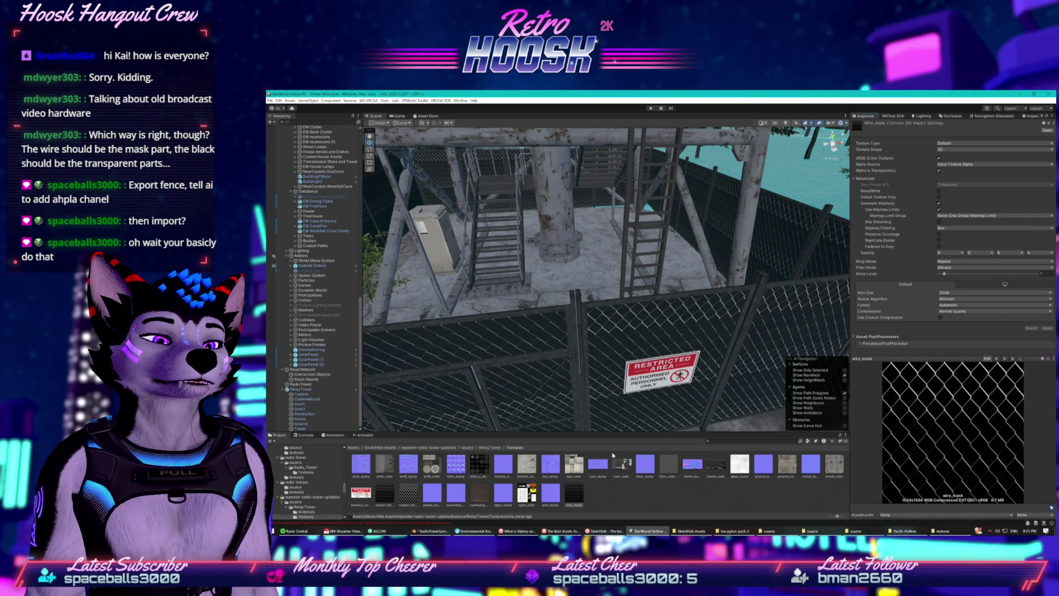
Cycle the output-onlinepngtools preview through its colour and alpha channels
click(389, 495)
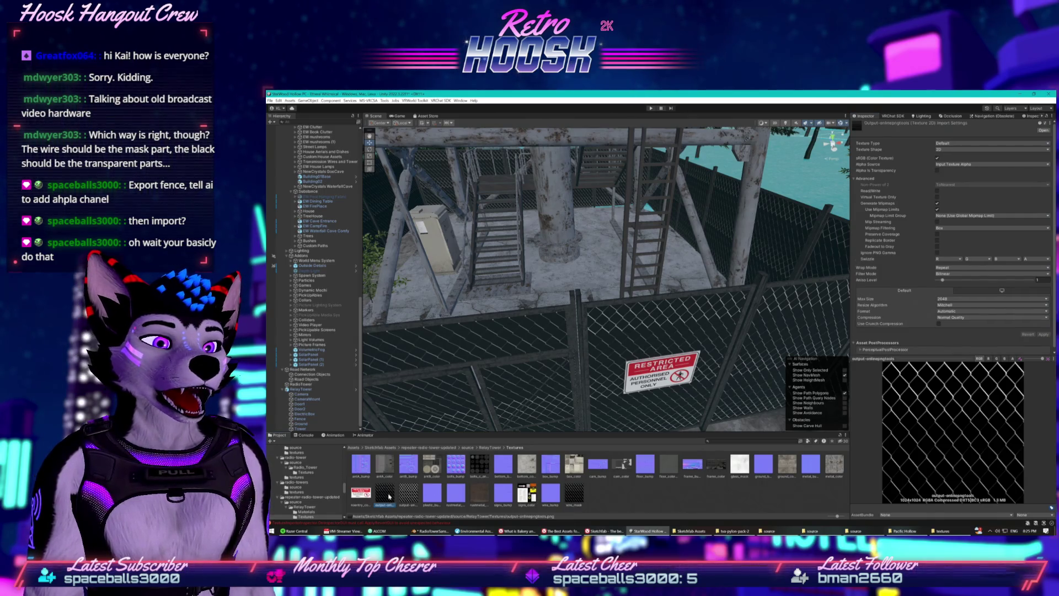
click(1011, 359)
click(1005, 359)
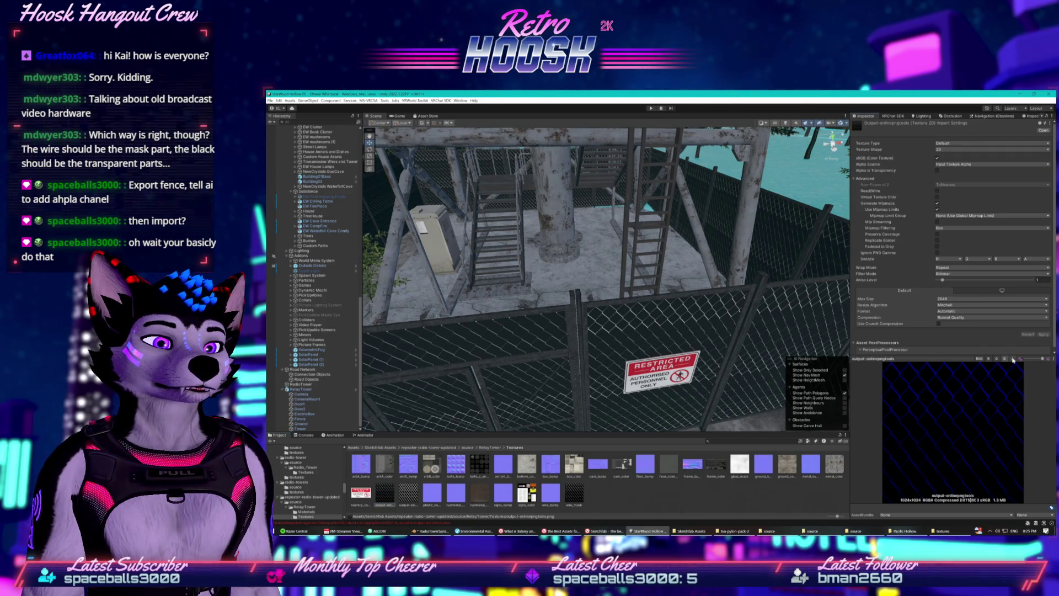
click(1012, 359)
click(989, 359)
click(979, 359)
click(1012, 359)
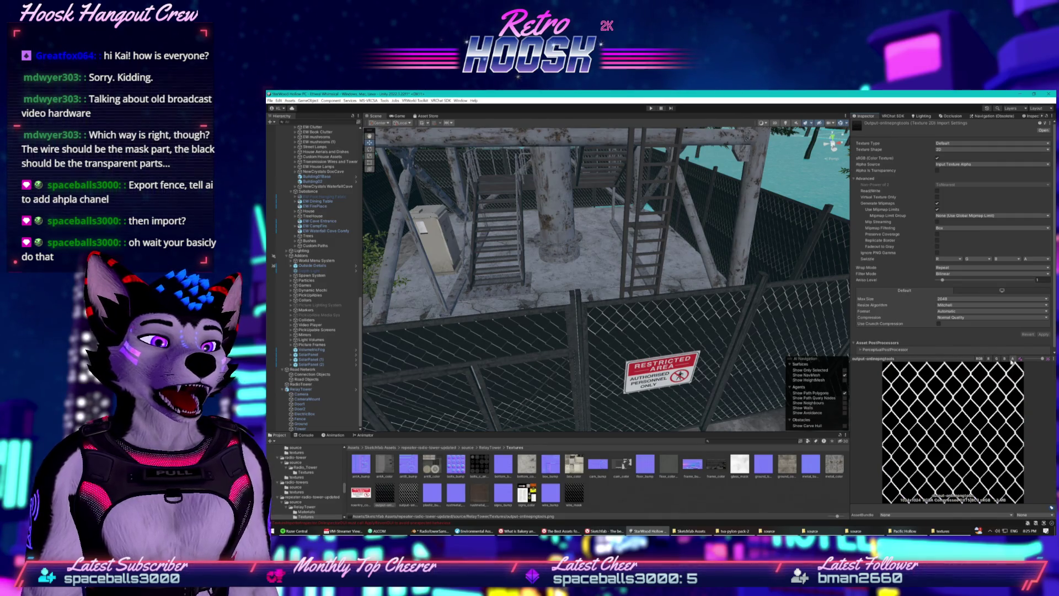
click(979, 359)
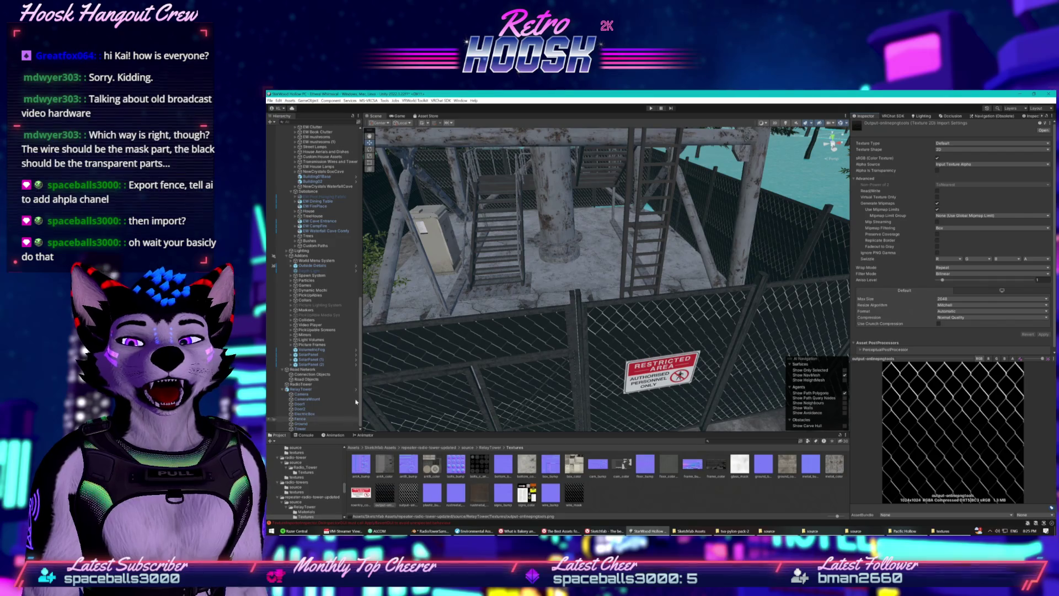
Lower the Fence material's alpha cutoff to 0.004, then tick Alpha Is Transparency
click(310, 419)
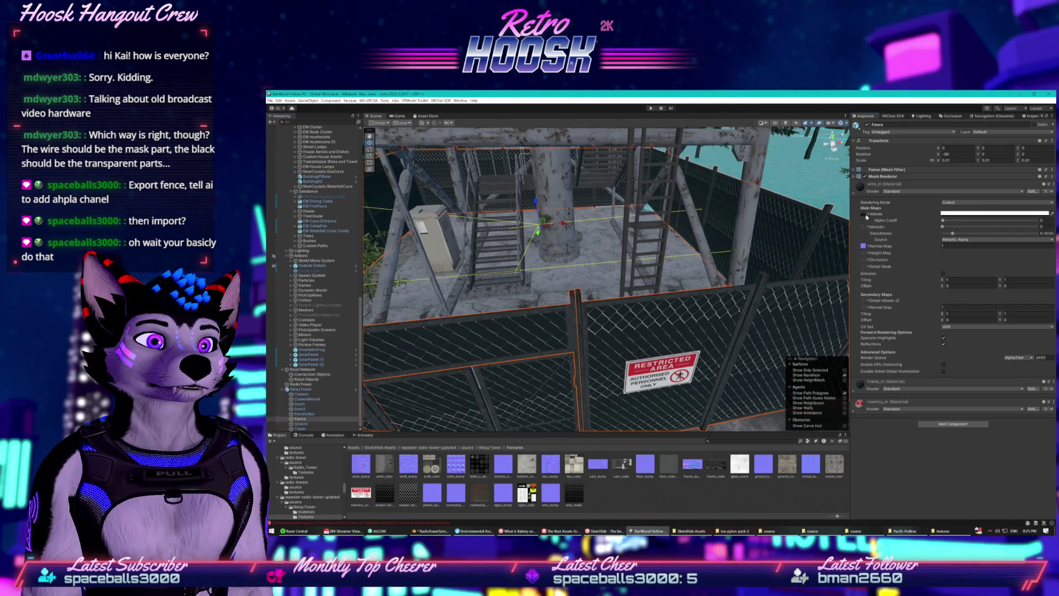
click(943, 221)
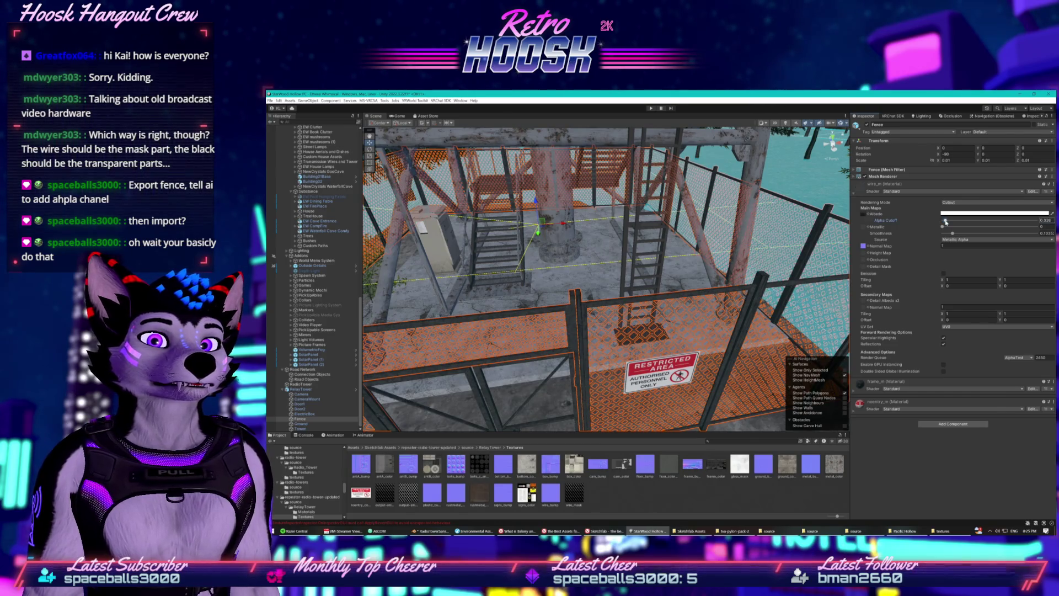
drag(944, 221, 942, 221)
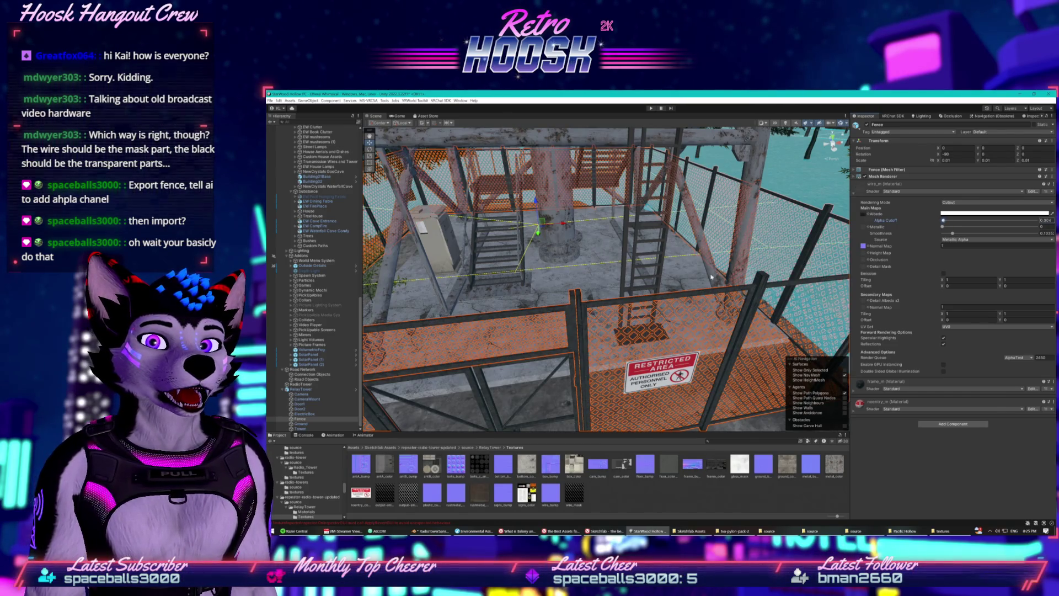
click(787, 188)
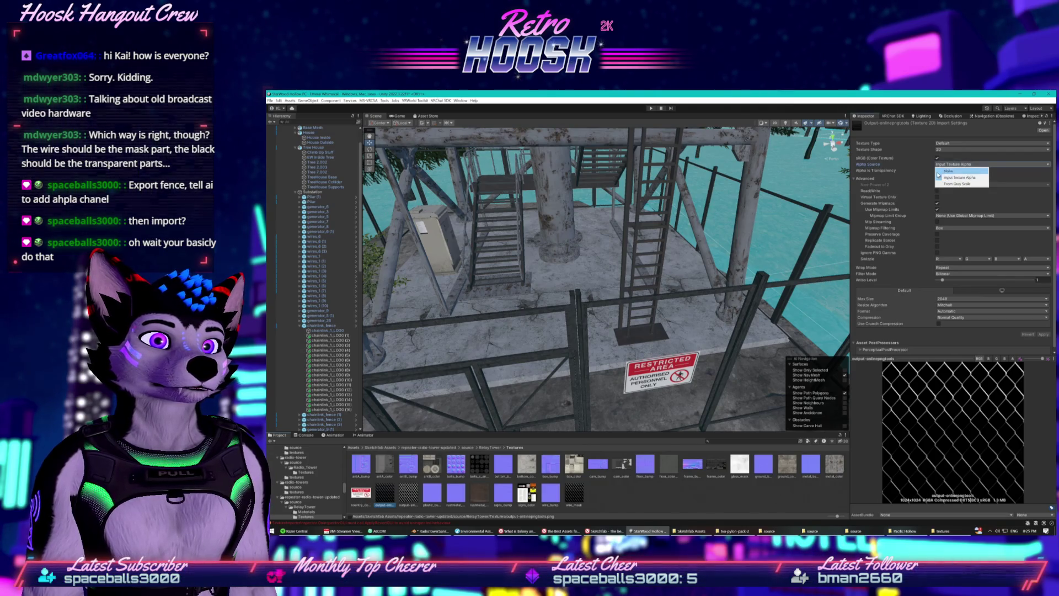
click(936, 170)
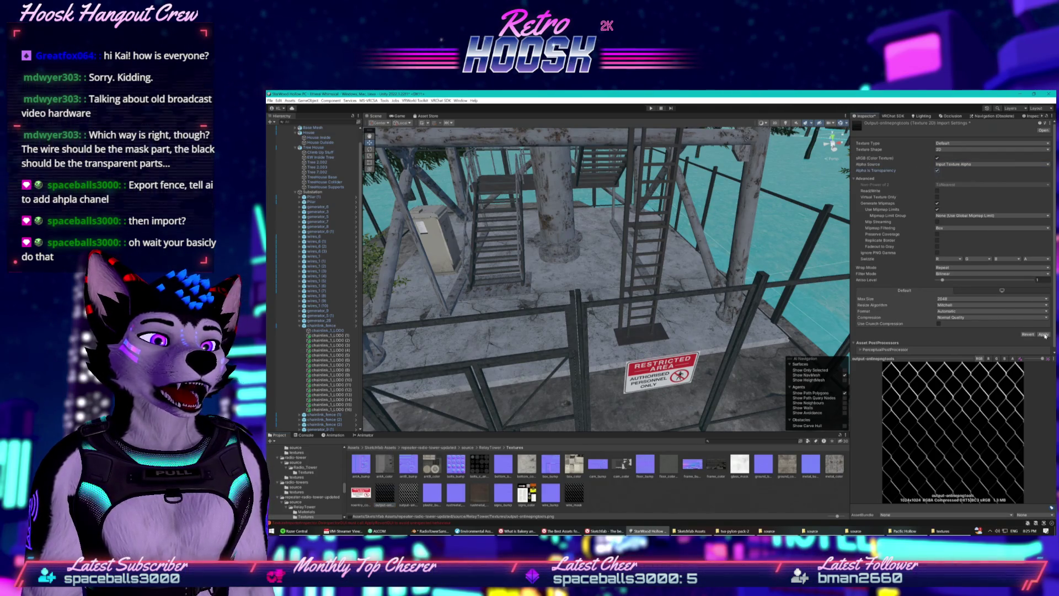
Apply the import change, set the Fence's alpha cutoff to 0, and frame the fence
click(1043, 334)
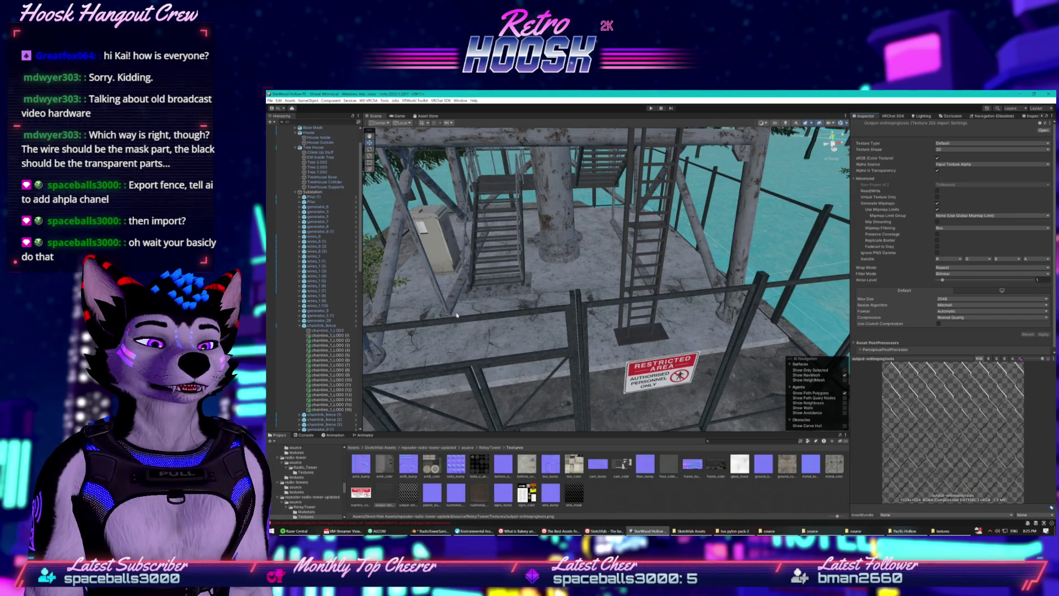
scroll(325, 418, down, 15)
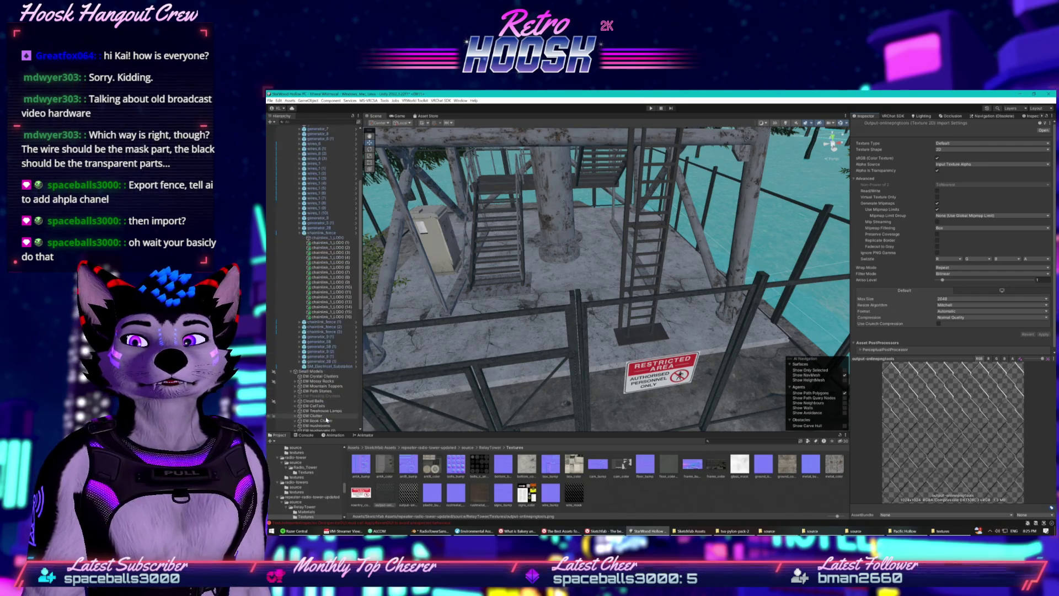
scroll(325, 418, down, 3)
click(317, 418)
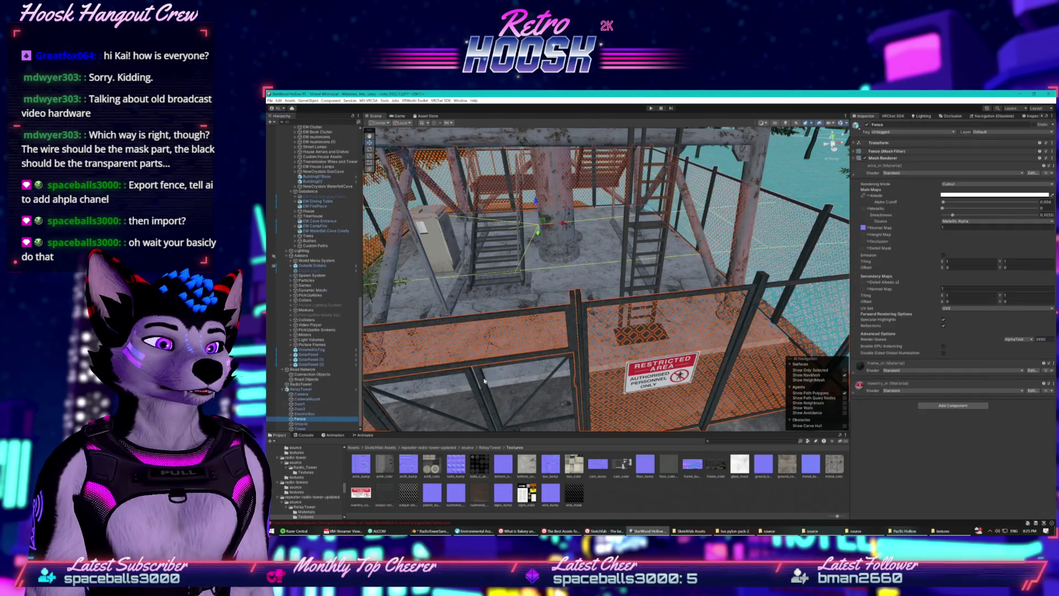
click(942, 203)
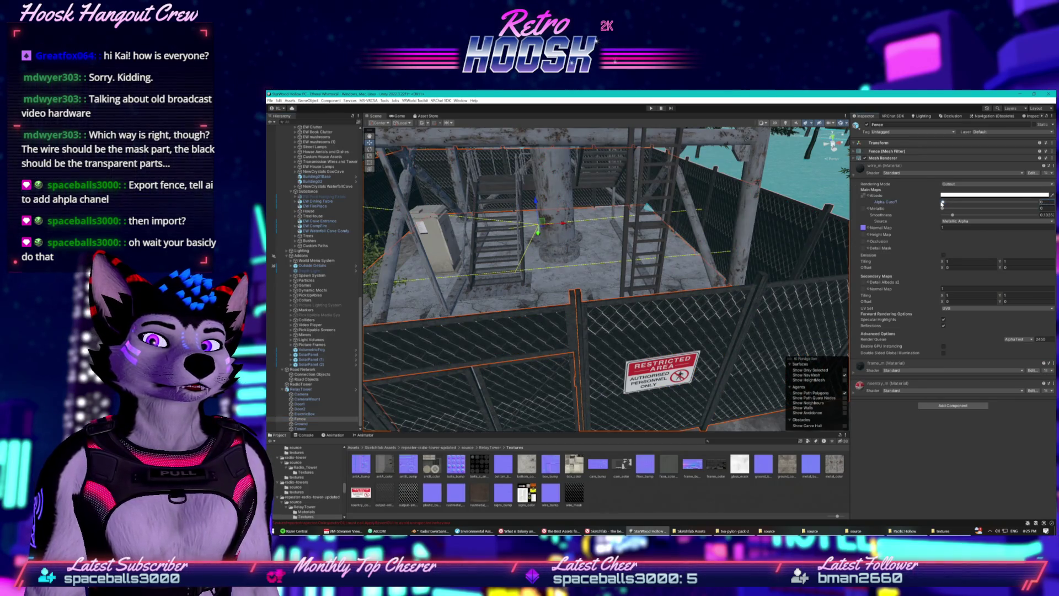
key(f)
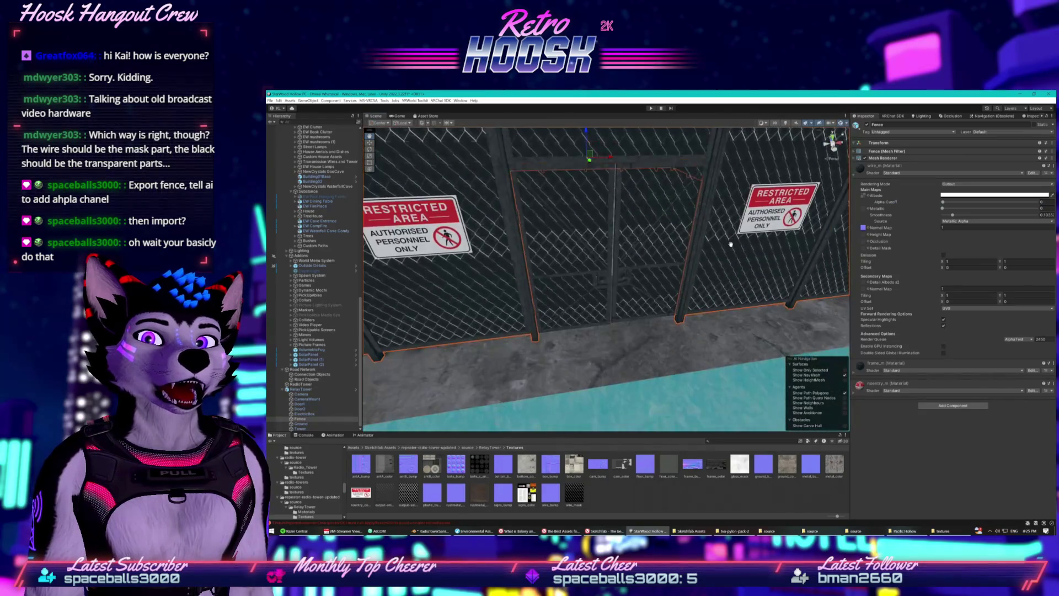
drag(727, 254, 804, 238)
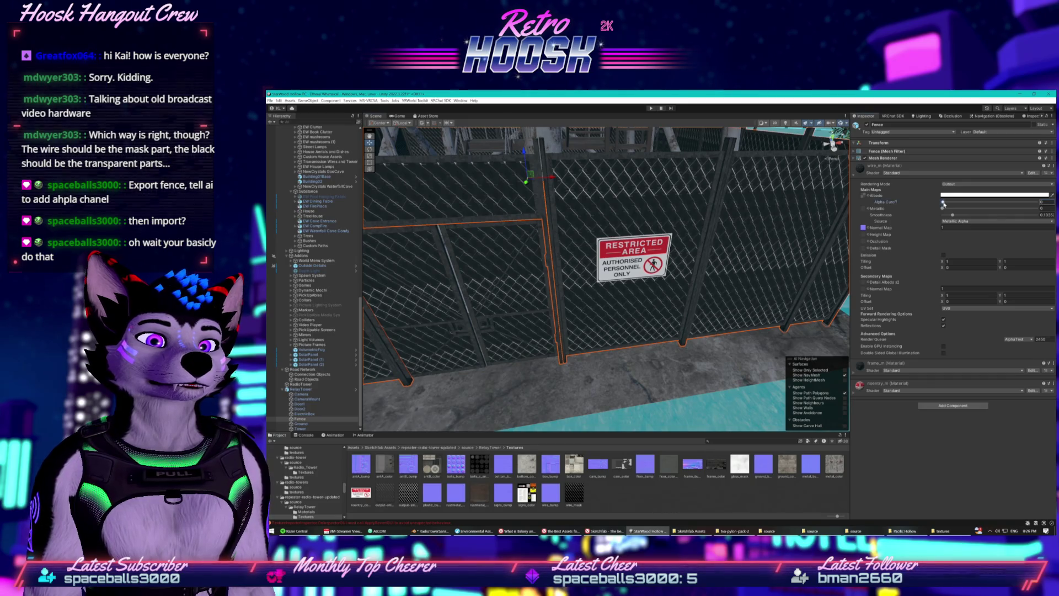
Raise the fence's alpha cutoff to 0.082, orbit the enclosure, then lower it to 0.004
click(944, 203)
mouse_move(945, 203)
mouse_down()
mouse_move(1031, 201)
mouse_move(945, 202)
mouse_up()
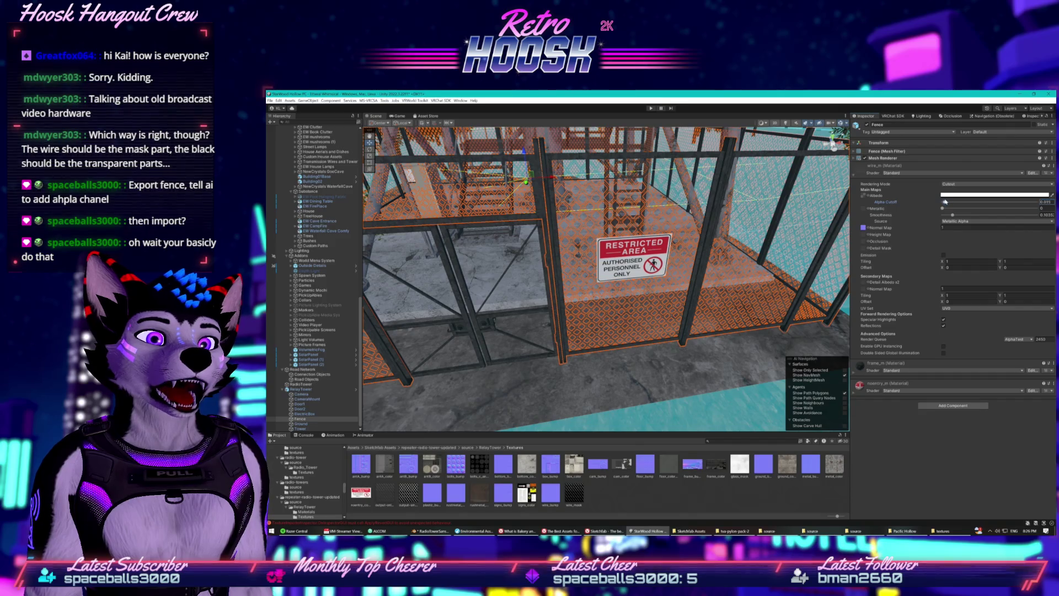
click(772, 353)
mouse_move(772, 353)
mouse_down()
mouse_move(729, 360)
mouse_move(501, 321)
mouse_up()
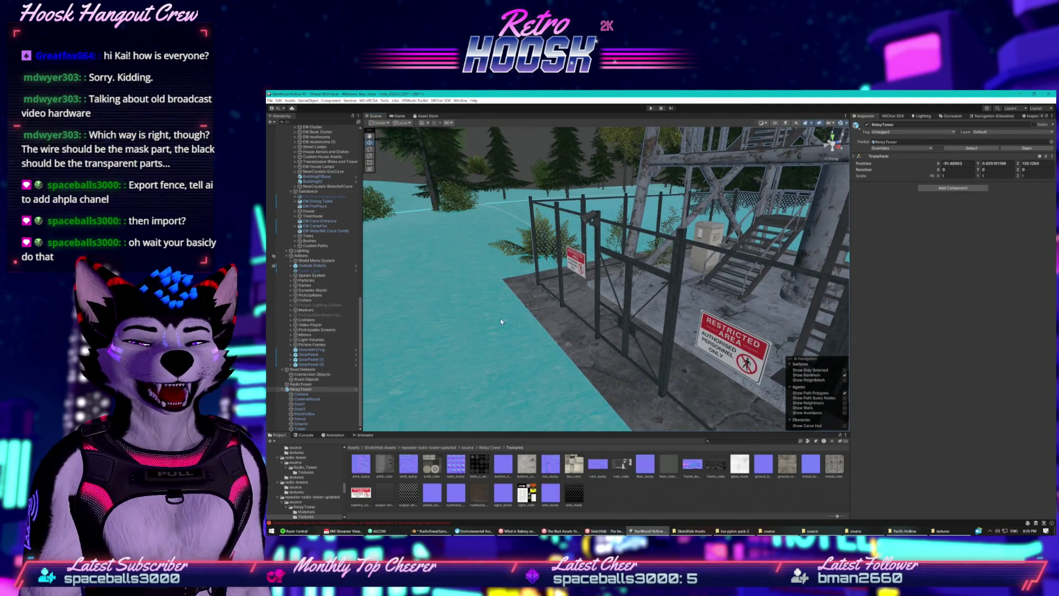
click(307, 420)
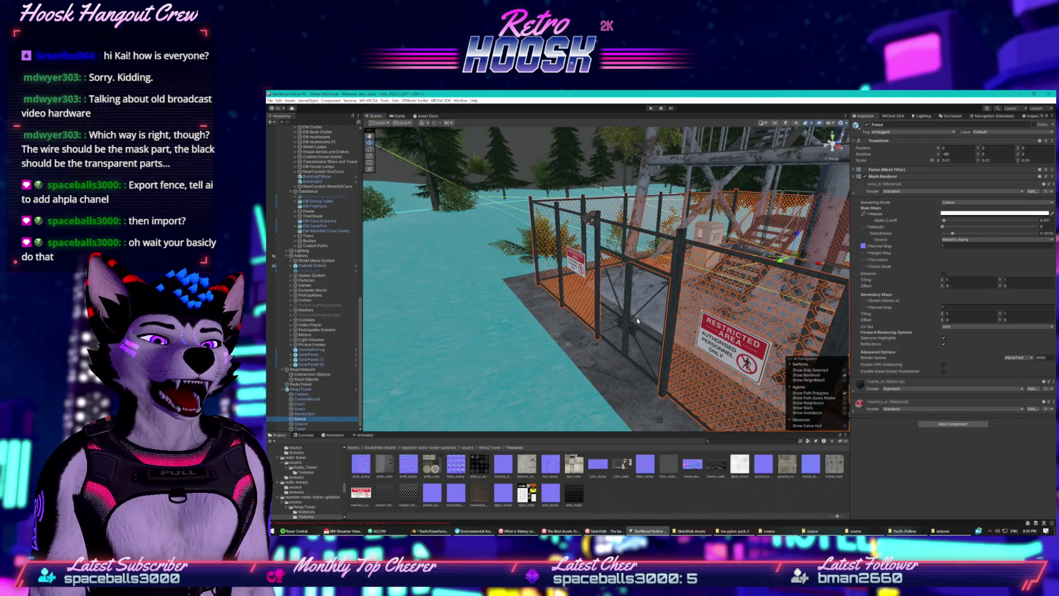
click(864, 215)
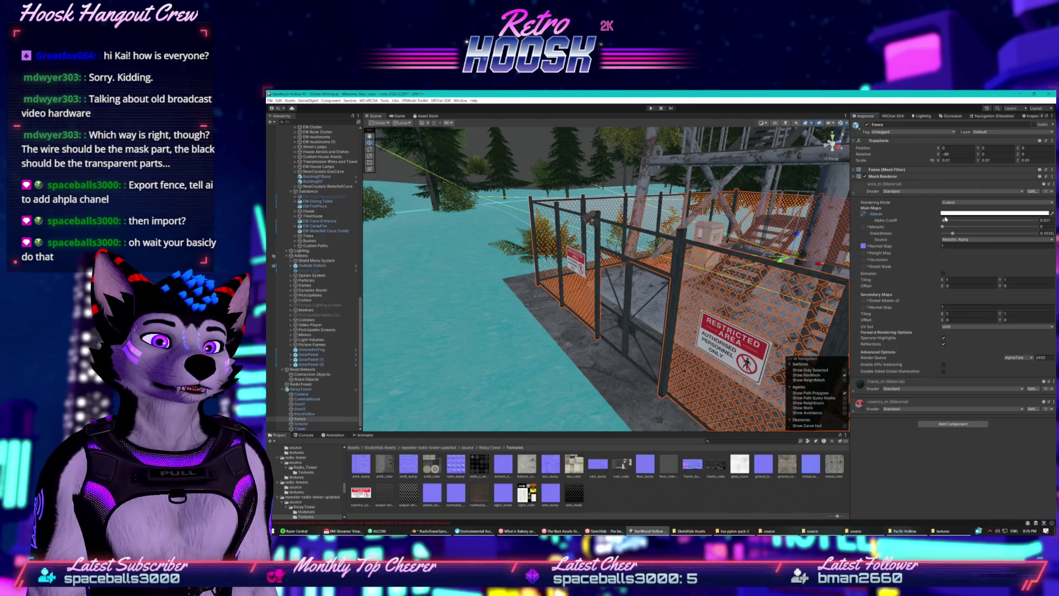
drag(944, 222, 943, 222)
Preview the output-onlinepngtools texture's red, green, blue and alpha channels
click(530, 349)
click(385, 493)
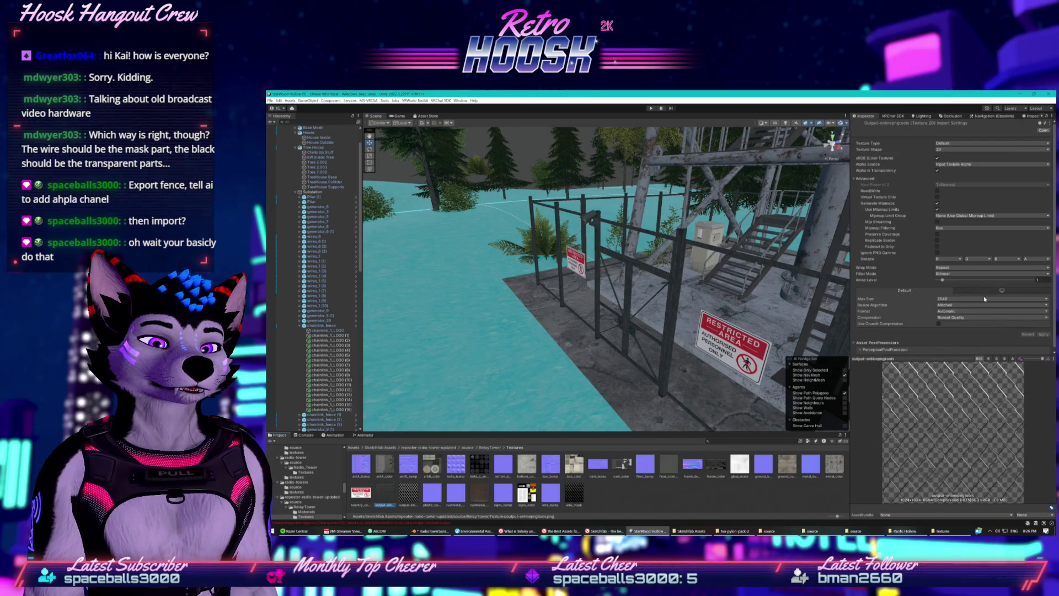
click(994, 359)
click(997, 360)
click(1004, 360)
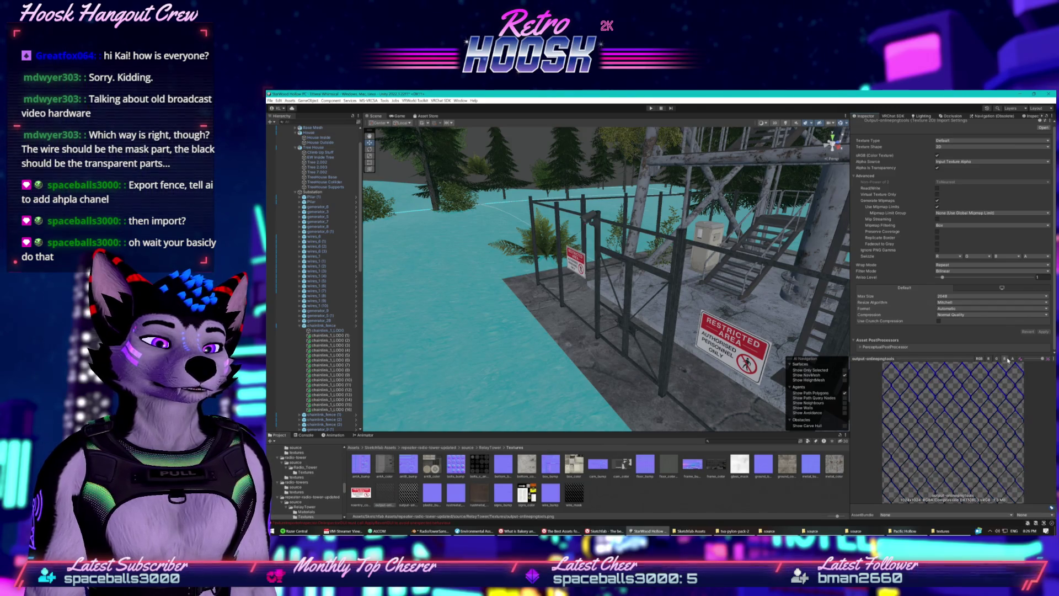
click(1012, 360)
click(979, 359)
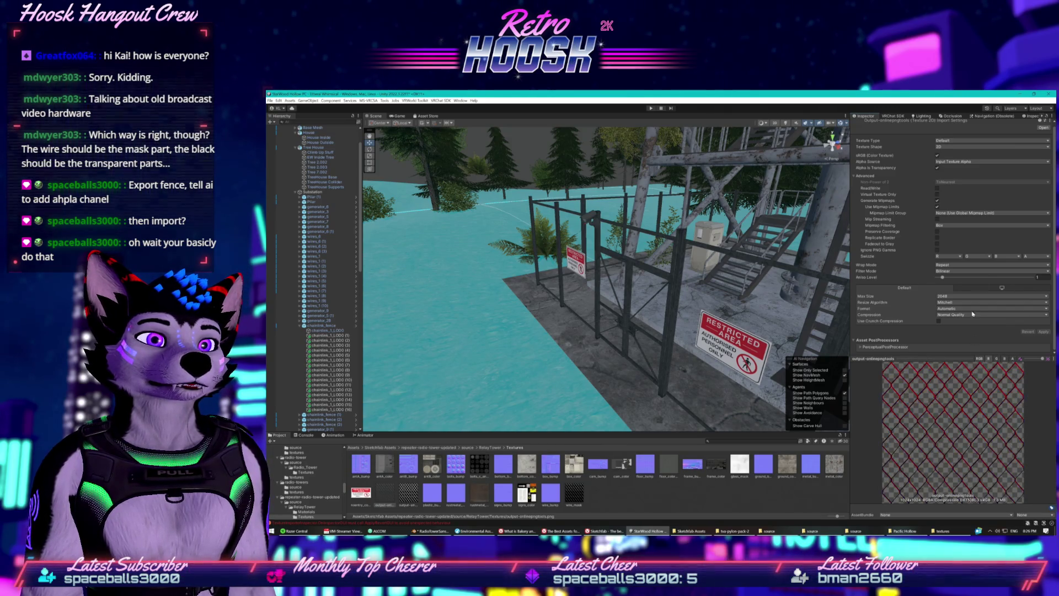
Enable and apply Alpha Is Transparency on the wire texture, then select chainlink_1_LOD0 (7)
click(938, 168)
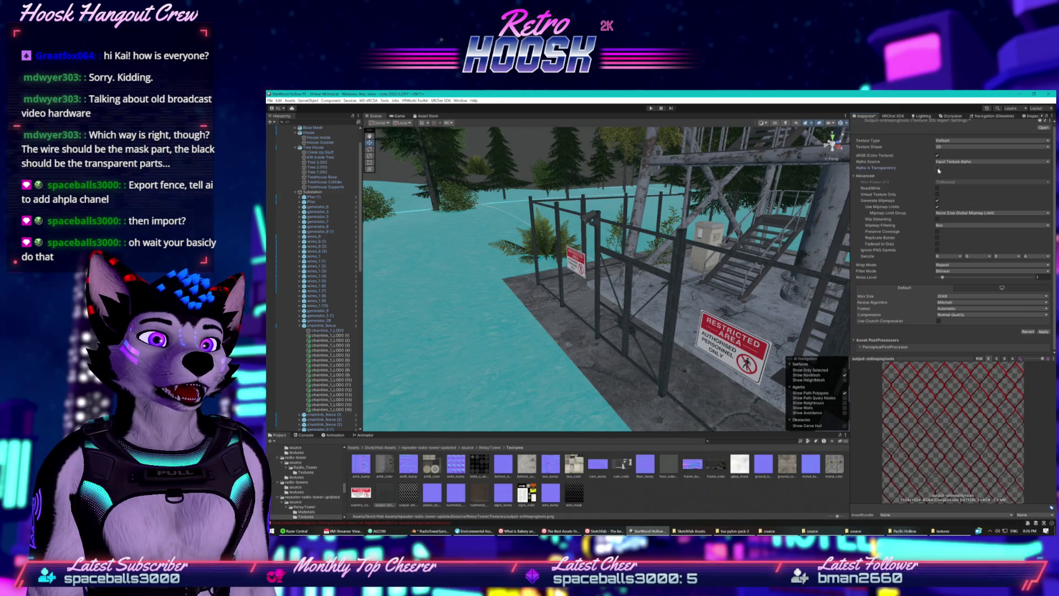
click(1040, 332)
click(1012, 359)
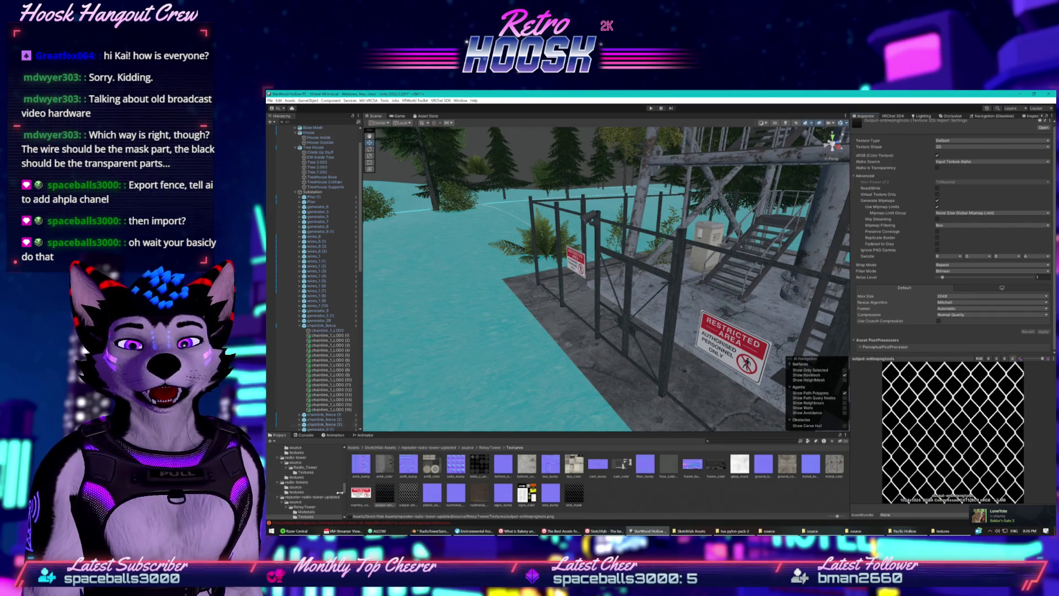
scroll(331, 492, down, 2)
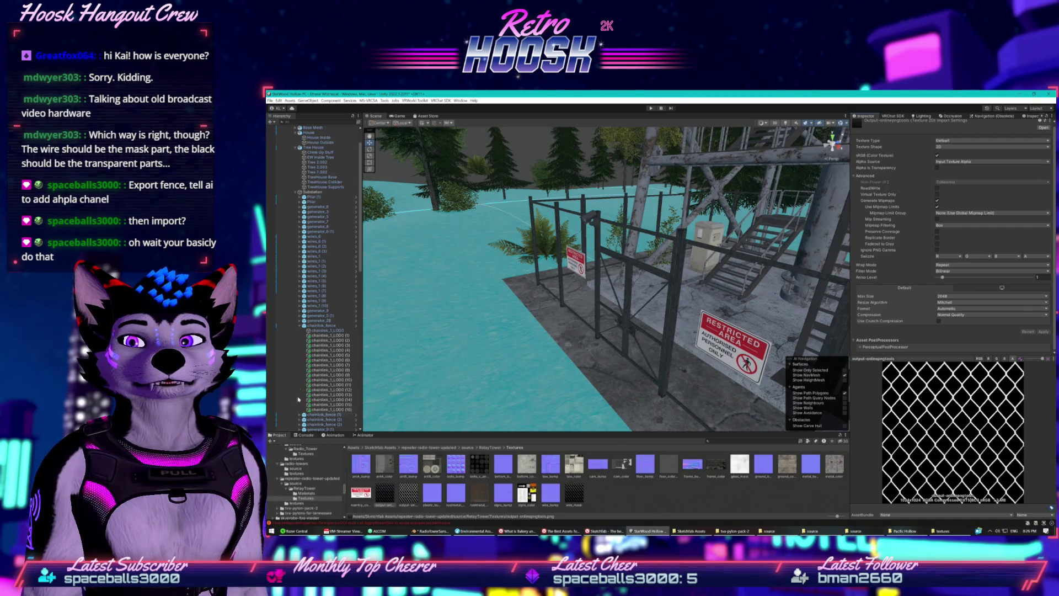
scroll(298, 398, down, 5)
click(326, 254)
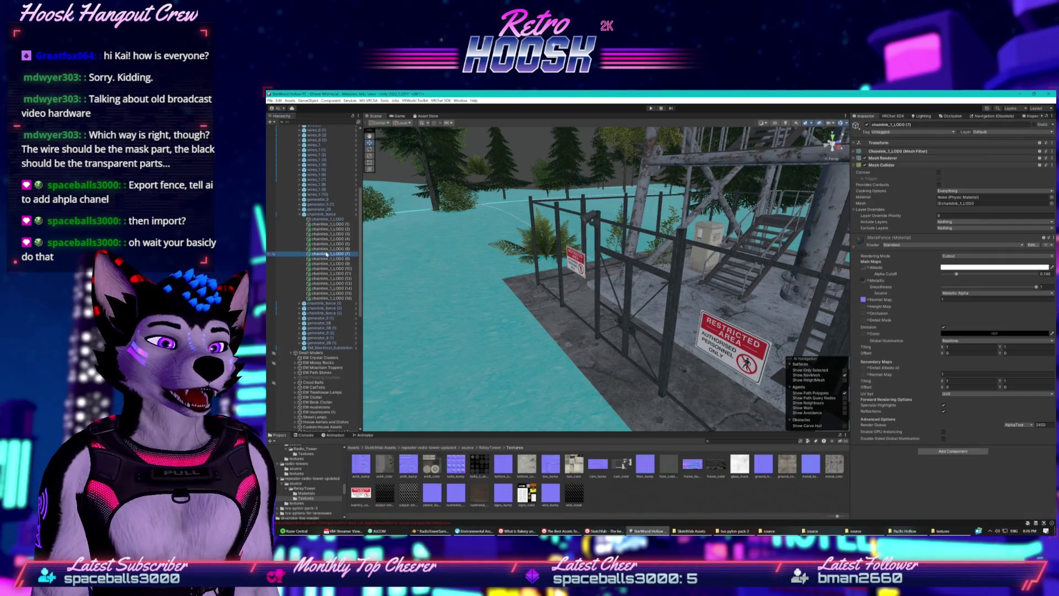
Locate the fence mesh and inspect the chainlink_fence and chainlink_1_LOD0 objects
click(965, 202)
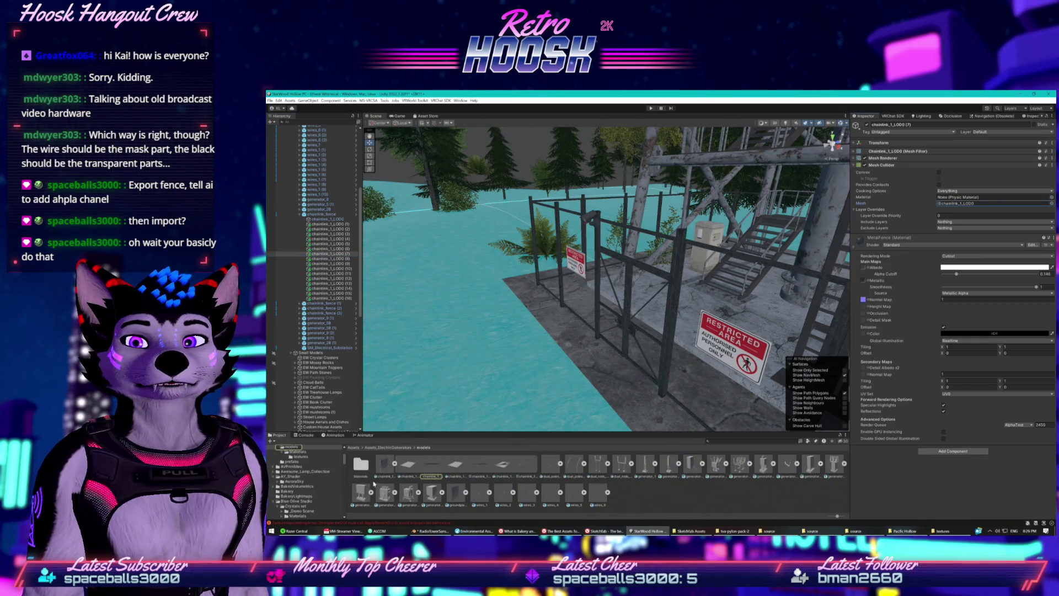
click(309, 457)
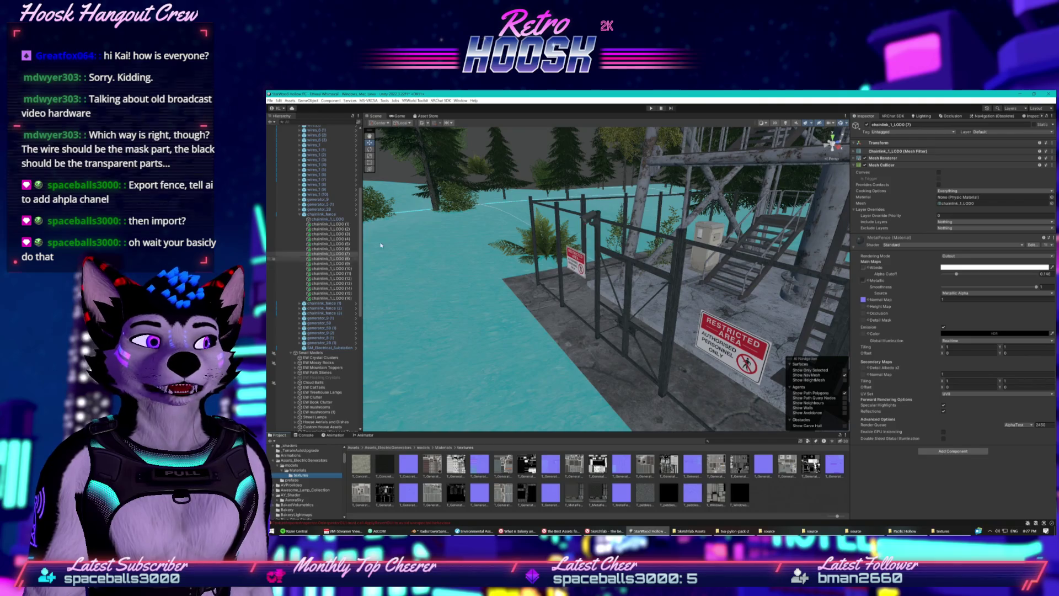
click(298, 214)
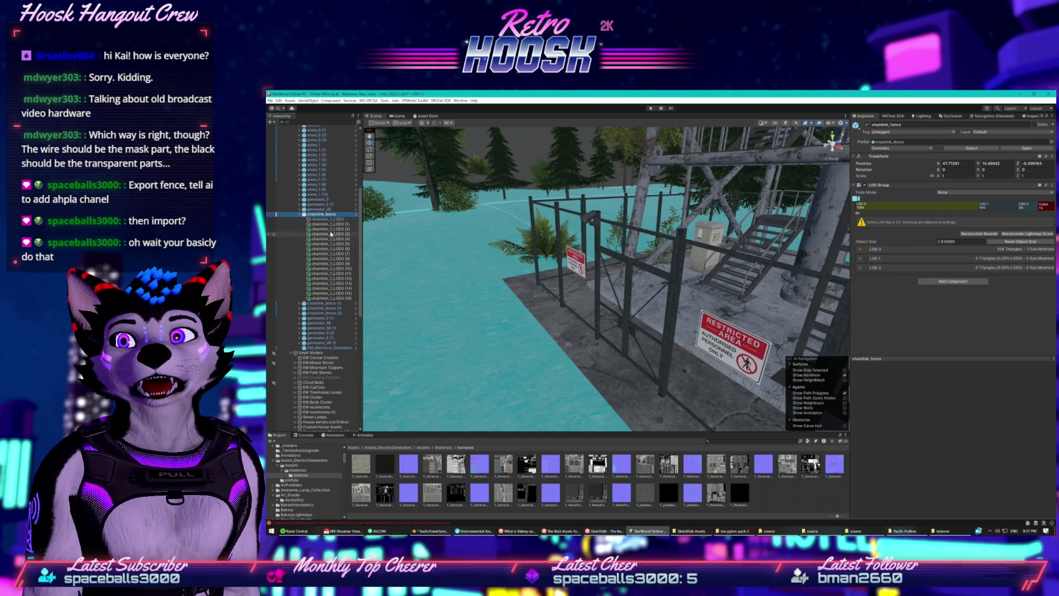
click(317, 218)
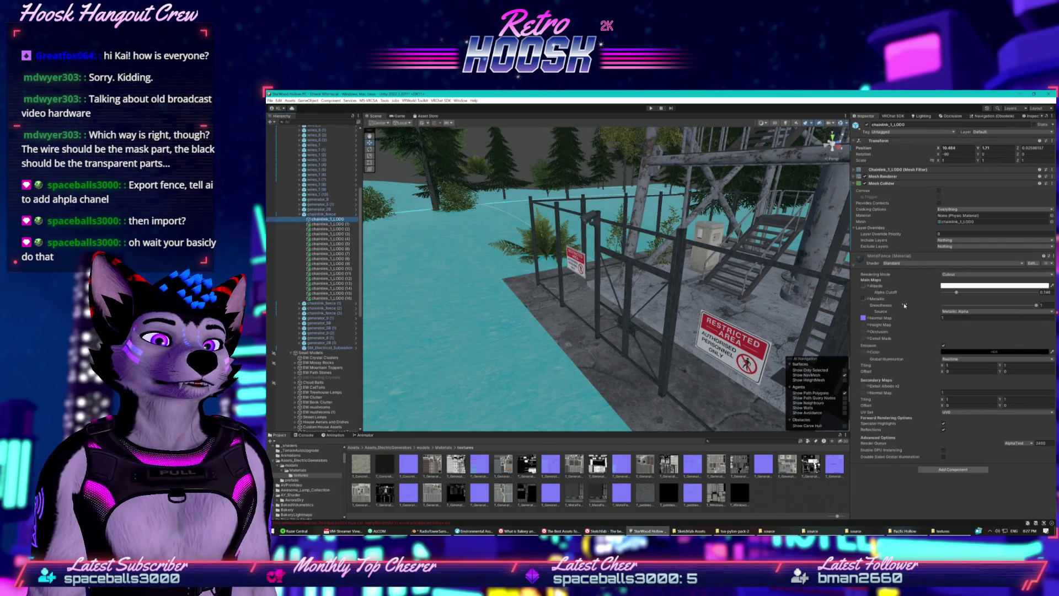
Open the fence's T_MetalFence_BC albedo texture and check its R, G, B and alpha channels
click(863, 286)
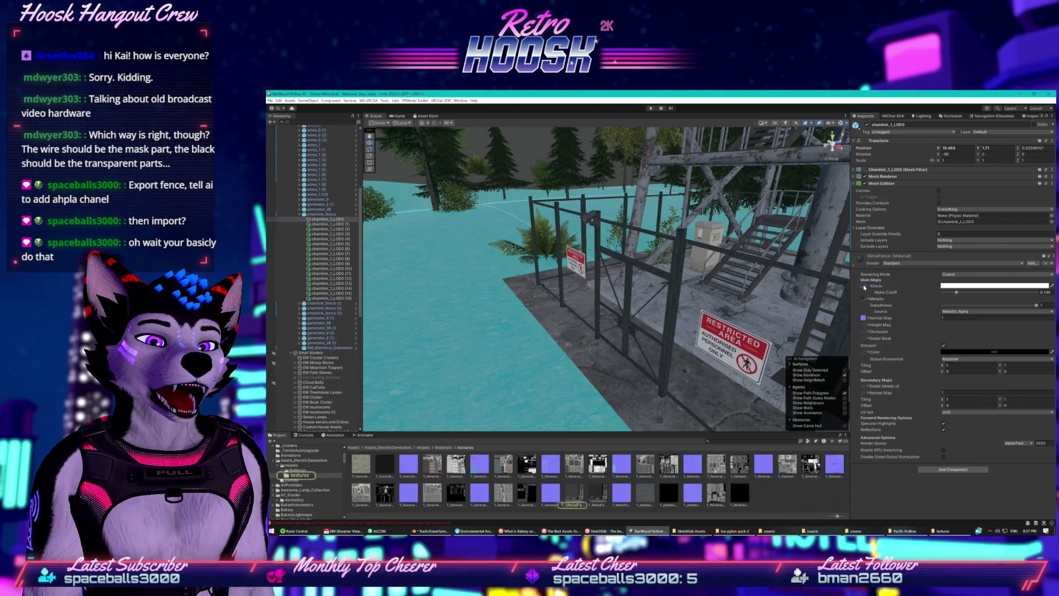
click(574, 491)
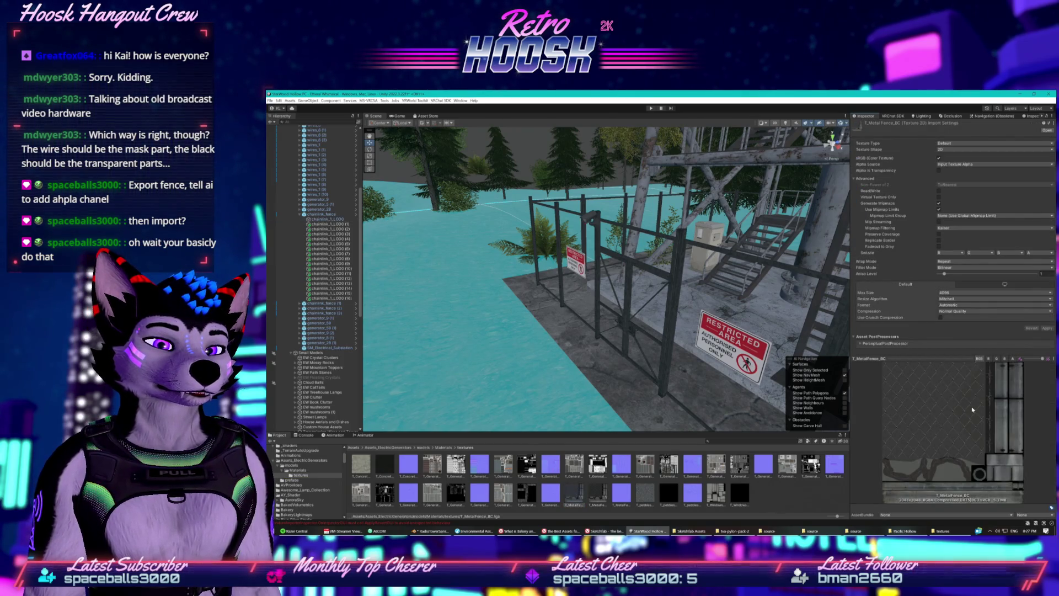
click(988, 359)
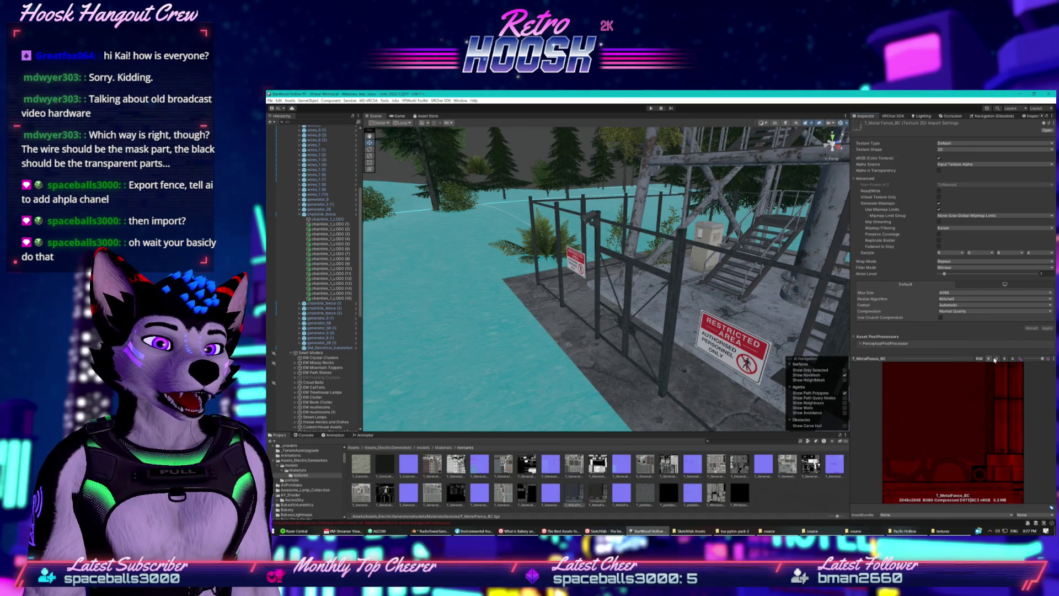
click(996, 359)
click(1004, 358)
click(1012, 359)
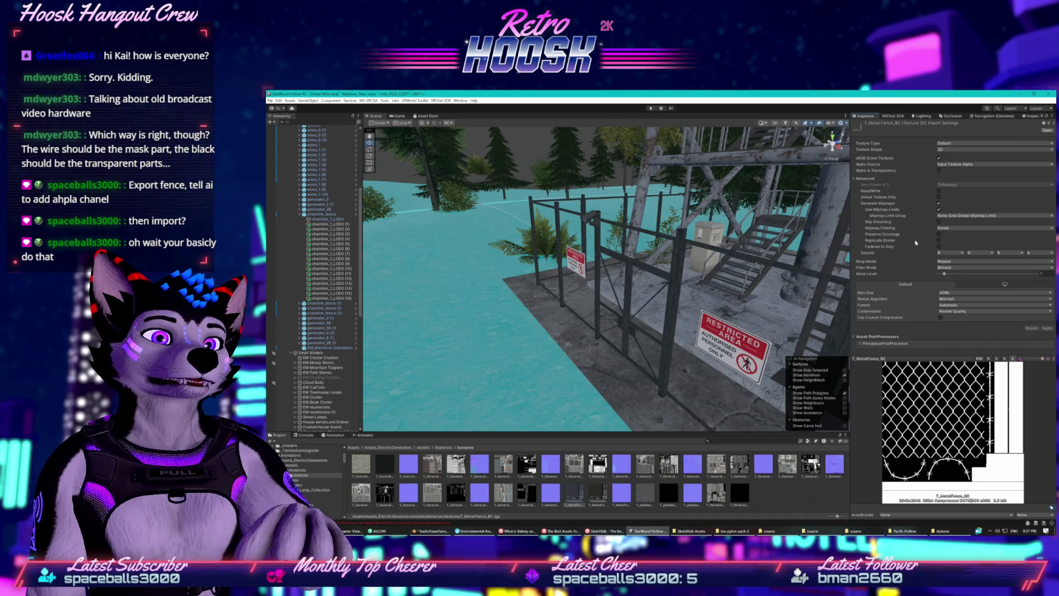
Screenshot the texture settings and preview, then select RelayTower
key(super+shift+s)
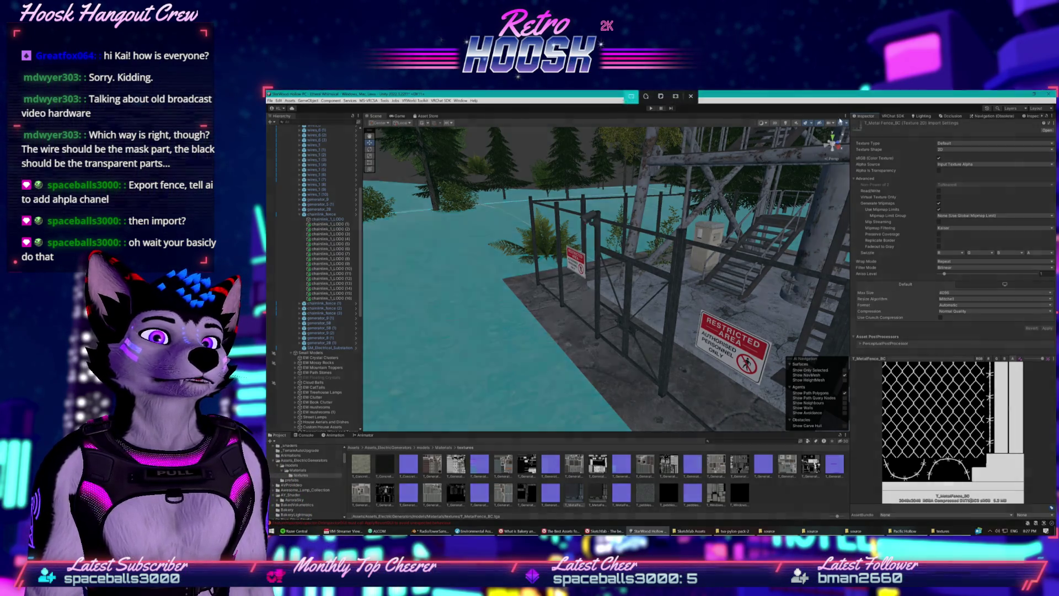
mouse_move(839, 104)
mouse_down()
mouse_move(1040, 314)
mouse_move(1055, 361)
mouse_up()
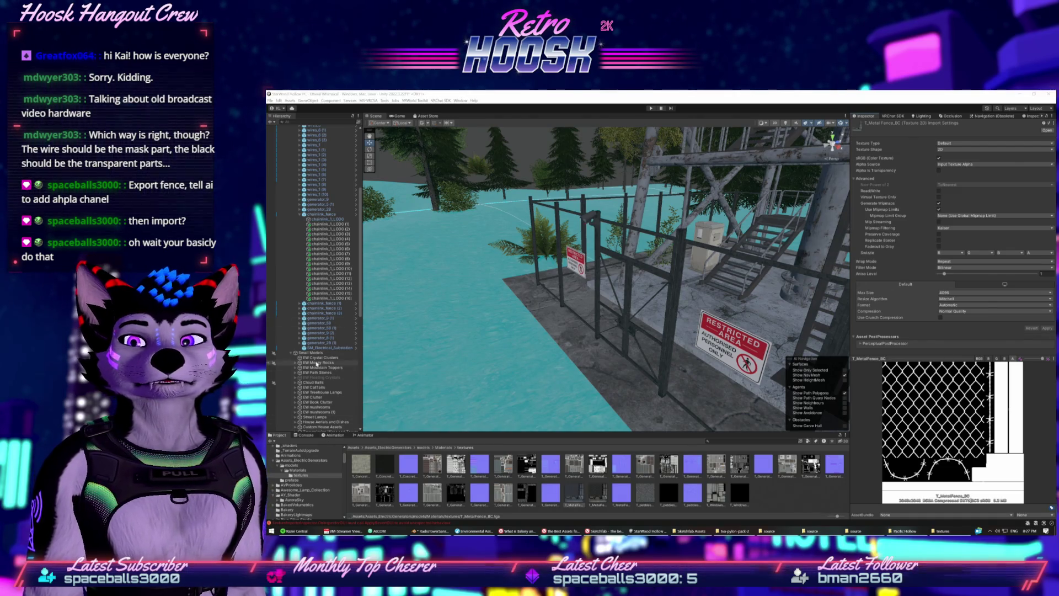
click(557, 322)
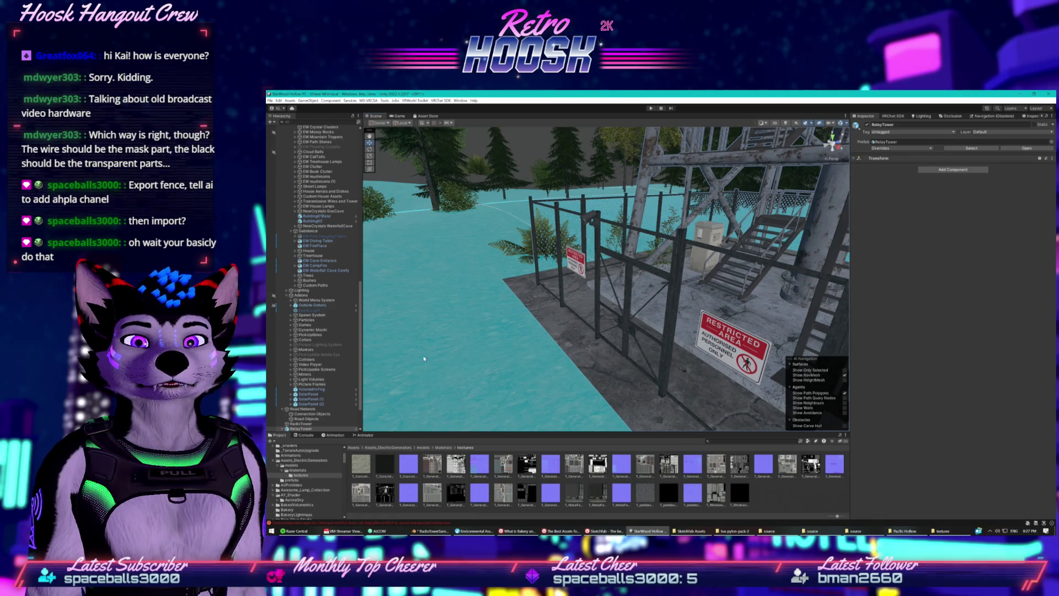
Select the Fence, ping its Albedo texture and open output-onlinepngtools with its alpha preview
scroll(324, 418, down, 3)
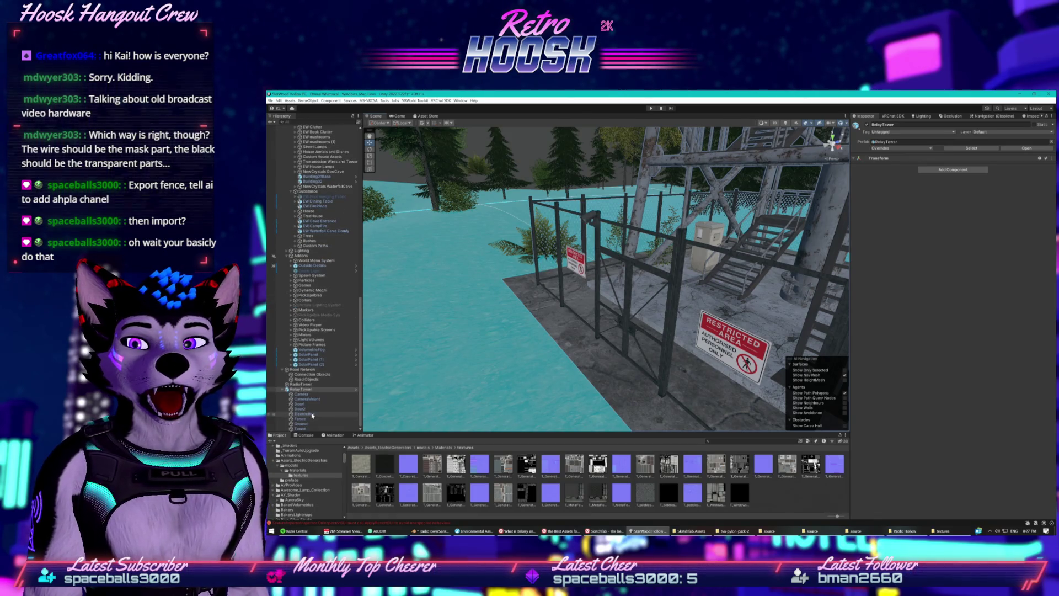
click(307, 420)
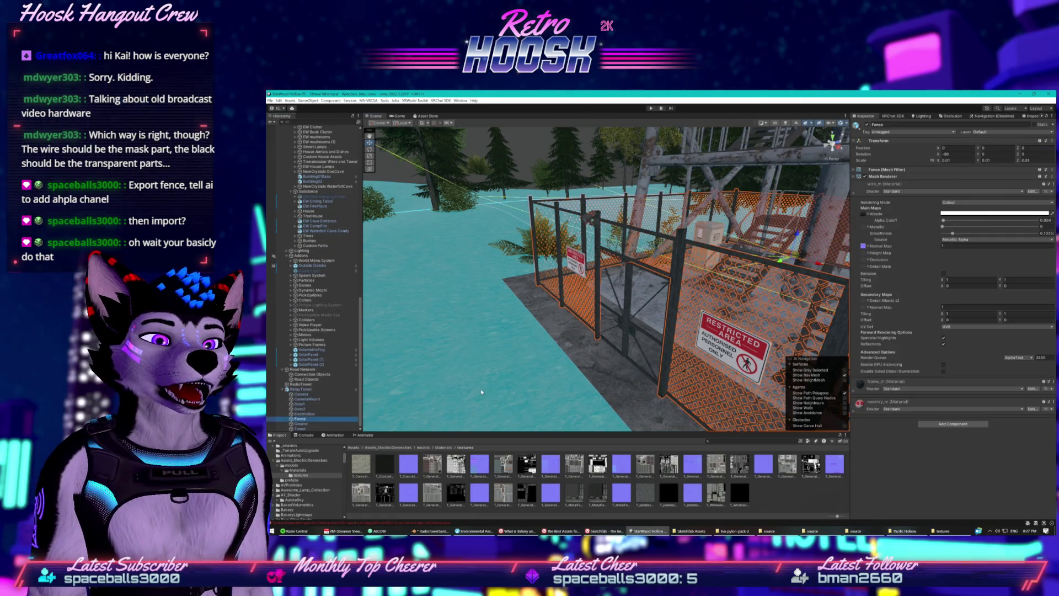
click(865, 215)
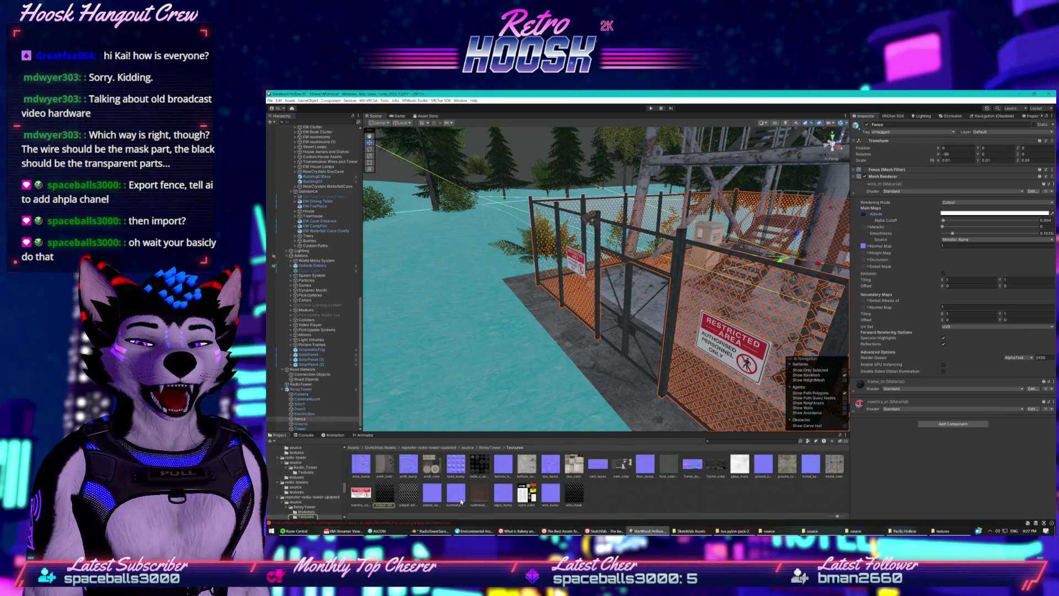
click(384, 493)
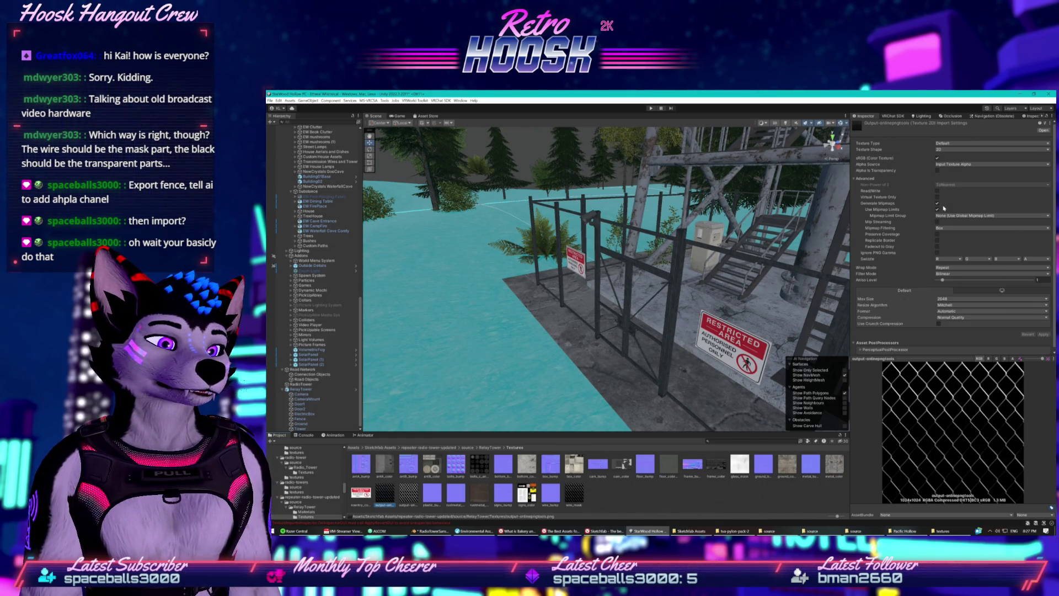
click(1013, 359)
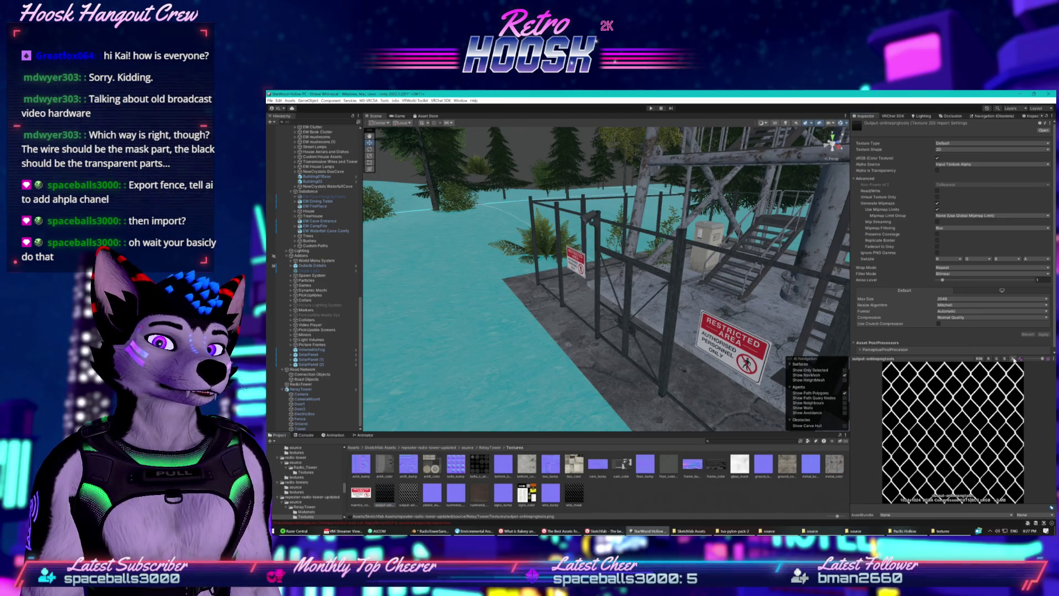
Keep Normal Quality compression and raise the wire texture's Max Size to 4096
click(979, 359)
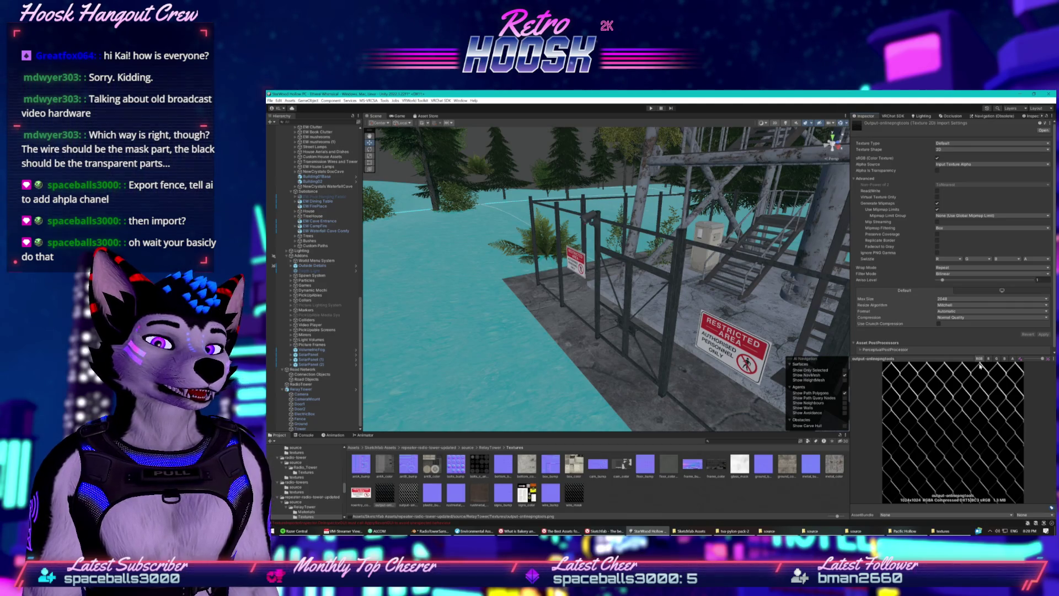
click(979, 319)
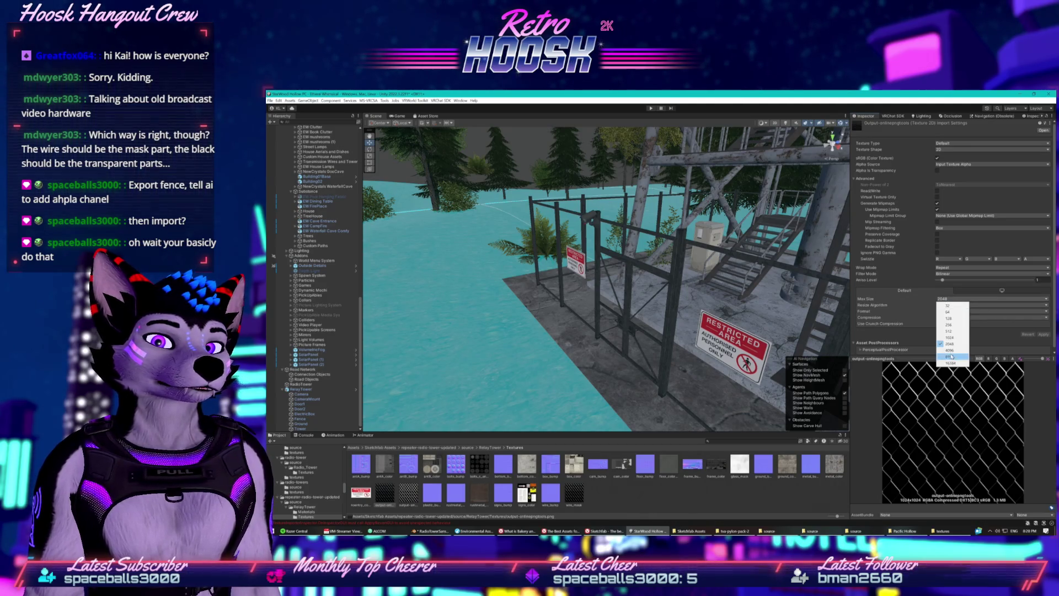
click(1022, 342)
click(991, 299)
click(991, 305)
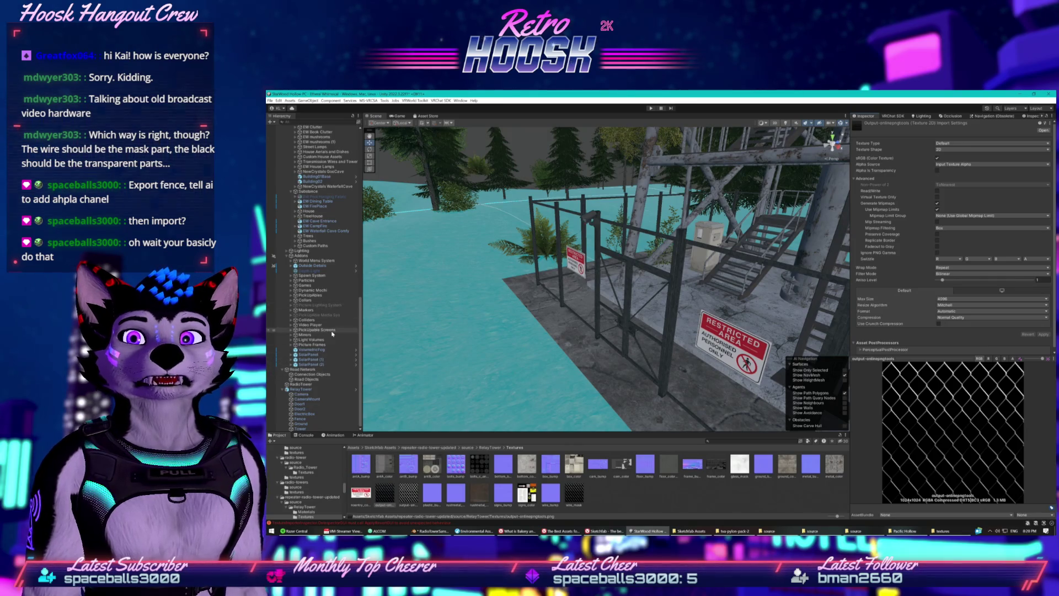
Check the texture's red channel preview, then select a chain-link fence piece in the Scene
scroll(358, 239, up, 10)
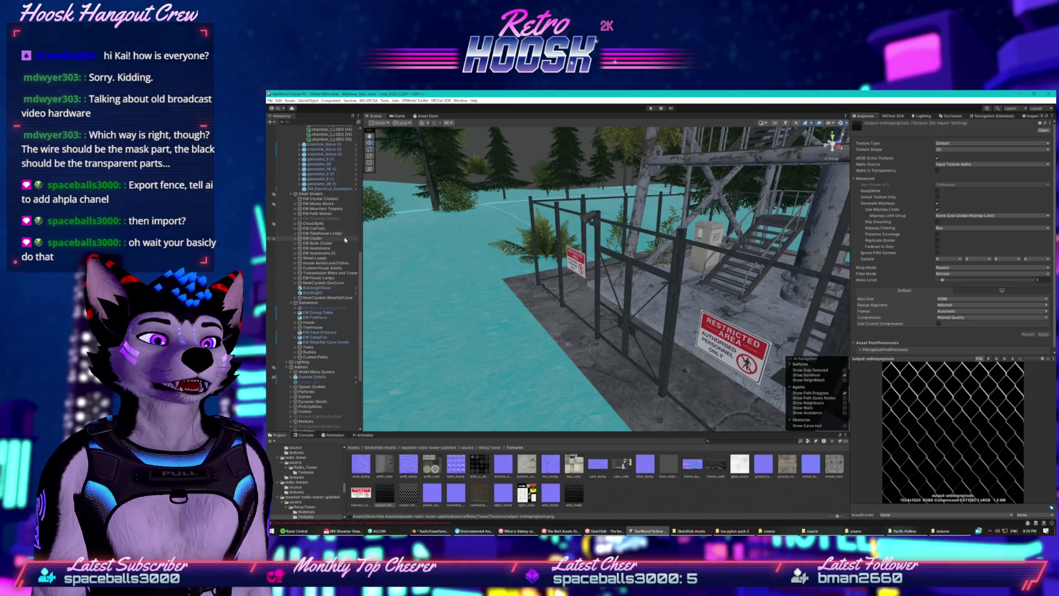
click(988, 360)
click(989, 359)
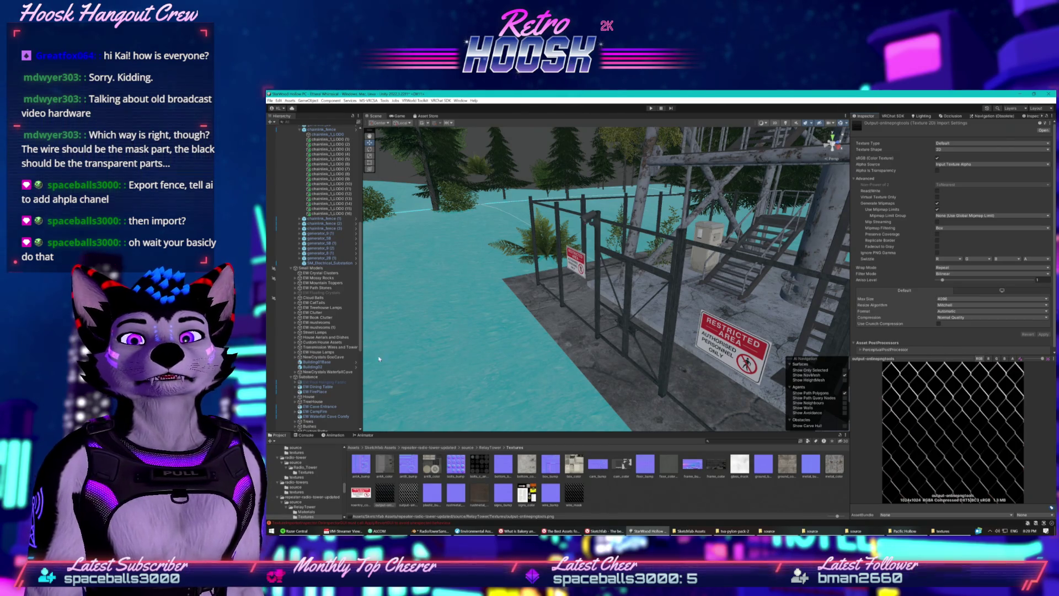
scroll(342, 320, down, 10)
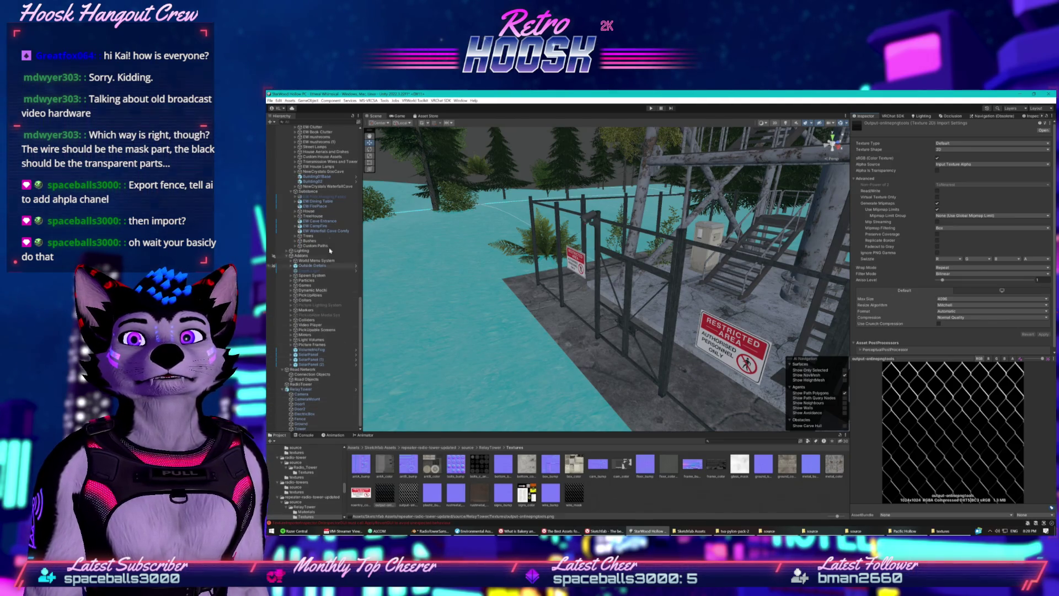
click(672, 260)
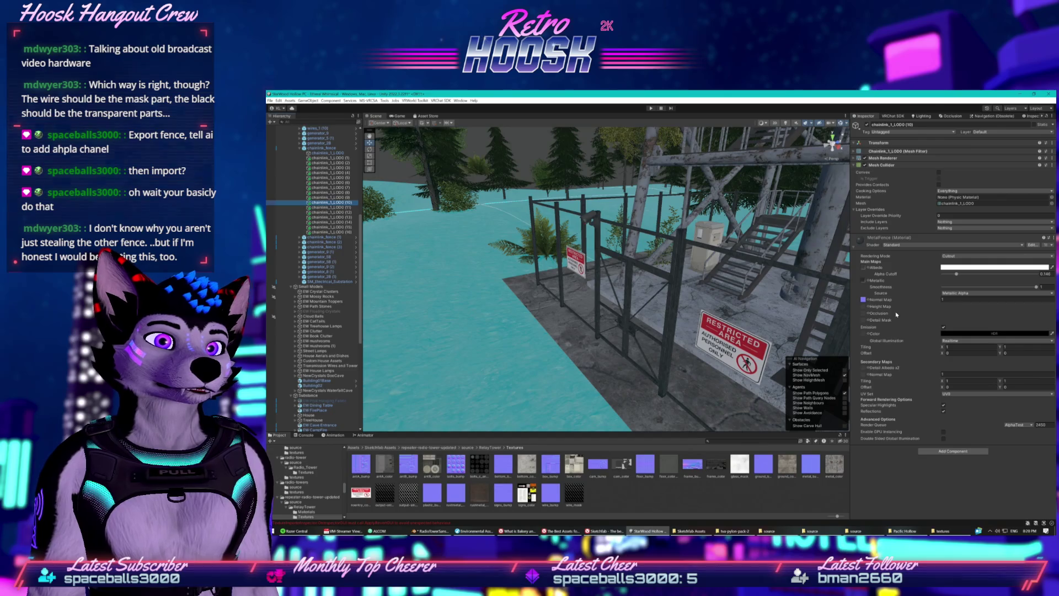
Capture a screenshot of the fence piece's material settings
key(super+shift+s)
drag(823, 176, 1055, 392)
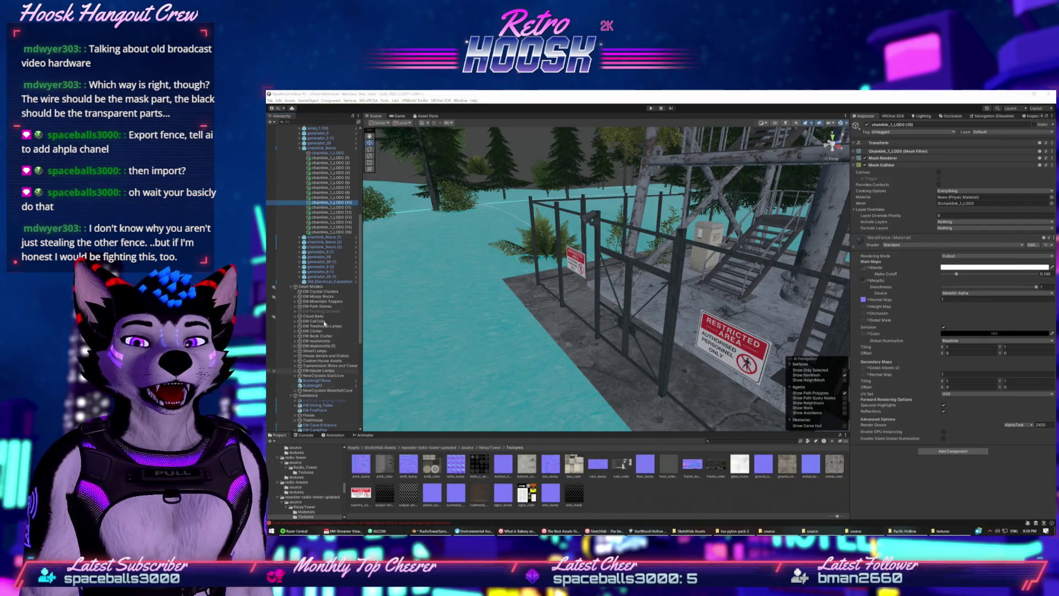
scroll(314, 339, down, 5)
scroll(314, 339, down, 3)
Reselect the Fence and drag a texture into its material's Metallic map slot
click(300, 418)
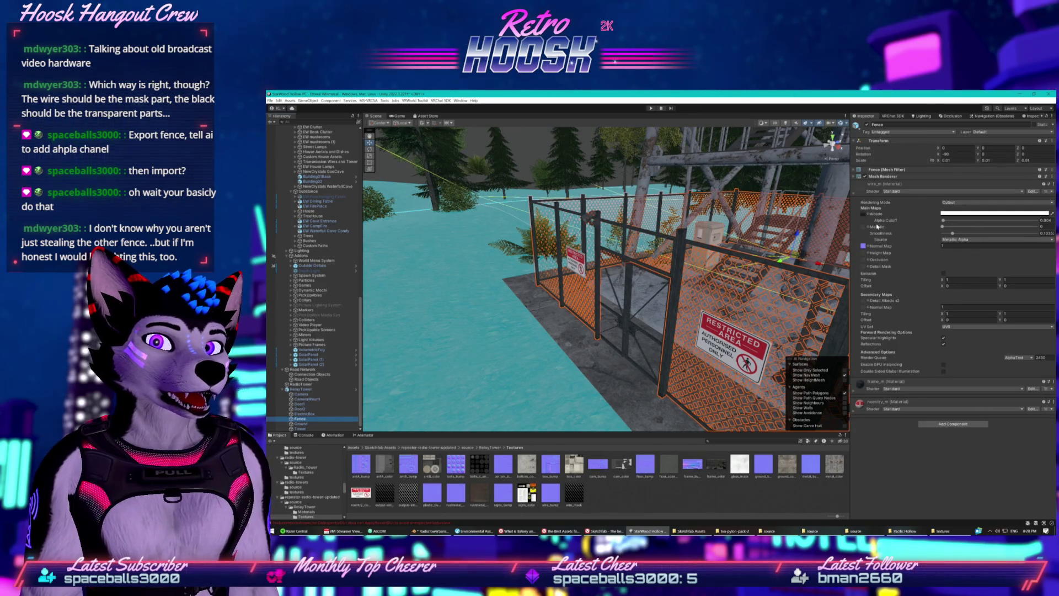
click(613, 499)
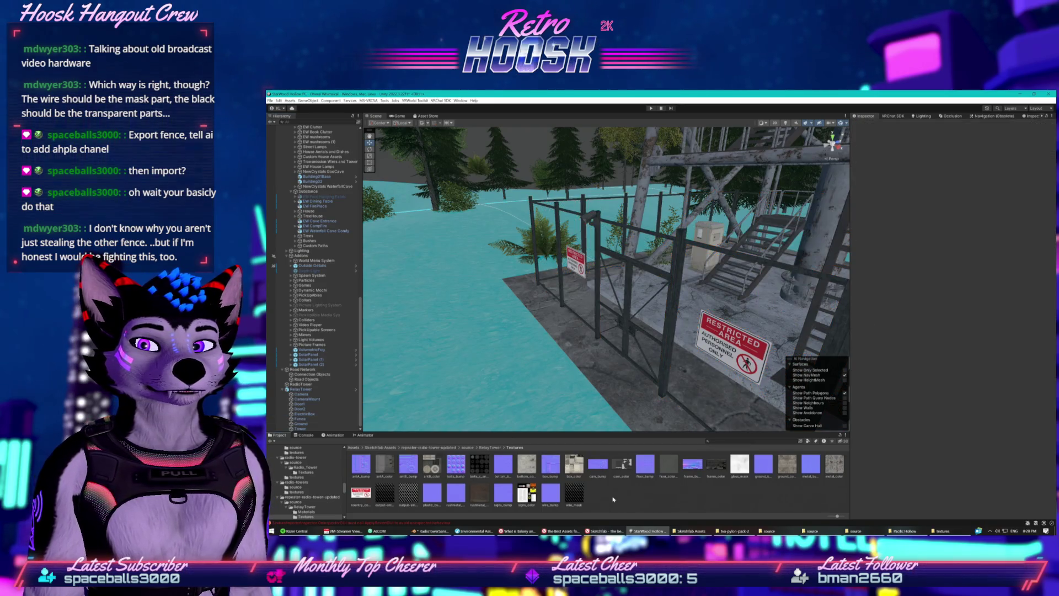
click(301, 418)
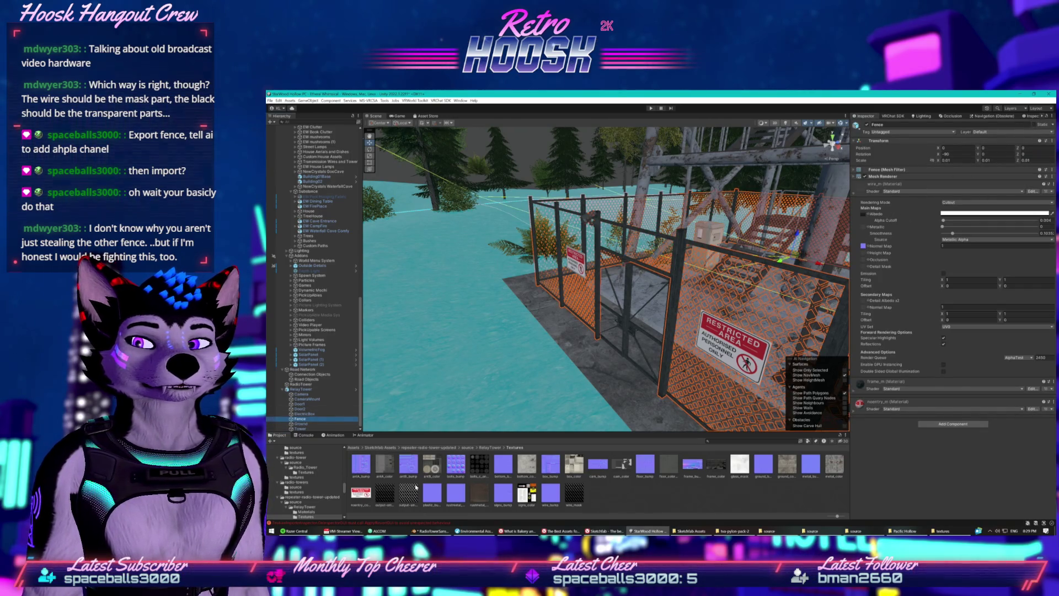
drag(850, 306, 864, 231)
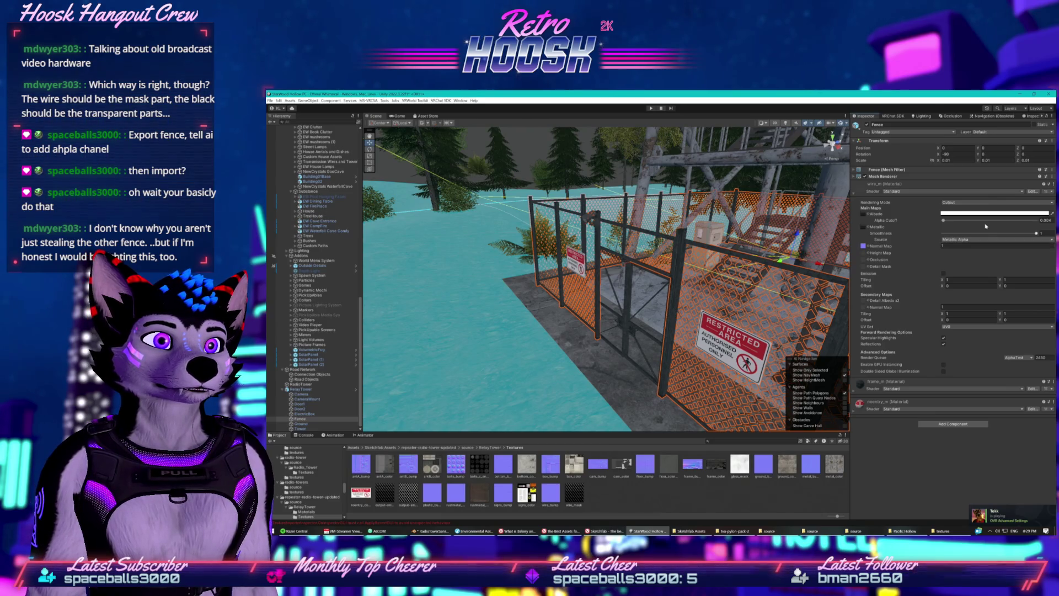
Raise the Fence material's Alpha Cutoff up from 0 and check the Albedo colour picker
click(942, 221)
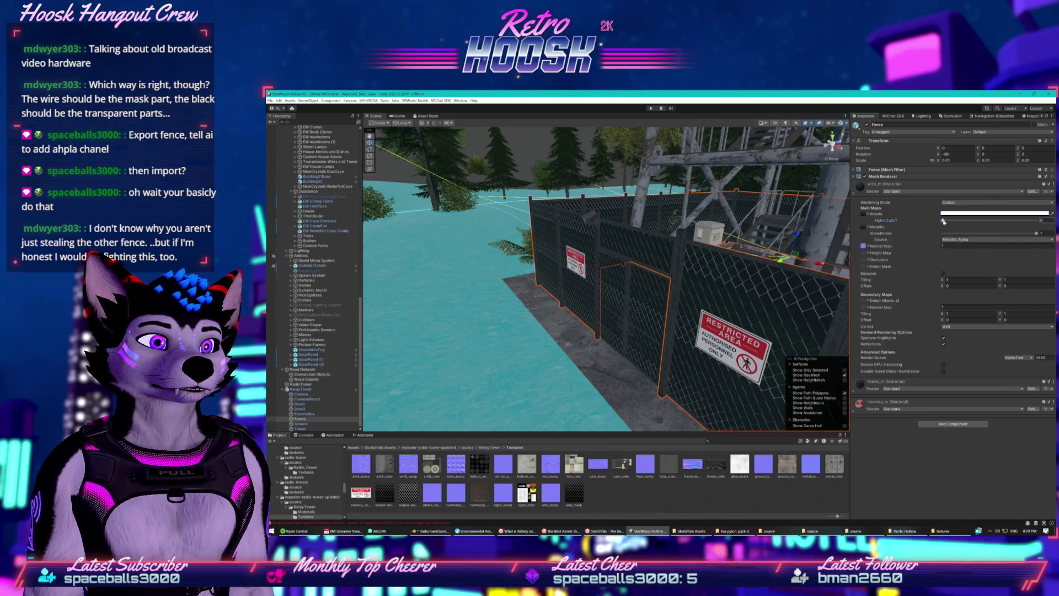
drag(942, 221, 951, 221)
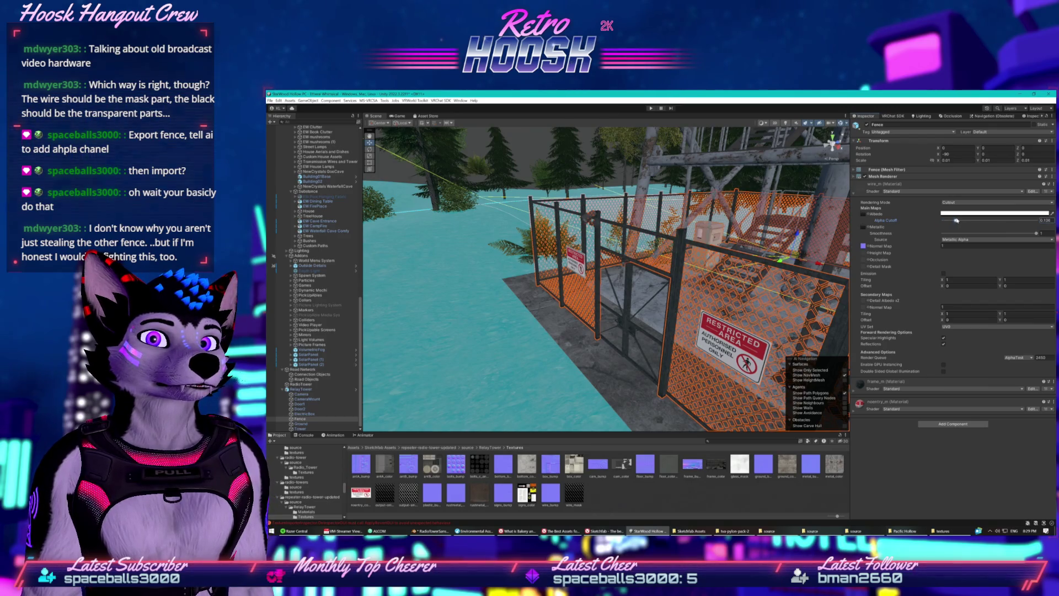
click(954, 213)
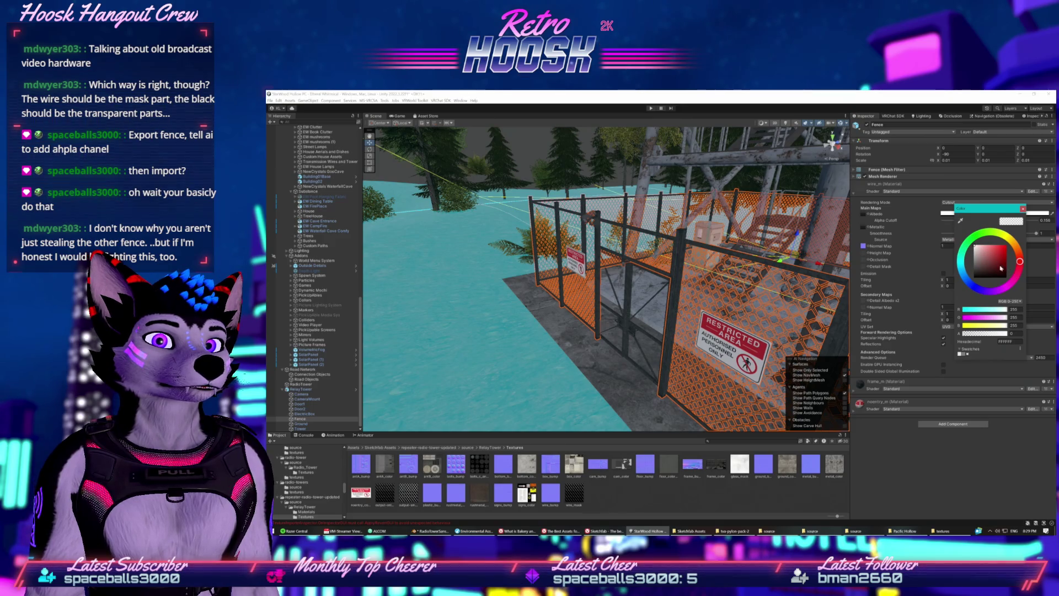
click(1023, 208)
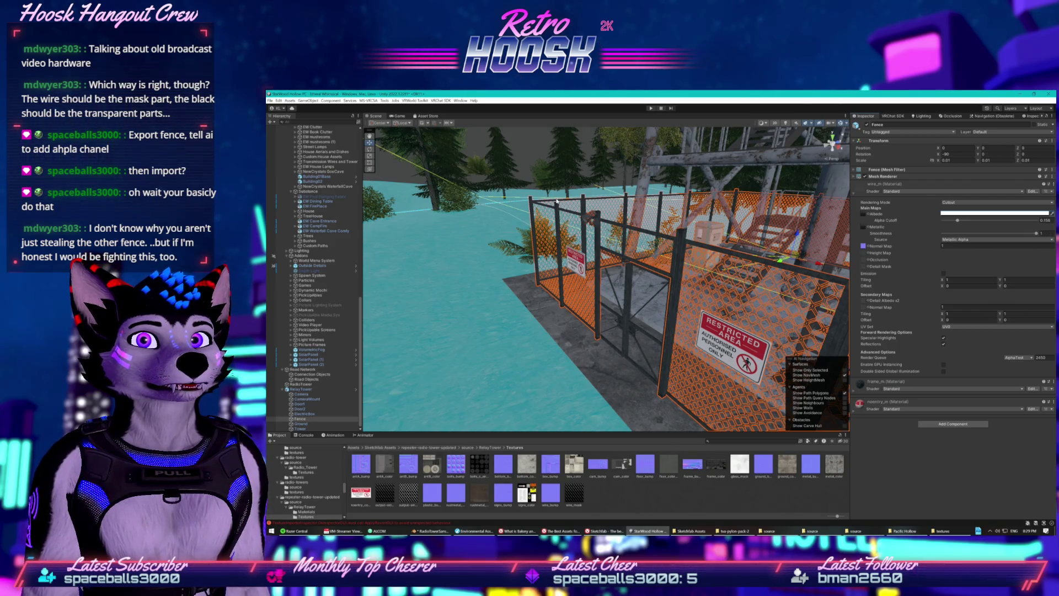
click(681, 252)
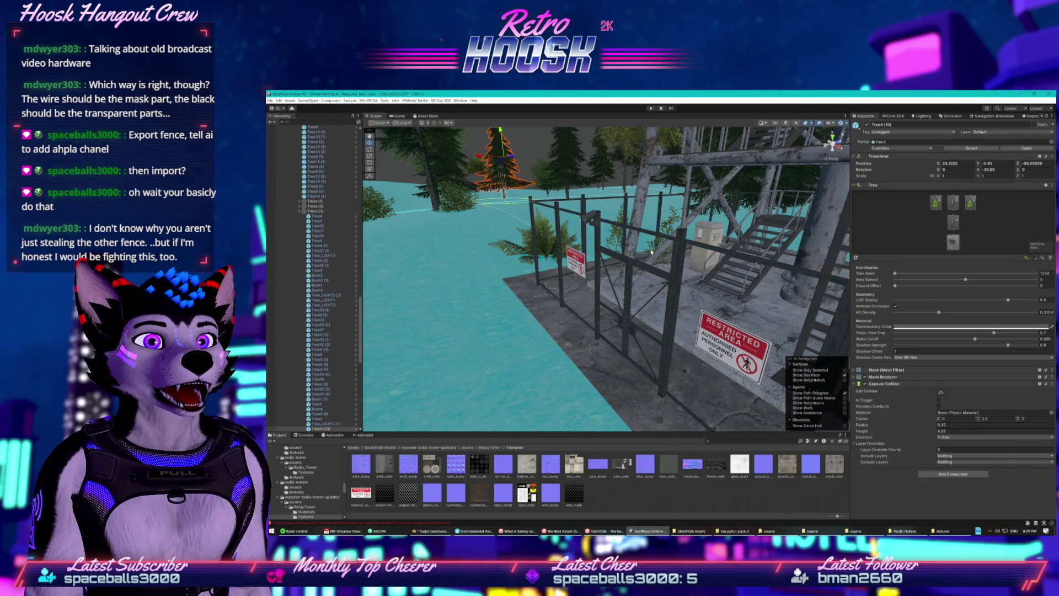
Select the Fence and try Transparent and Fade rendering modes, then undo the change
click(681, 252)
click(552, 206)
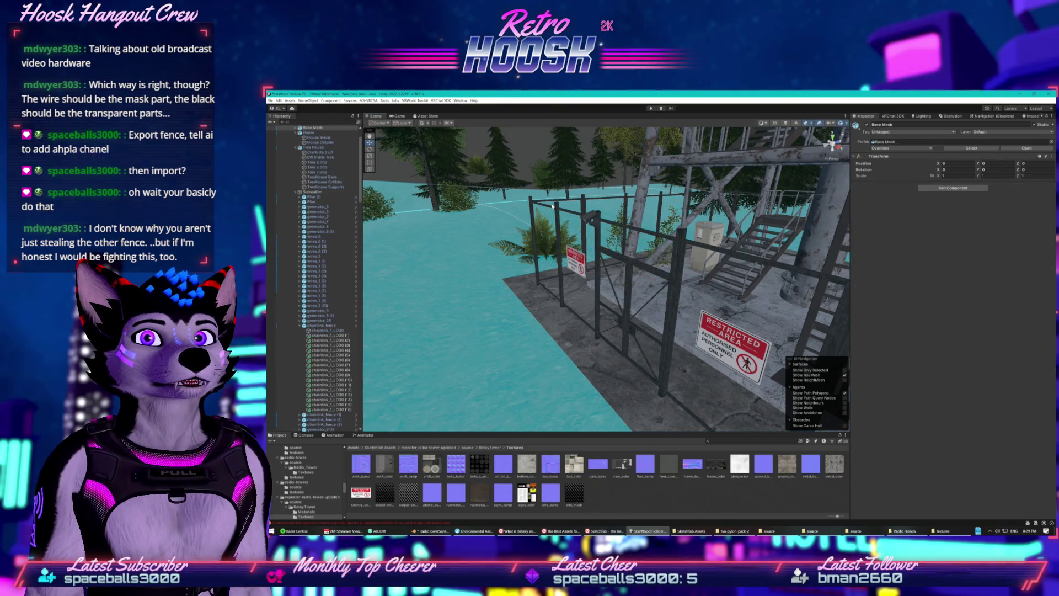
click(552, 206)
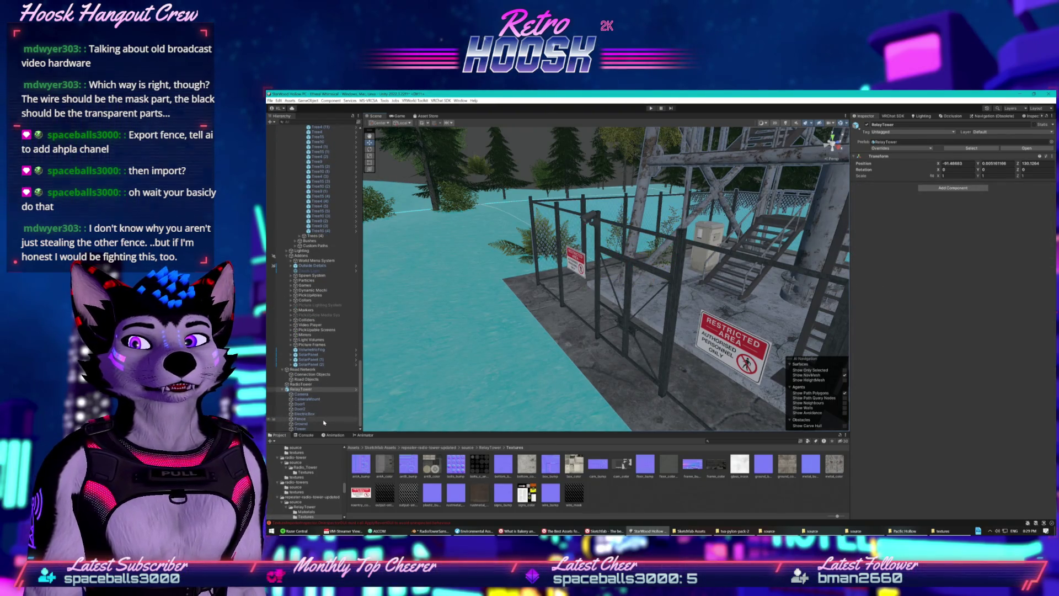
click(301, 418)
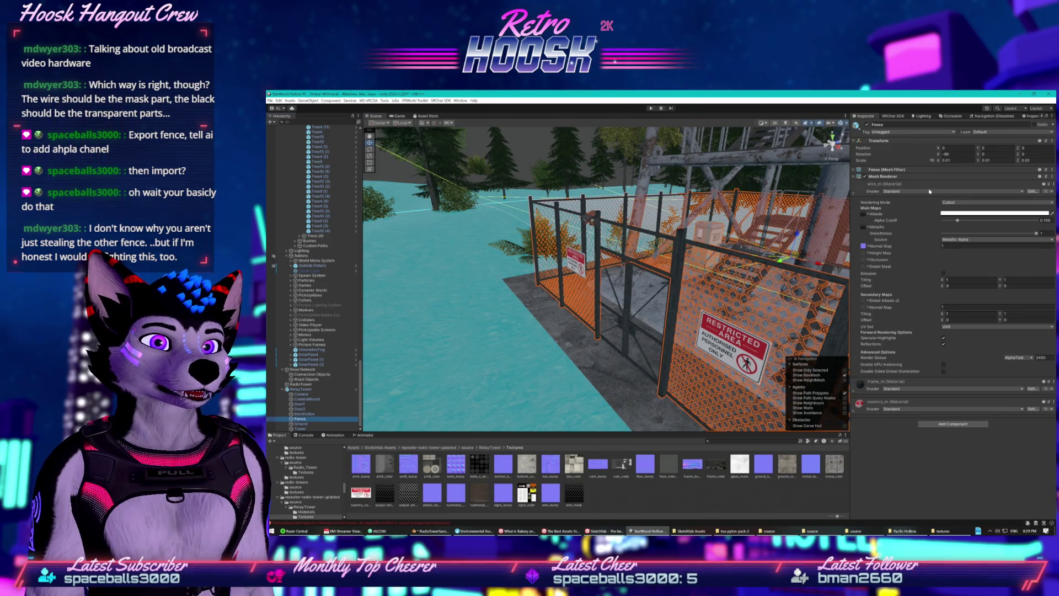
click(943, 203)
click(964, 228)
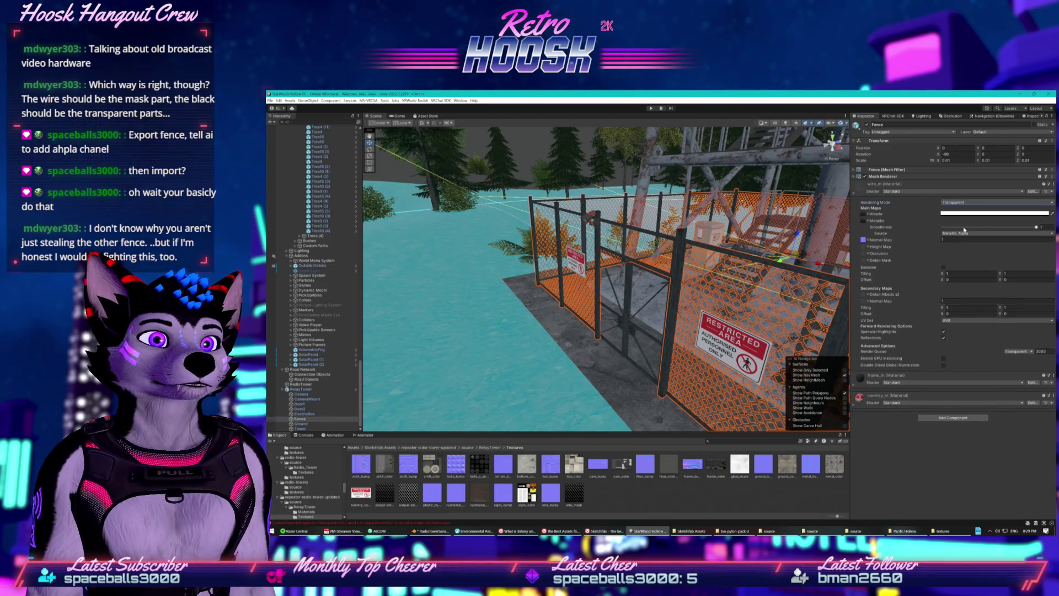
click(962, 203)
click(960, 222)
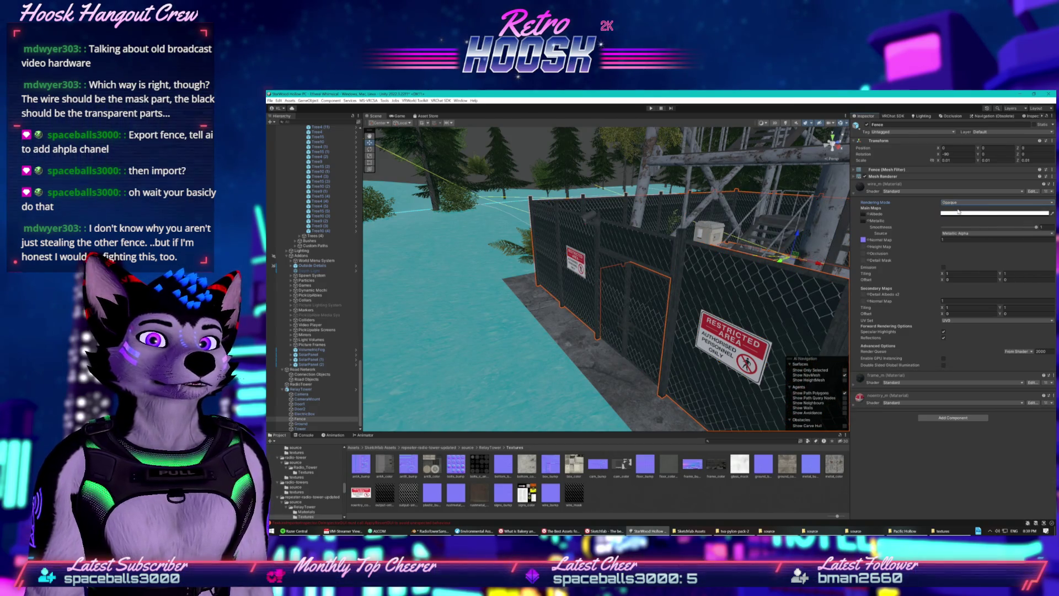
key(ctrl+z)
key(f)
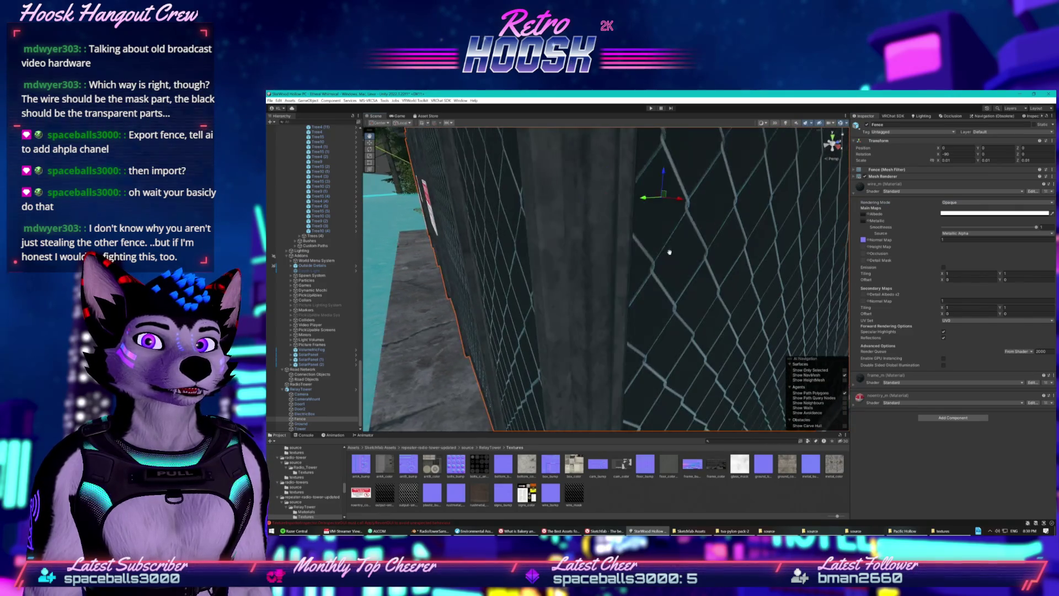
scroll(670, 254, down, 5)
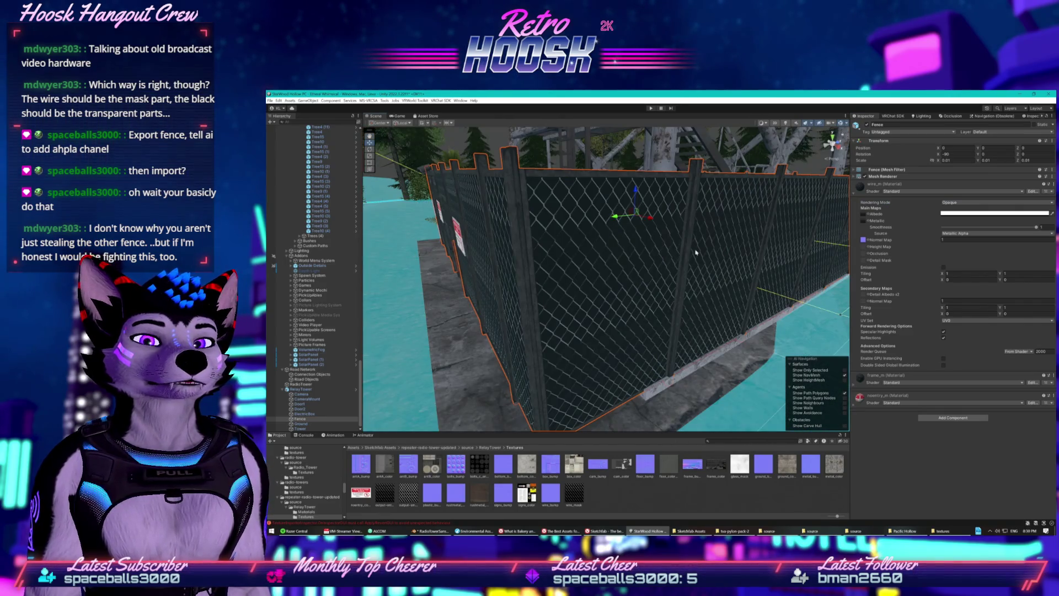
Set the fence material back to Cutout with Alpha Cutoff 0.129, then select the wire_mask texture
click(957, 203)
click(960, 217)
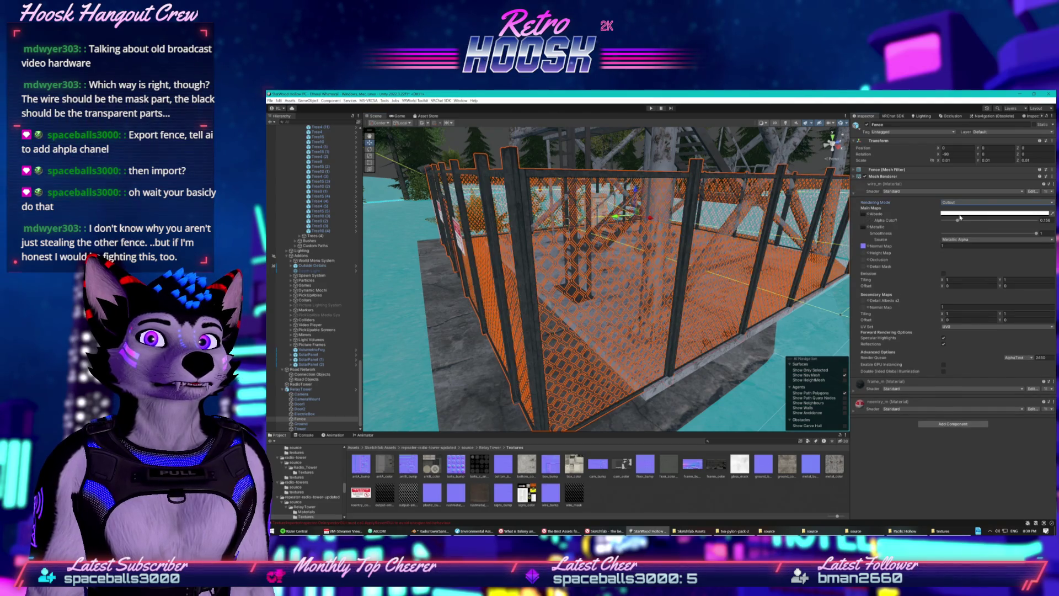
drag(957, 220, 944, 222)
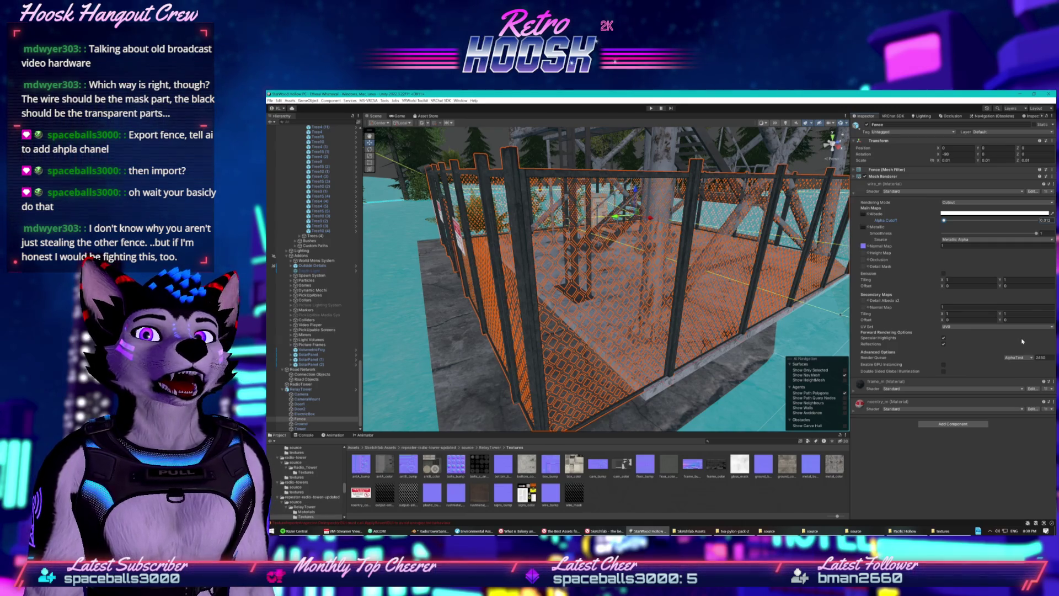
click(576, 495)
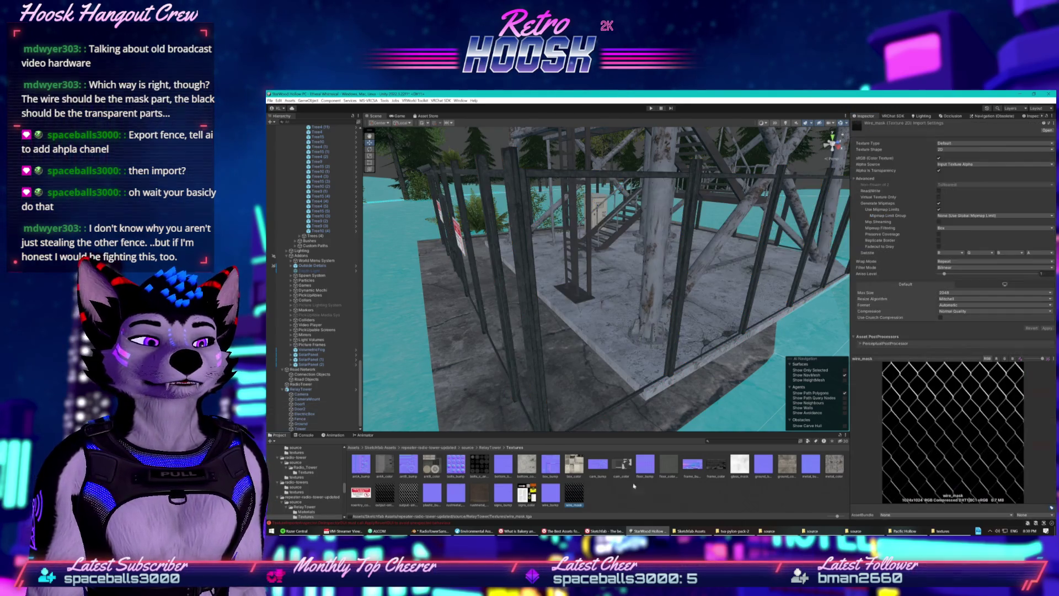
Inspect the onlinepngtools output texture's alpha, single-channel and full-colour previews
click(384, 493)
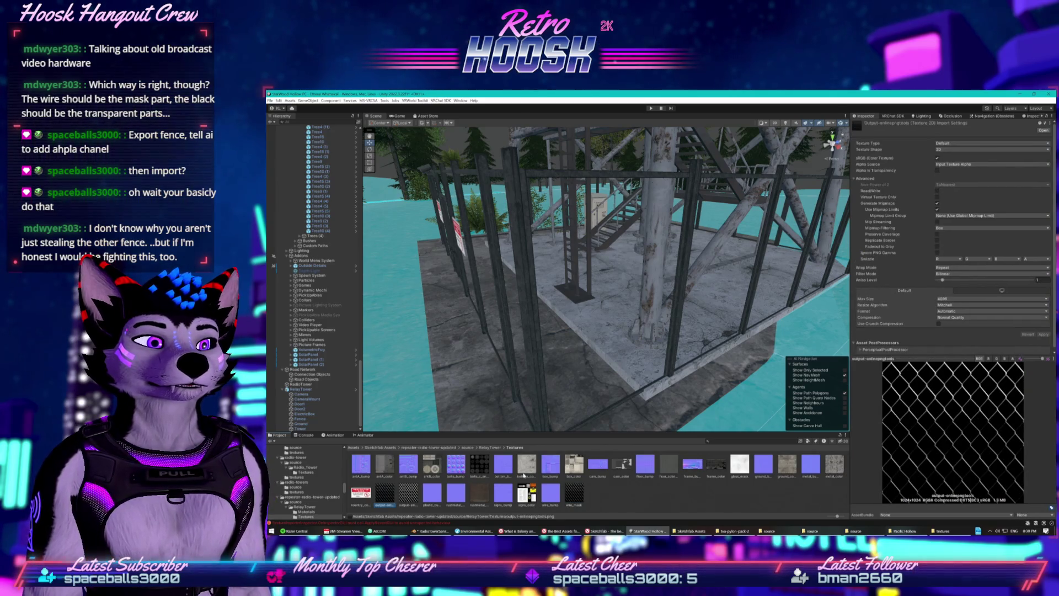
click(1012, 359)
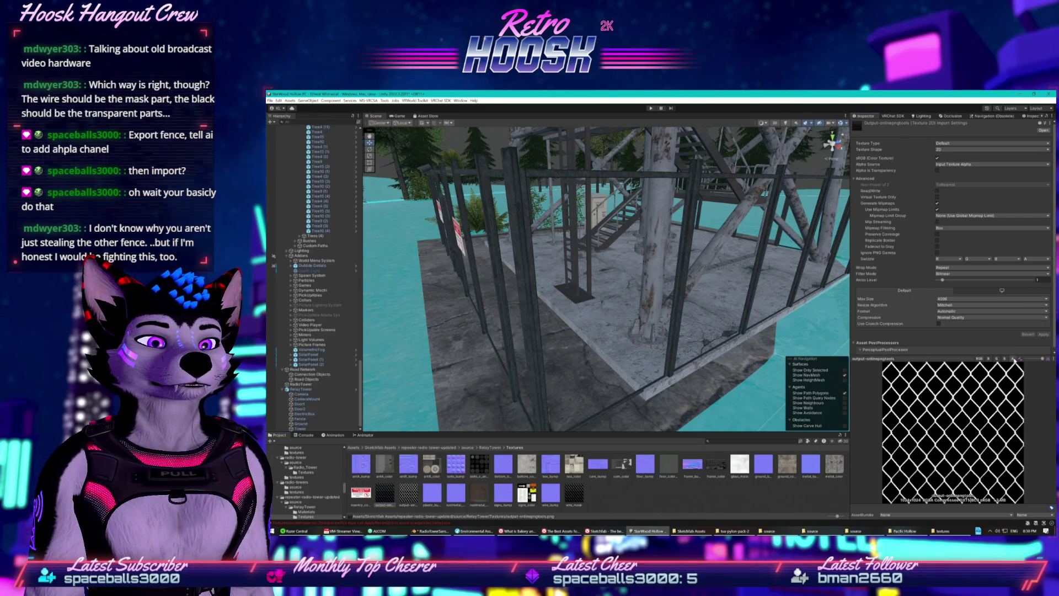
click(995, 359)
click(979, 359)
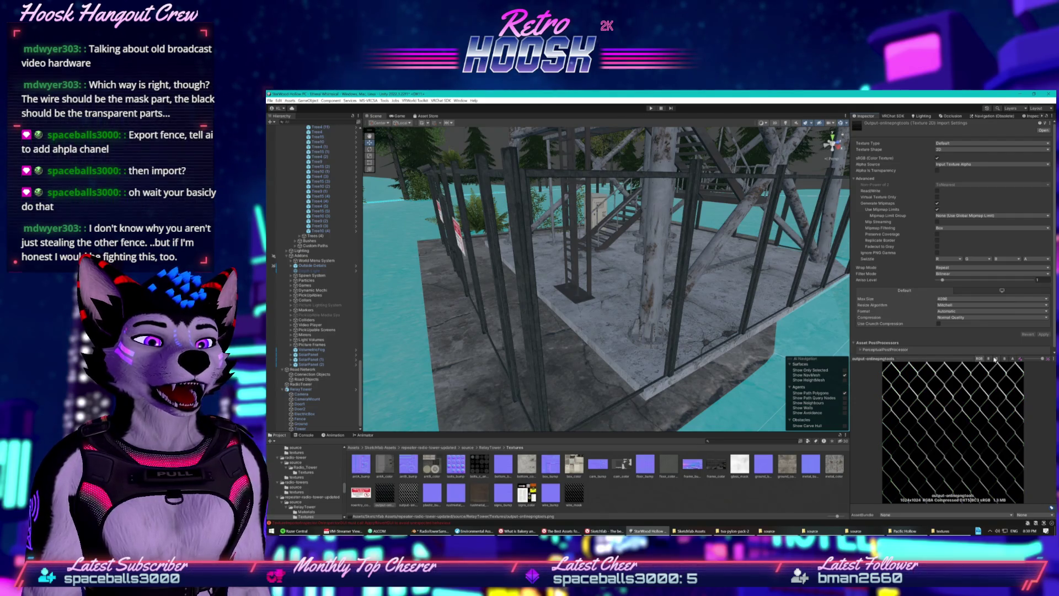
click(1012, 359)
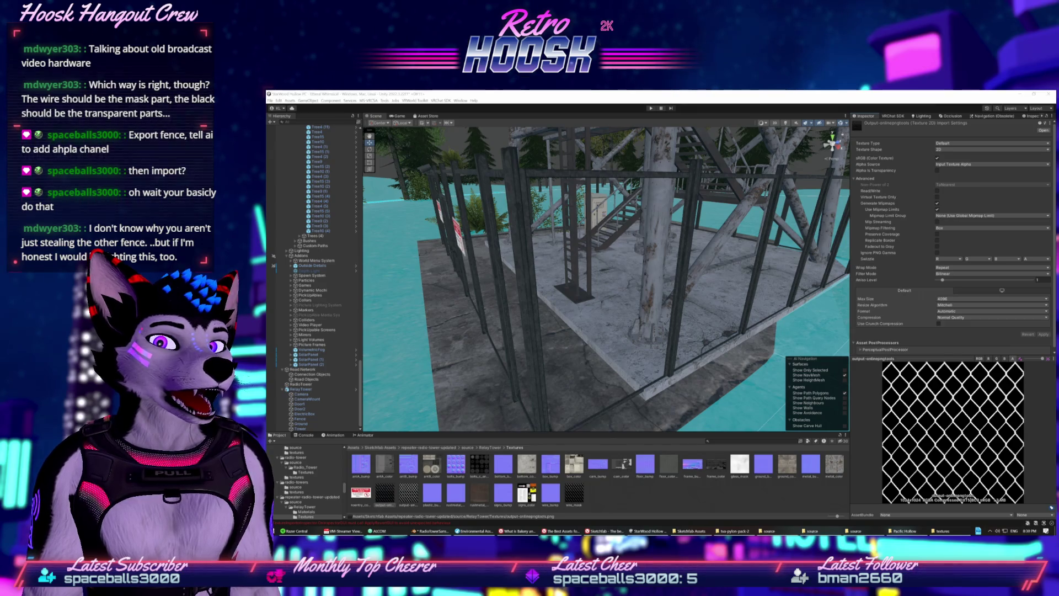
Apply Kaiser mipmap filtering and Alpha Is Transparency to the texture, then reselect Fence
click(948, 233)
click(949, 241)
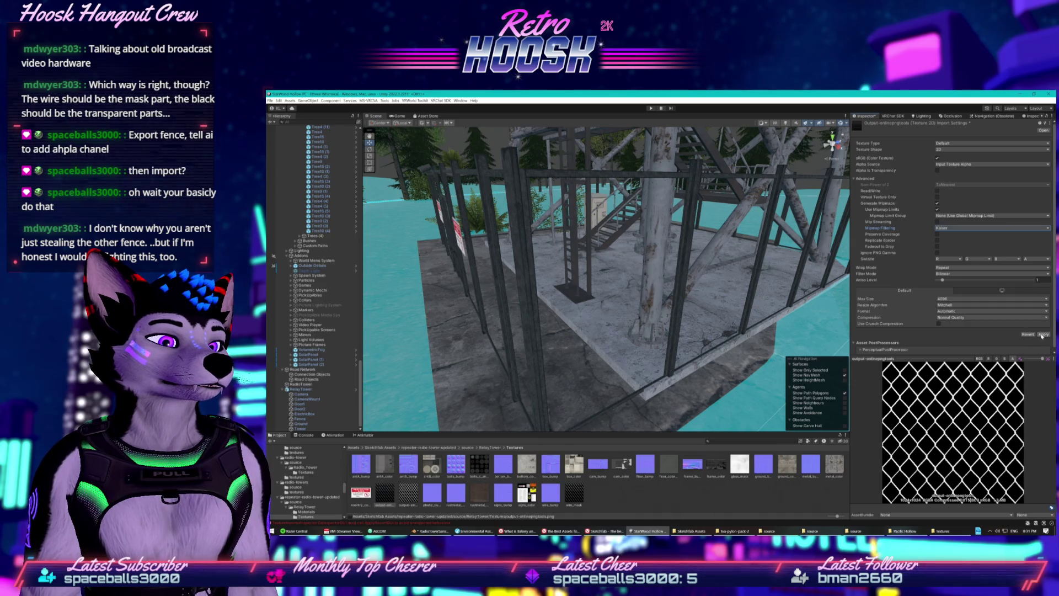
click(1041, 335)
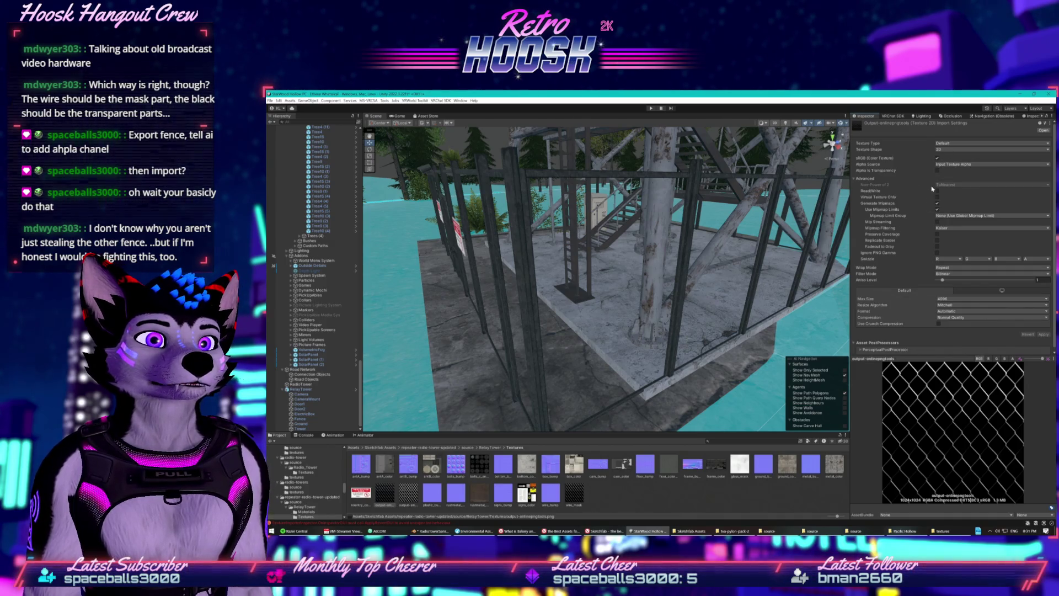
click(937, 171)
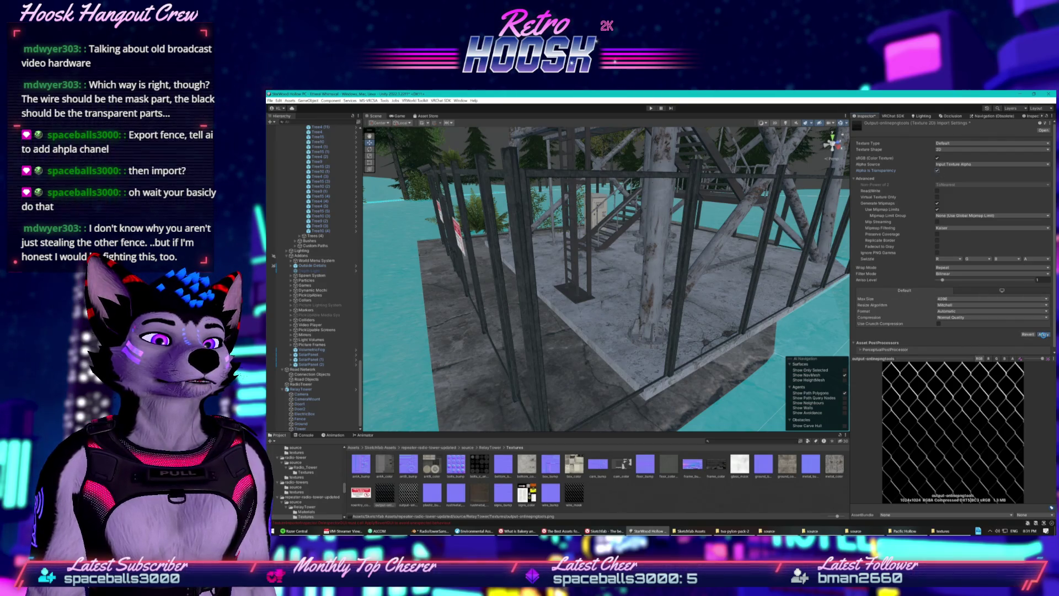
click(1043, 334)
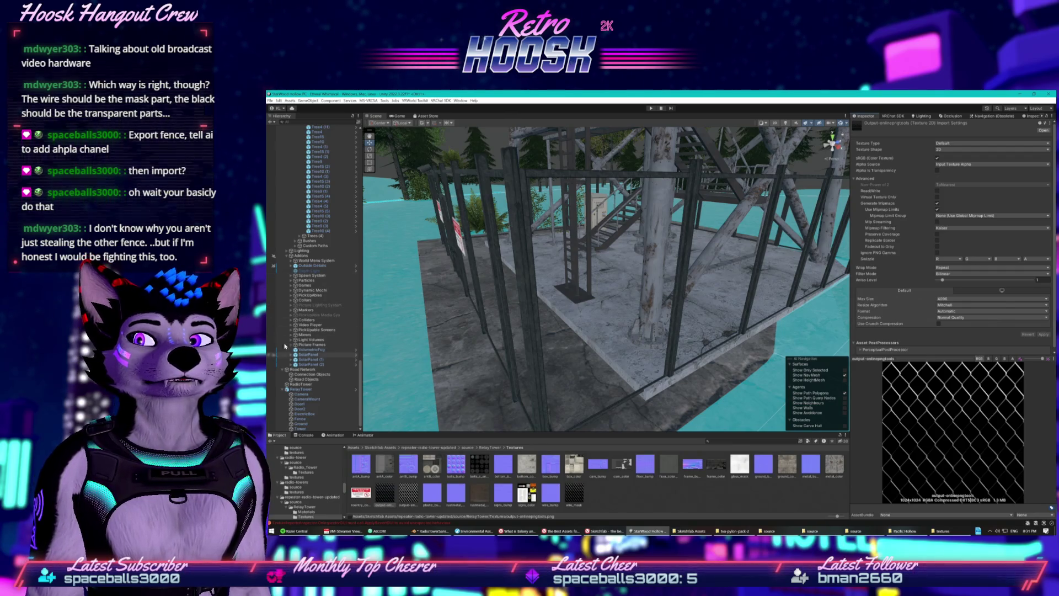
click(322, 419)
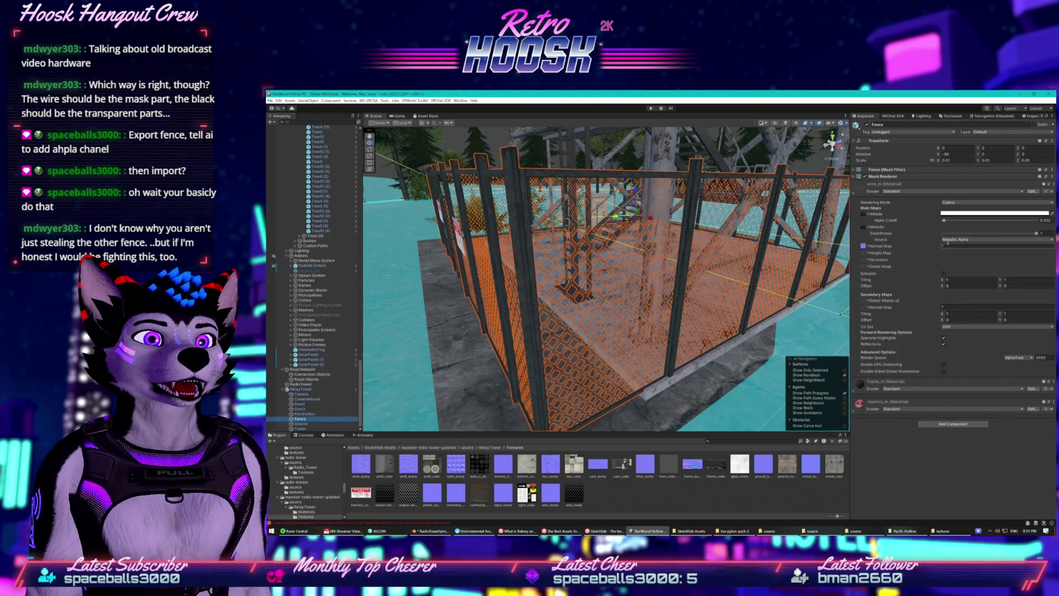
click(864, 216)
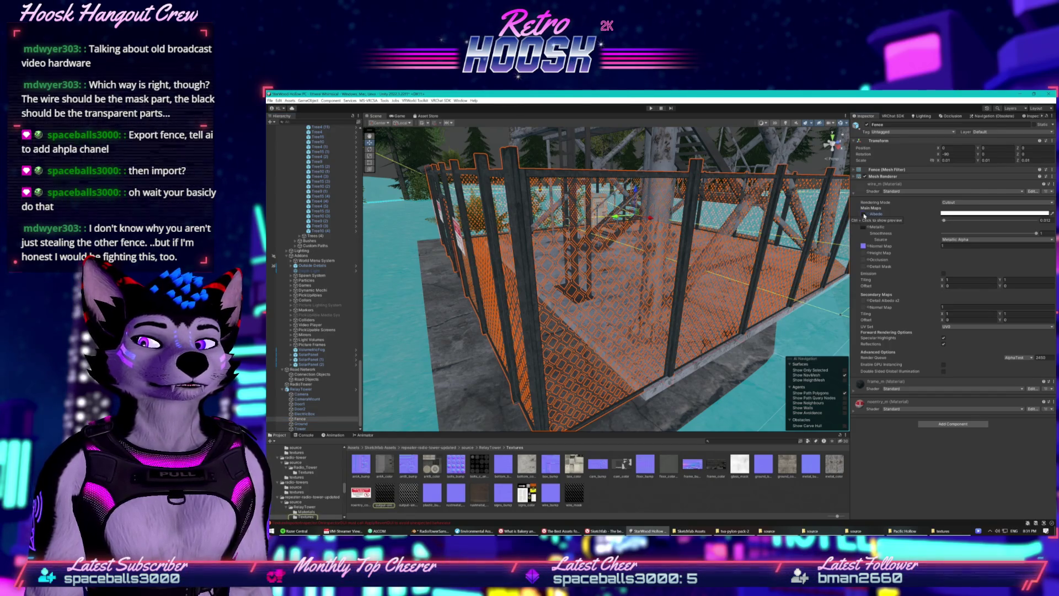
click(408, 491)
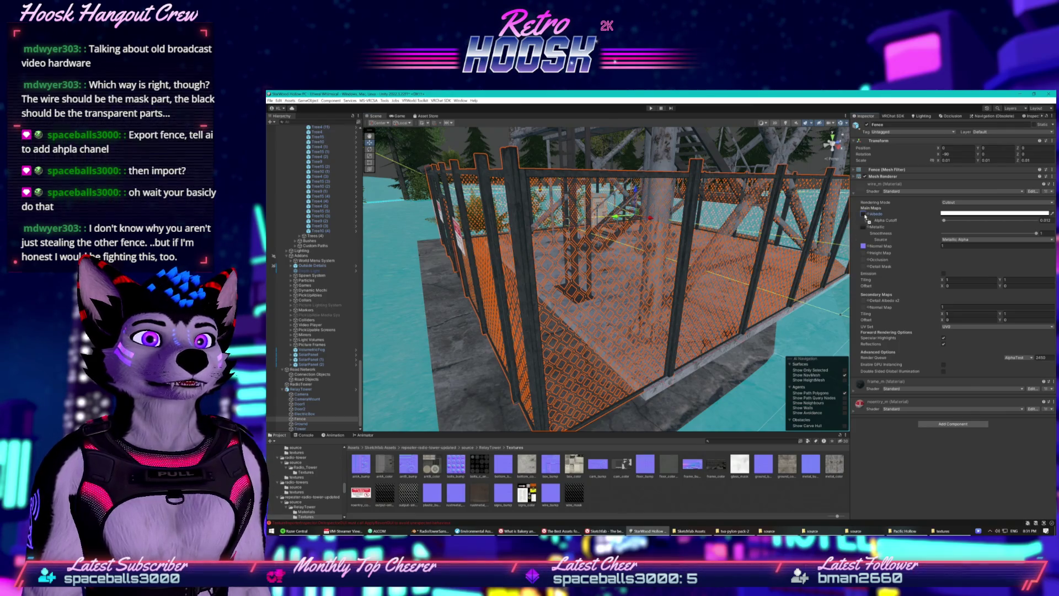
drag(864, 216, 865, 217)
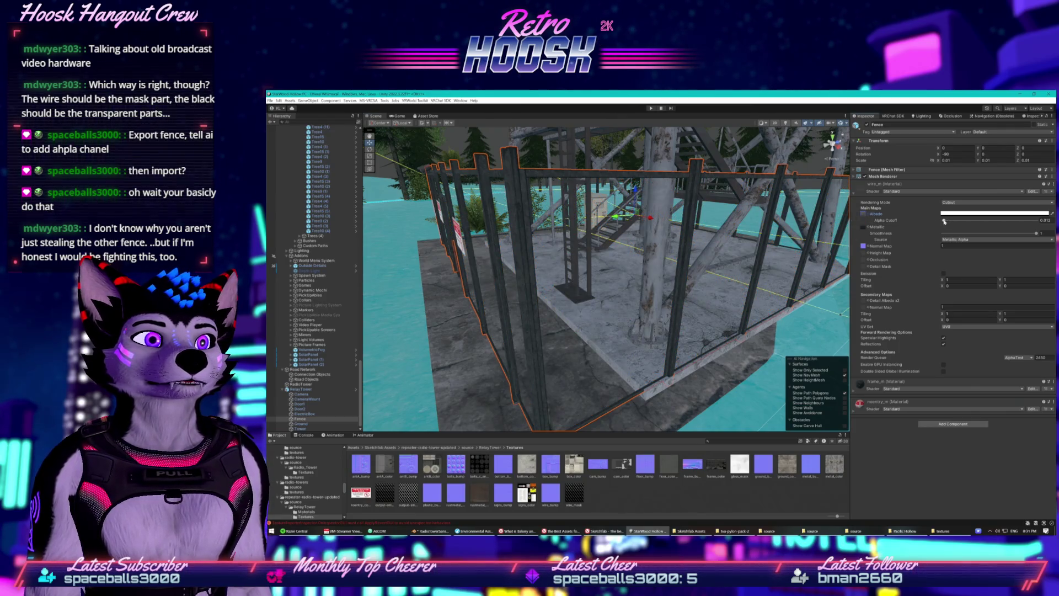
mouse_move(950, 221)
mouse_down()
mouse_move(923, 223)
mouse_move(943, 222)
mouse_up()
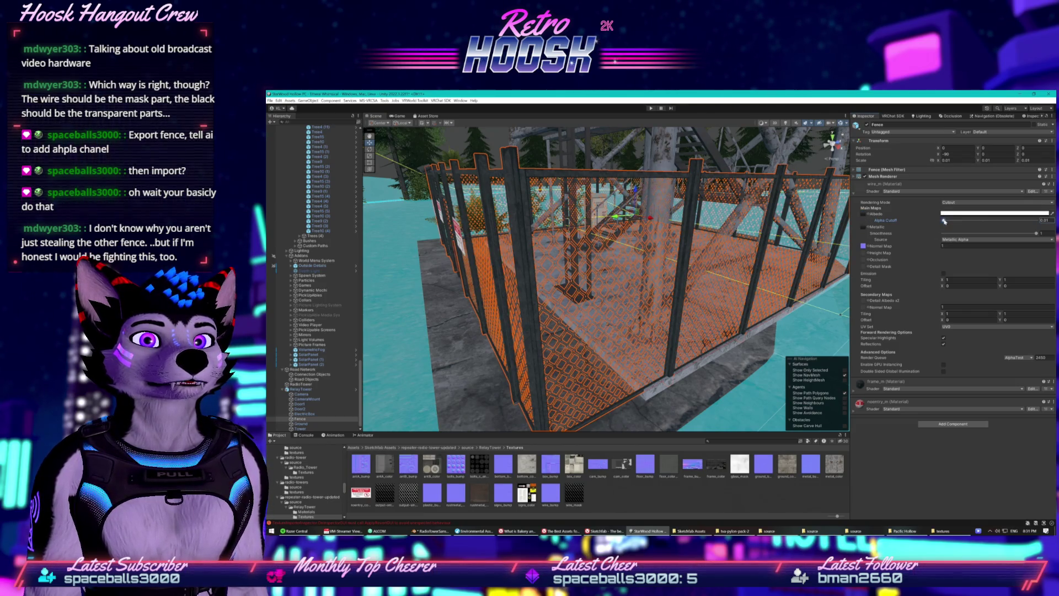
drag(943, 221, 945, 221)
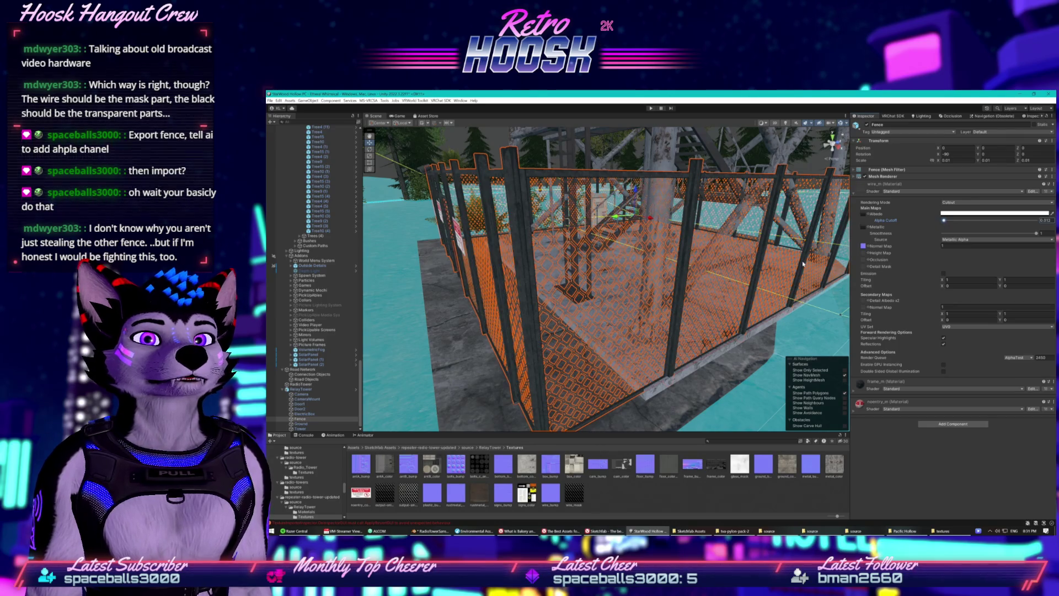
scroll(803, 264, down, 5)
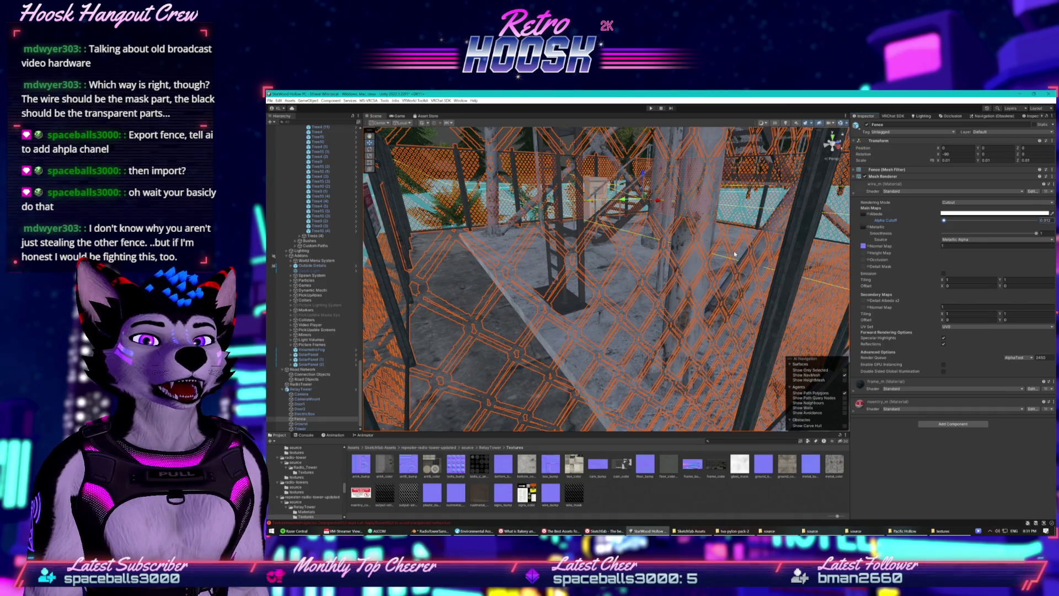
scroll(728, 257, up, 3)
scroll(719, 259, down, 3)
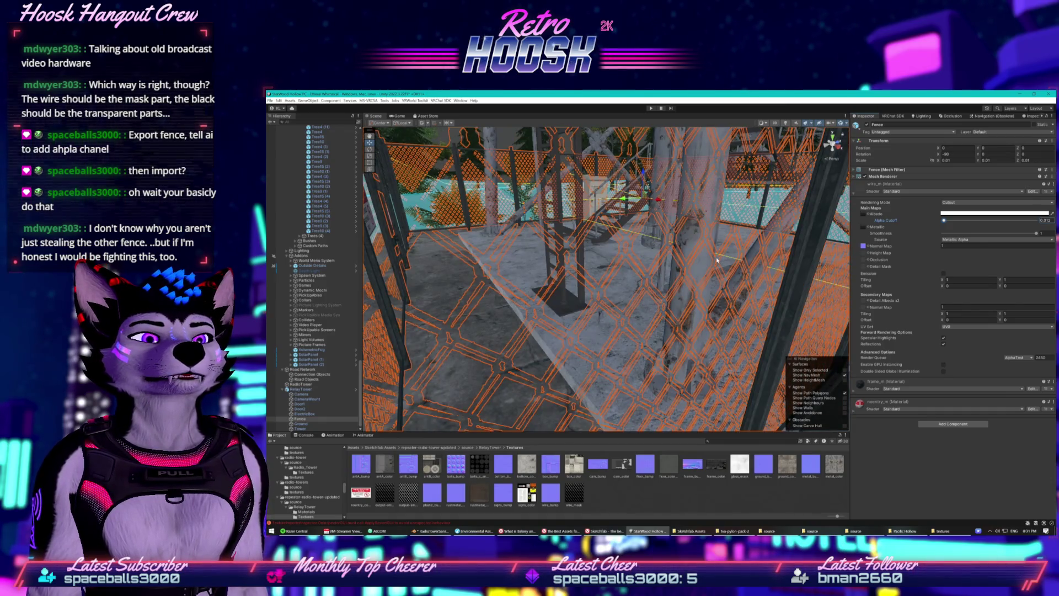
click(1044, 213)
drag(872, 241, 852, 255)
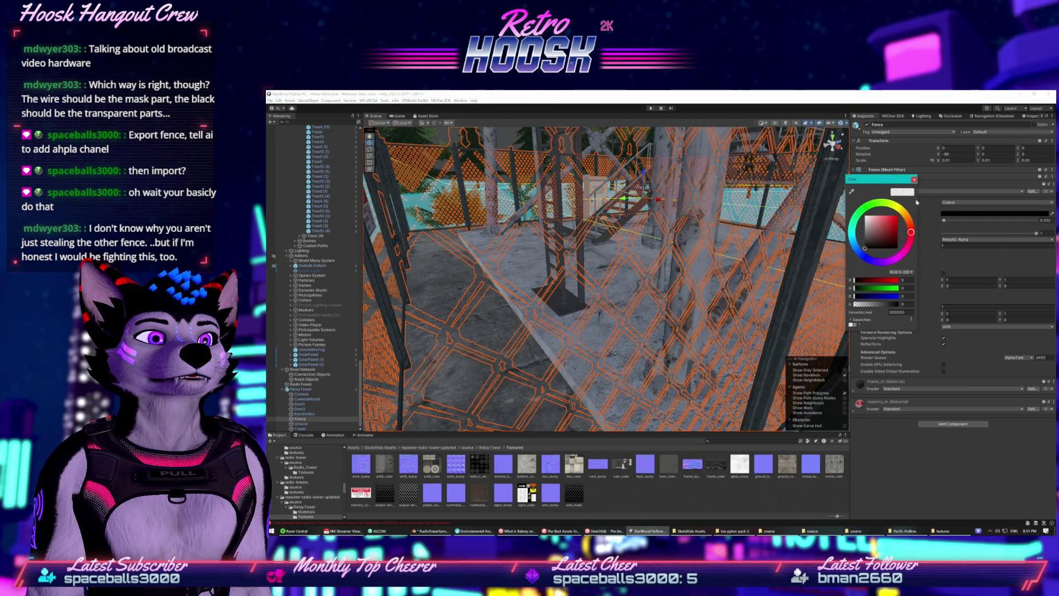
key(ctrl+z)
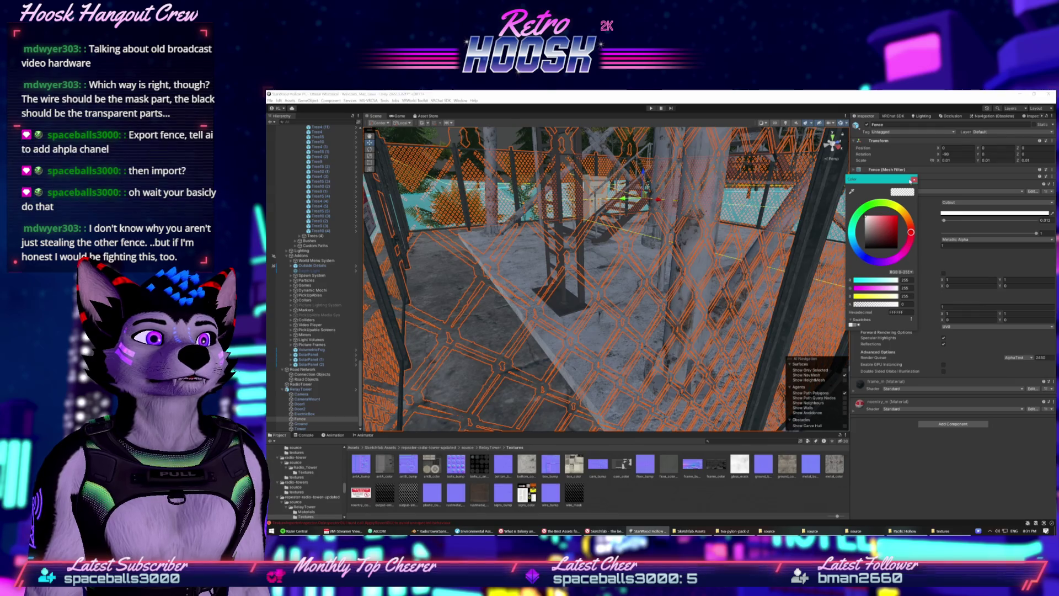
click(914, 180)
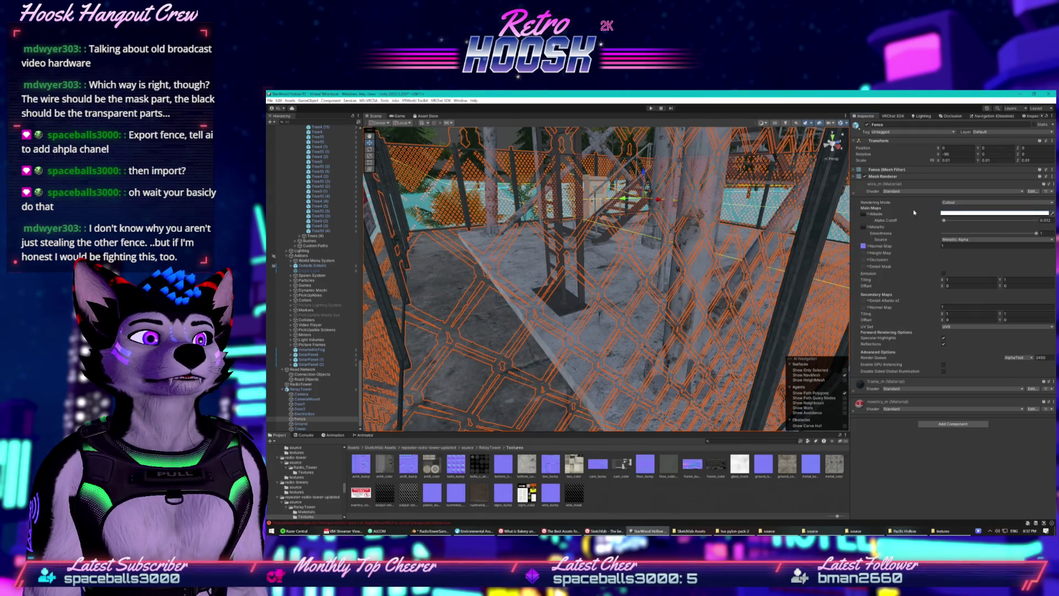
click(953, 240)
click(952, 253)
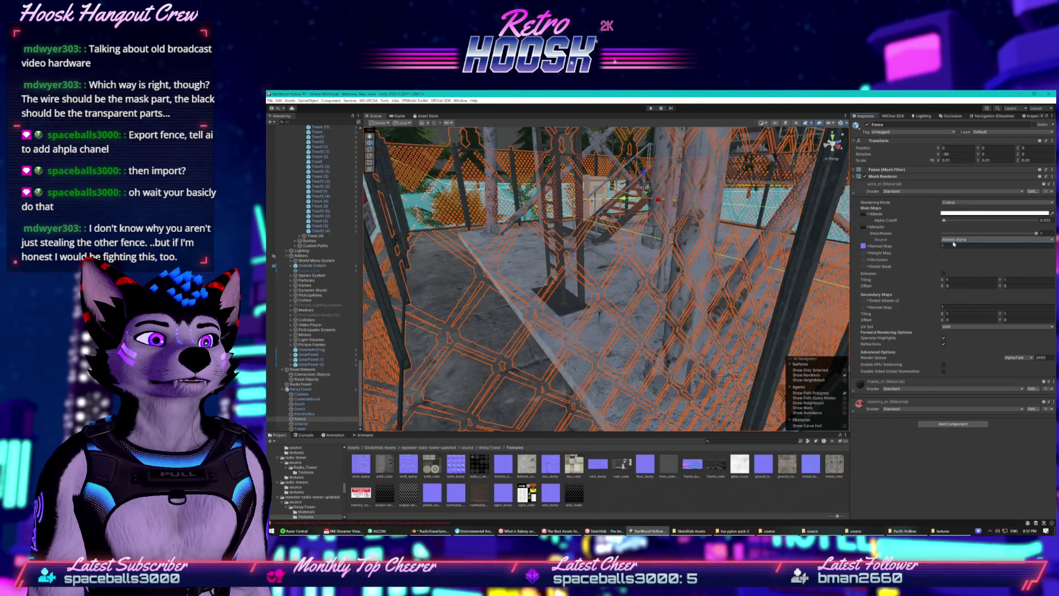
click(954, 241)
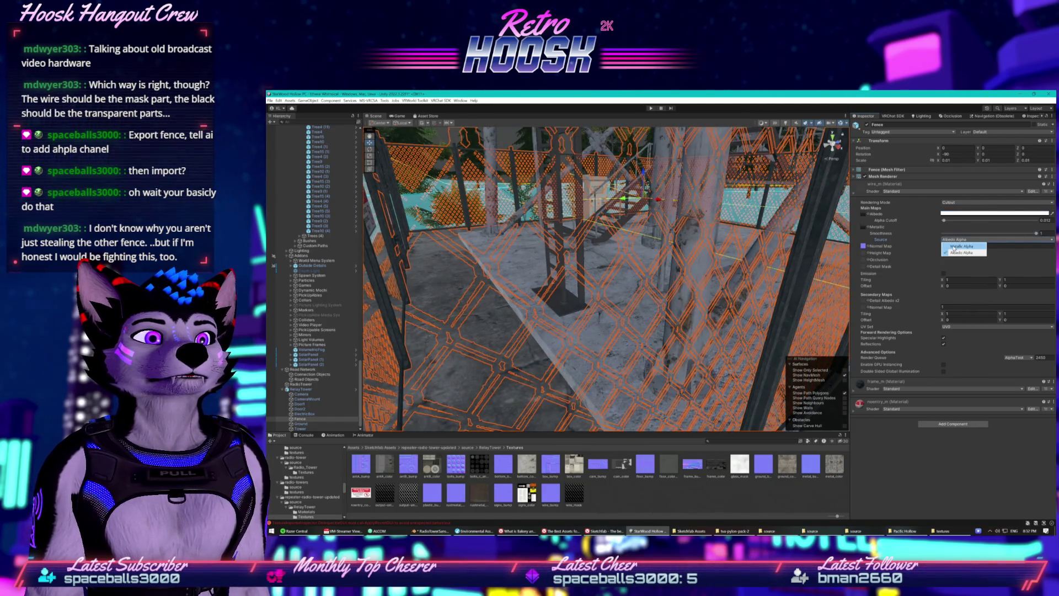
click(954, 246)
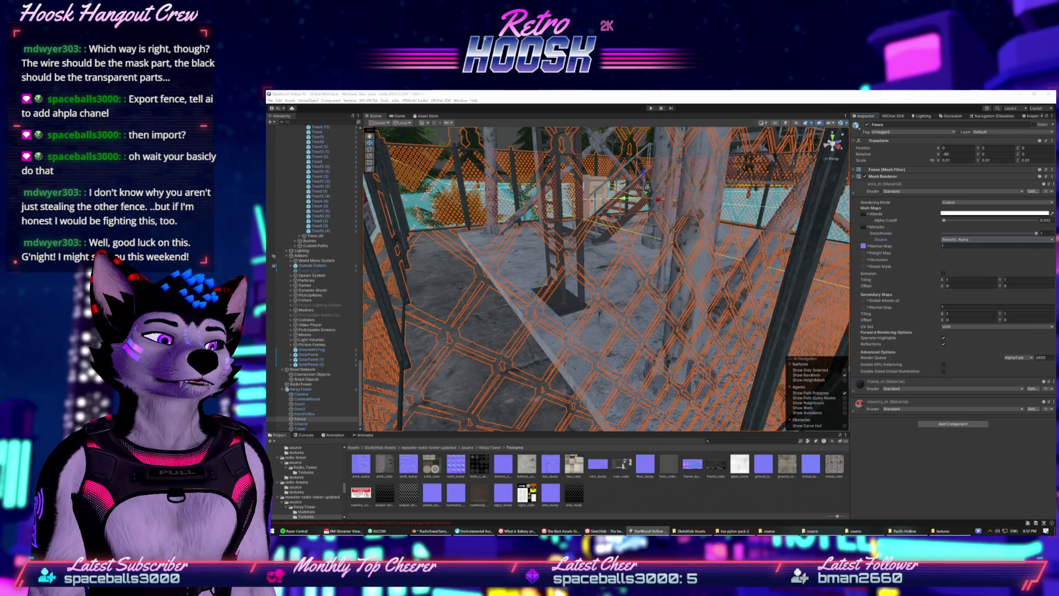
mouse_move(827, 342)
mouse_down()
mouse_move(745, 308)
mouse_move(842, 328)
mouse_move(842, 289)
mouse_move(764, 297)
mouse_move(601, 347)
mouse_move(552, 342)
mouse_move(688, 325)
mouse_move(498, 307)
mouse_up()
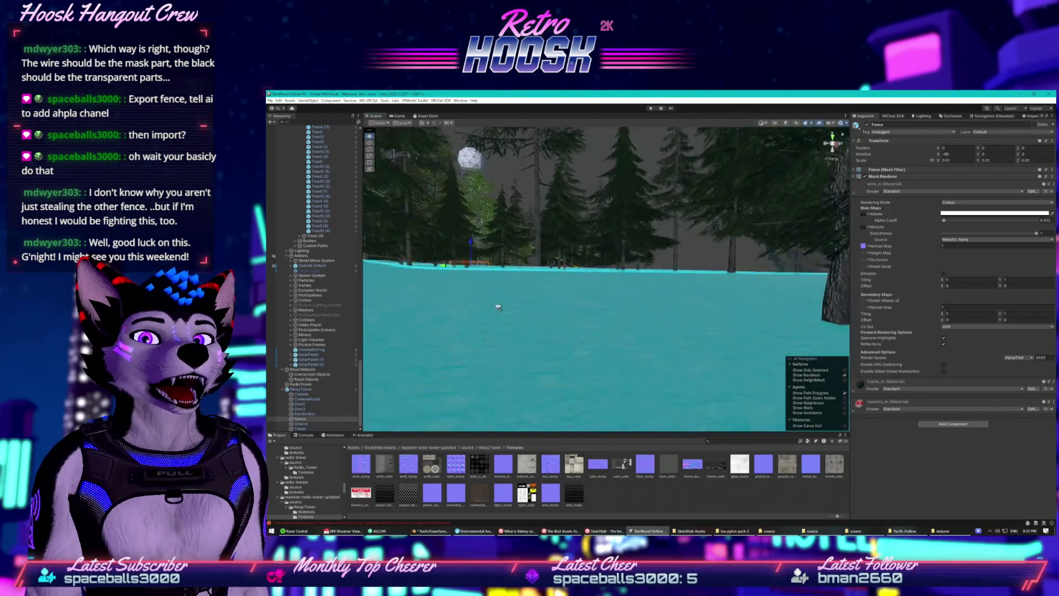
Hide the fence and switch off Door2 and Door1
key(f)
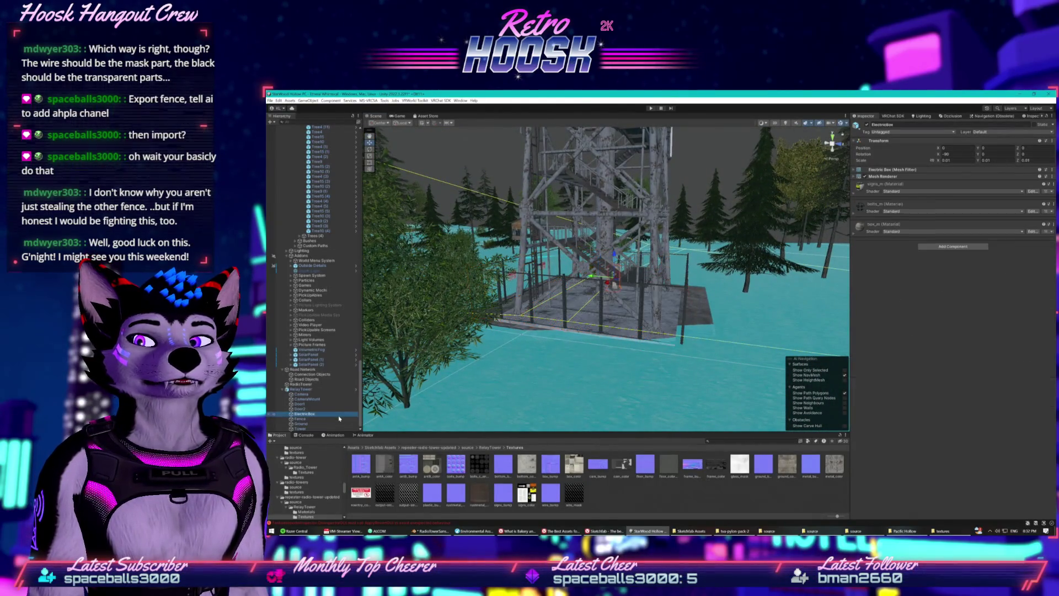
key(alt+shift+a)
mouse_move(732, 224)
mouse_down()
mouse_move(640, 261)
mouse_move(749, 235)
mouse_move(504, 344)
mouse_up()
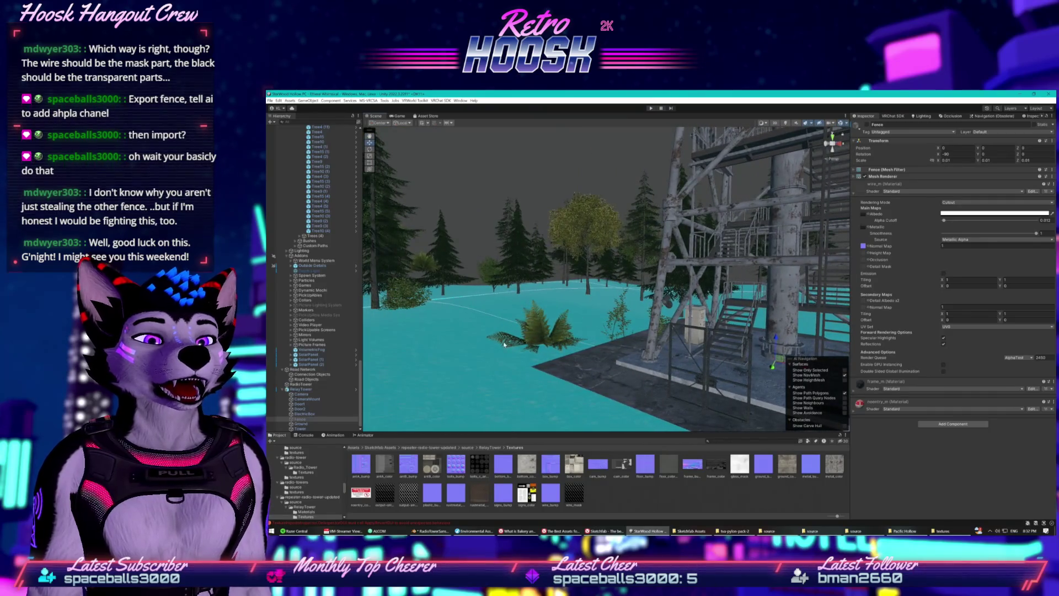
click(307, 408)
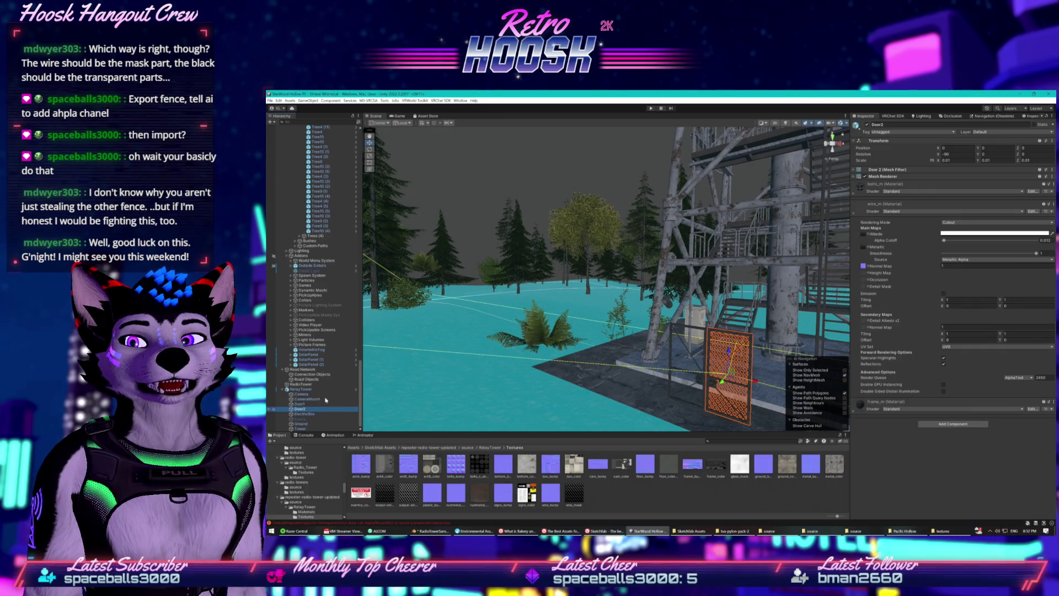
key(alt+shift+a)
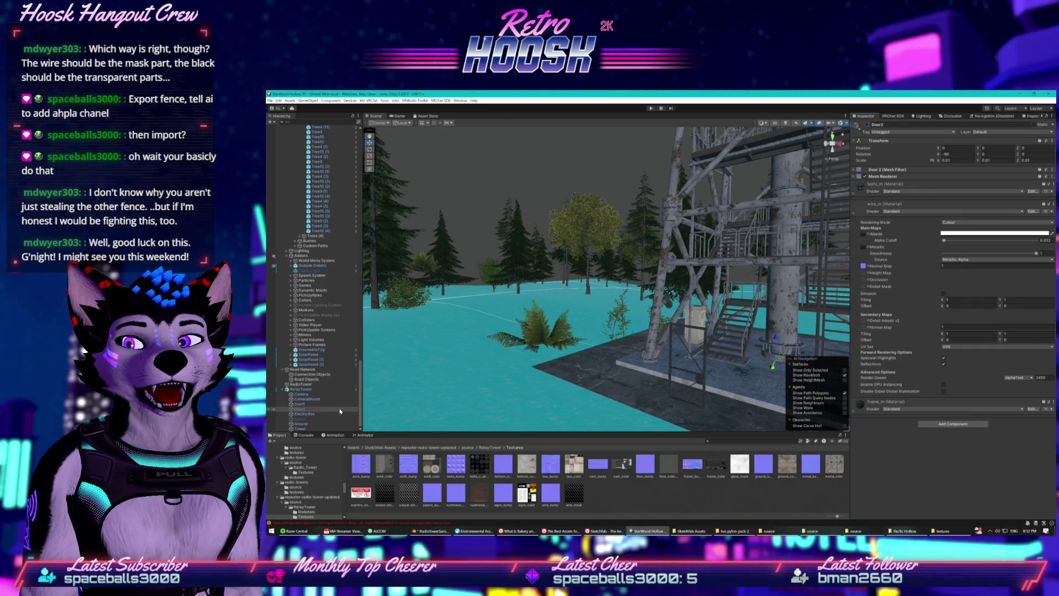
click(324, 405)
click(867, 125)
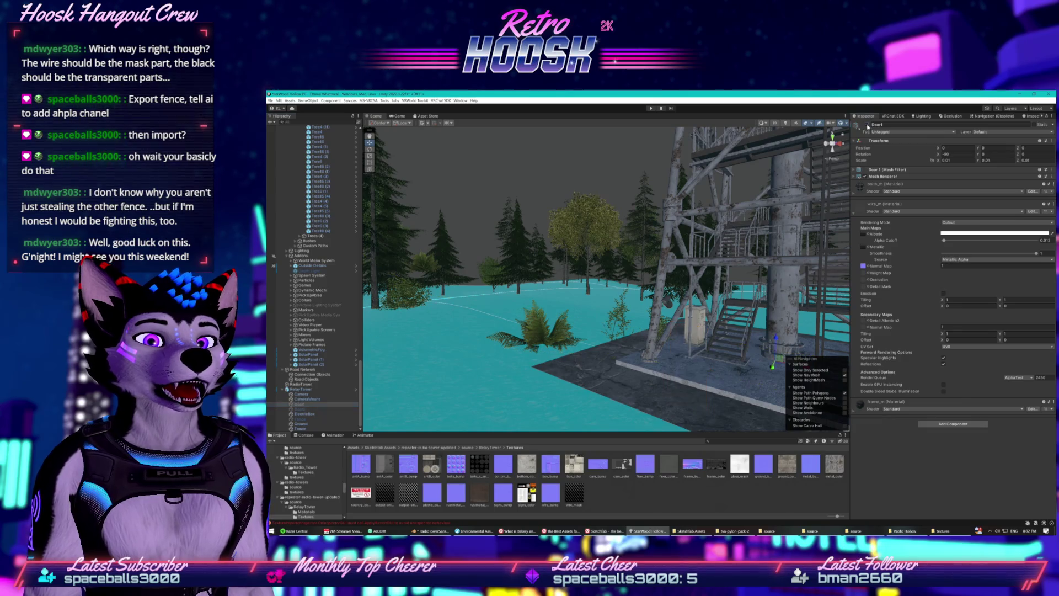
Switch off the tower's Camera and CameraMount objects
click(667, 301)
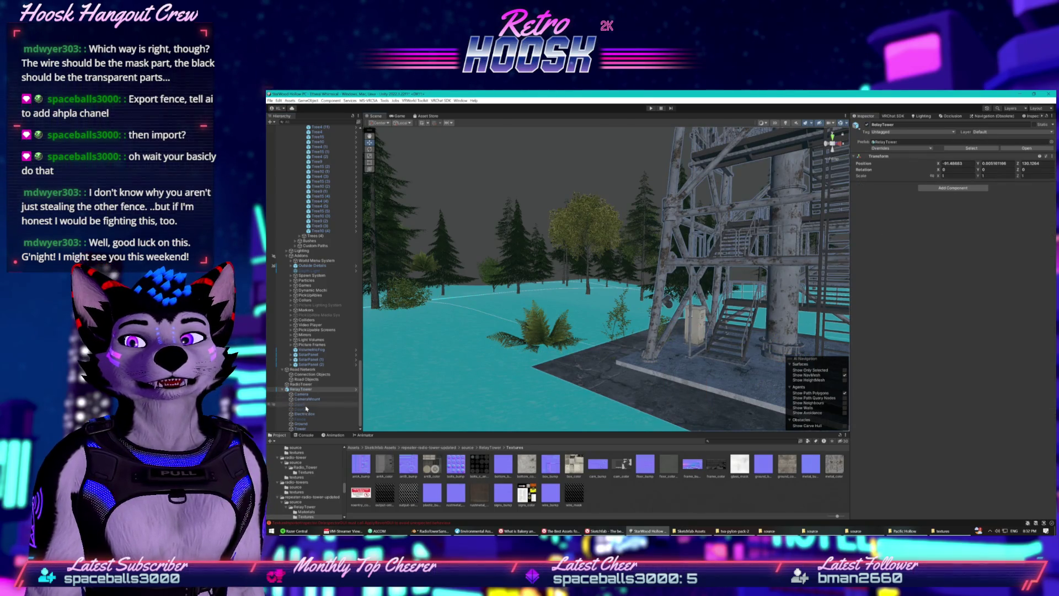
click(302, 393)
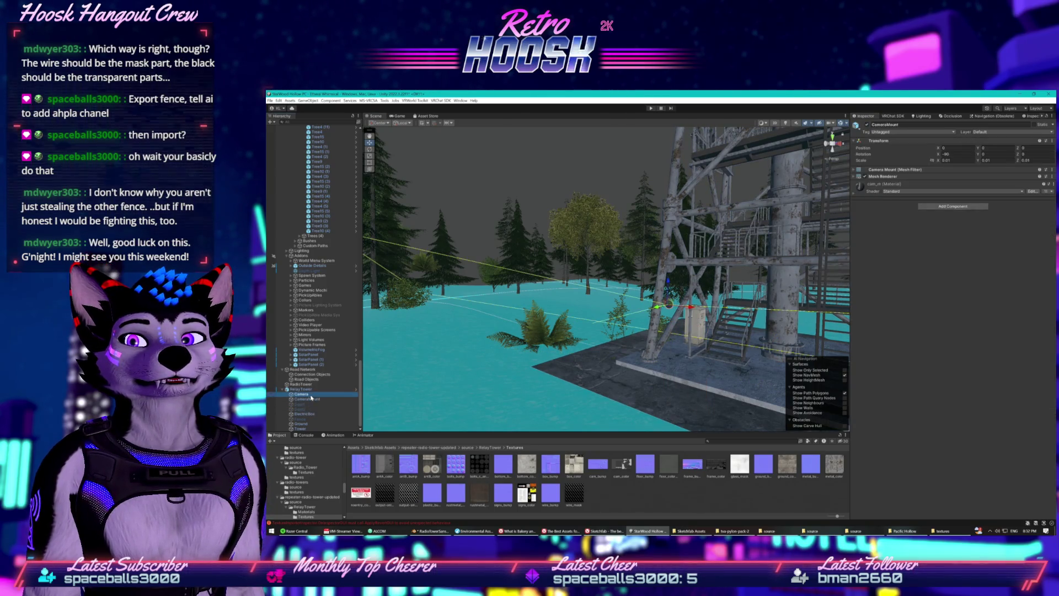
click(867, 125)
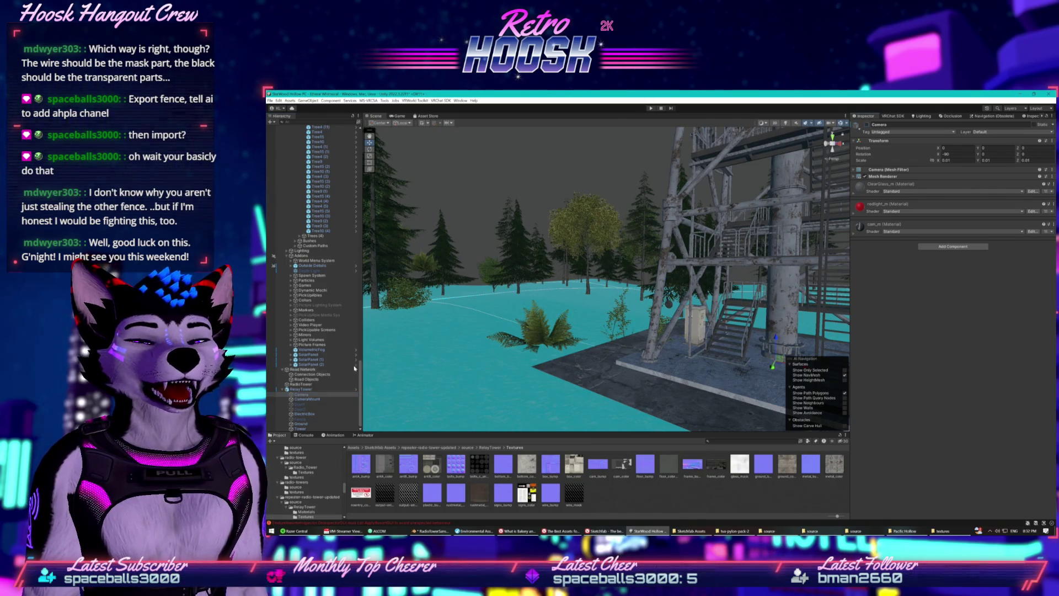
click(307, 398)
click(867, 125)
Orbit around the tower to inspect its wall and grated platform
mouse_move(755, 261)
mouse_down()
mouse_move(601, 291)
mouse_move(627, 183)
mouse_move(418, 148)
mouse_move(618, 374)
mouse_move(639, 349)
mouse_up()
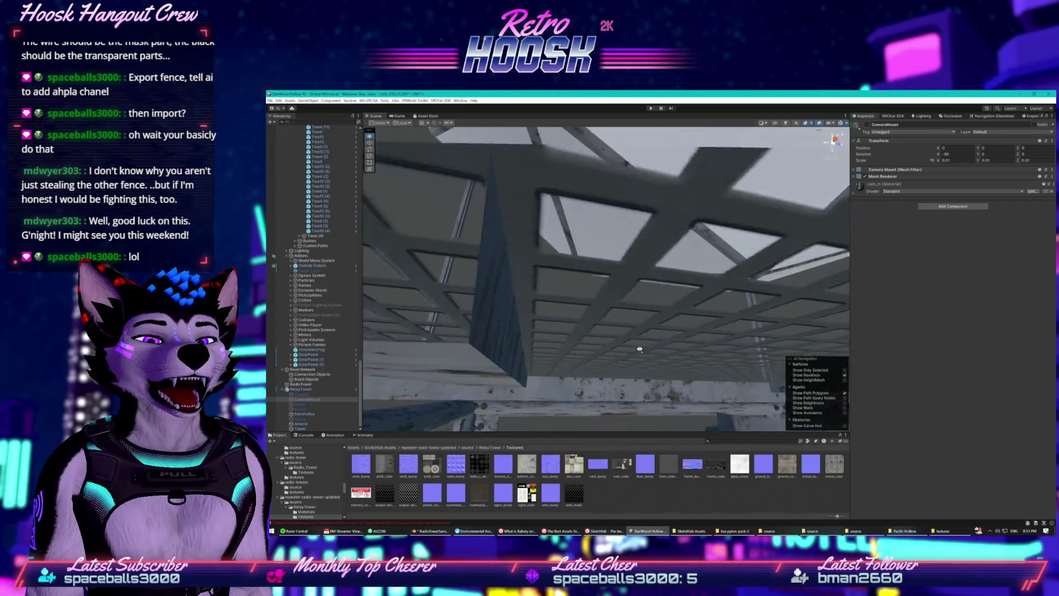
drag(635, 406, 646, 374)
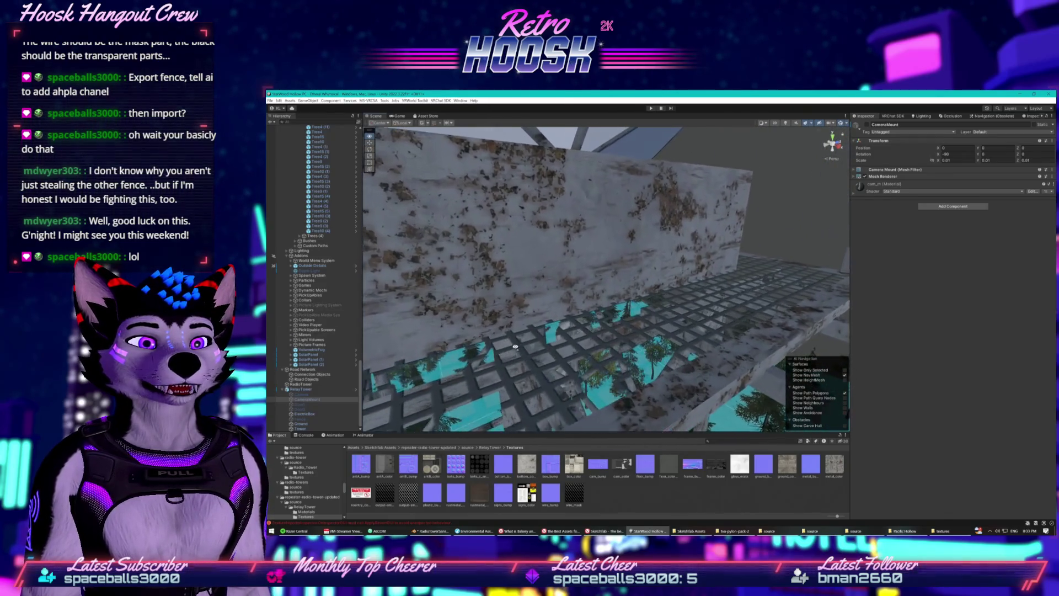
mouse_move(493, 342)
mouse_down()
mouse_move(403, 383)
mouse_move(396, 363)
mouse_move(524, 284)
mouse_move(634, 364)
mouse_move(706, 265)
mouse_up()
click(731, 230)
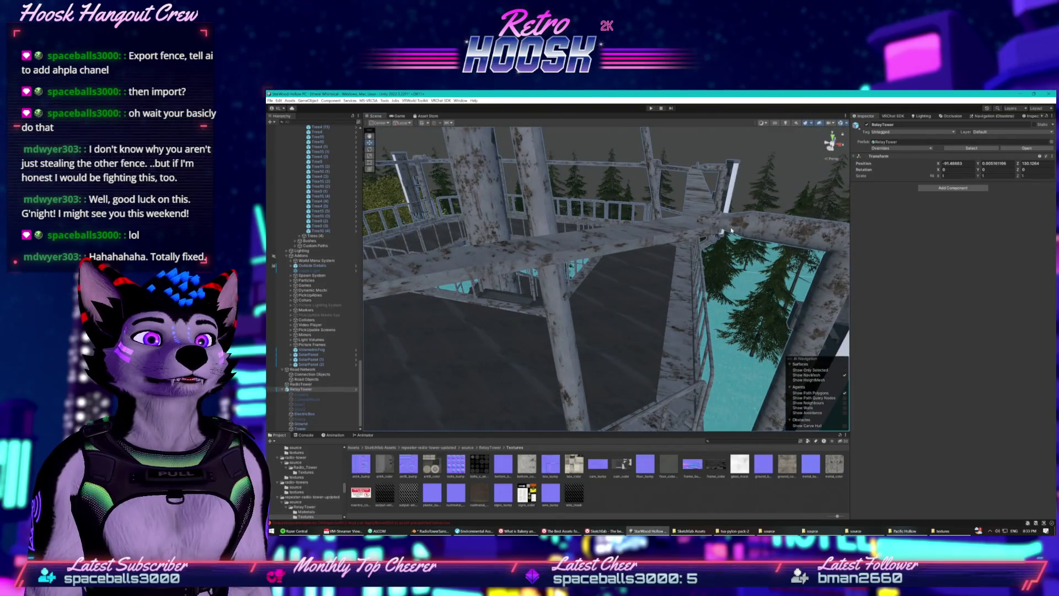
click(953, 188)
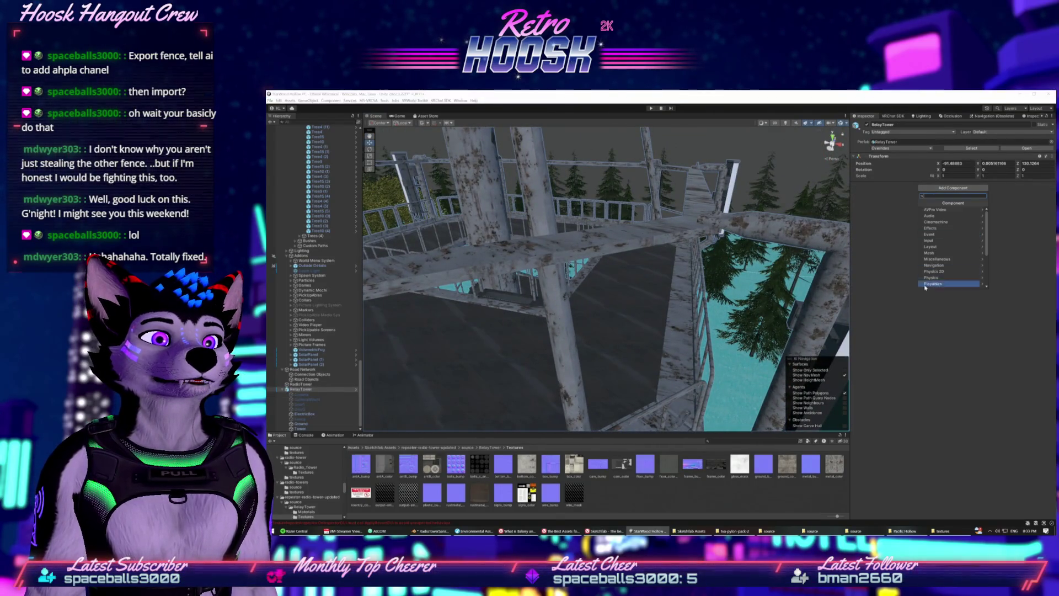
click(320, 425)
click(320, 429)
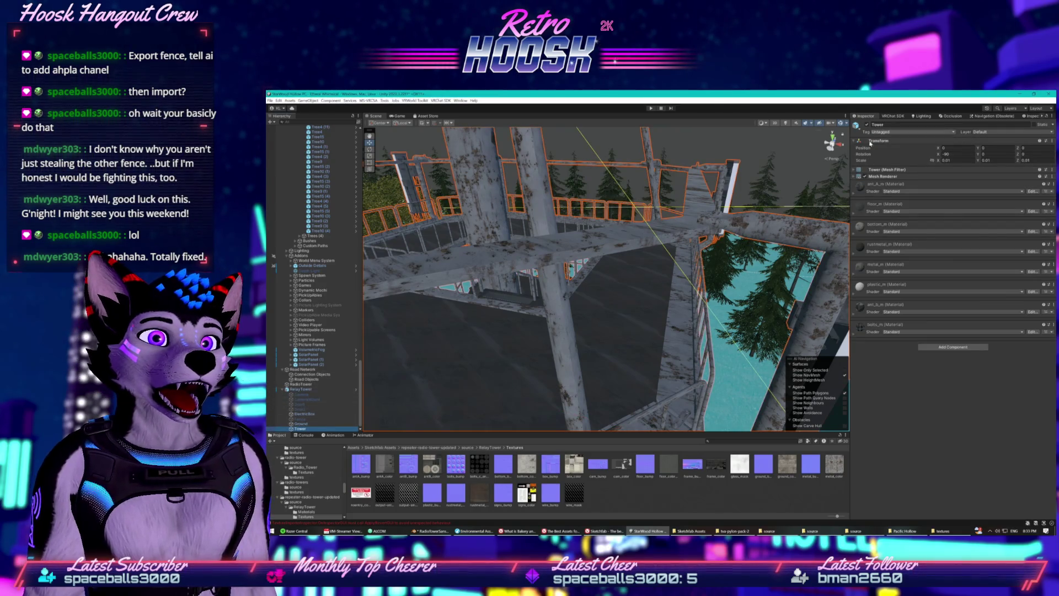
click(952, 347)
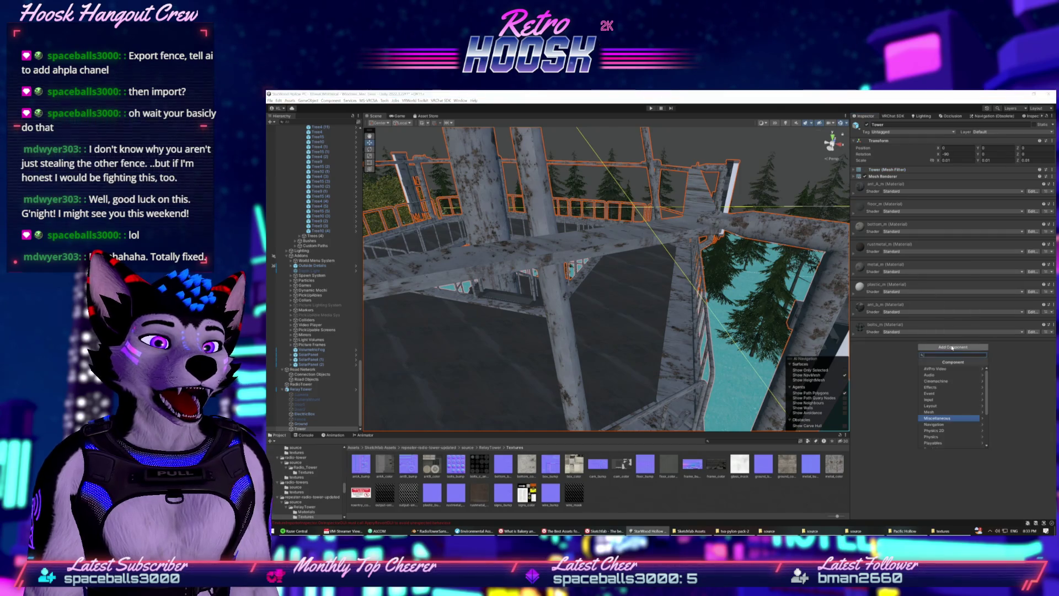
click(935, 412)
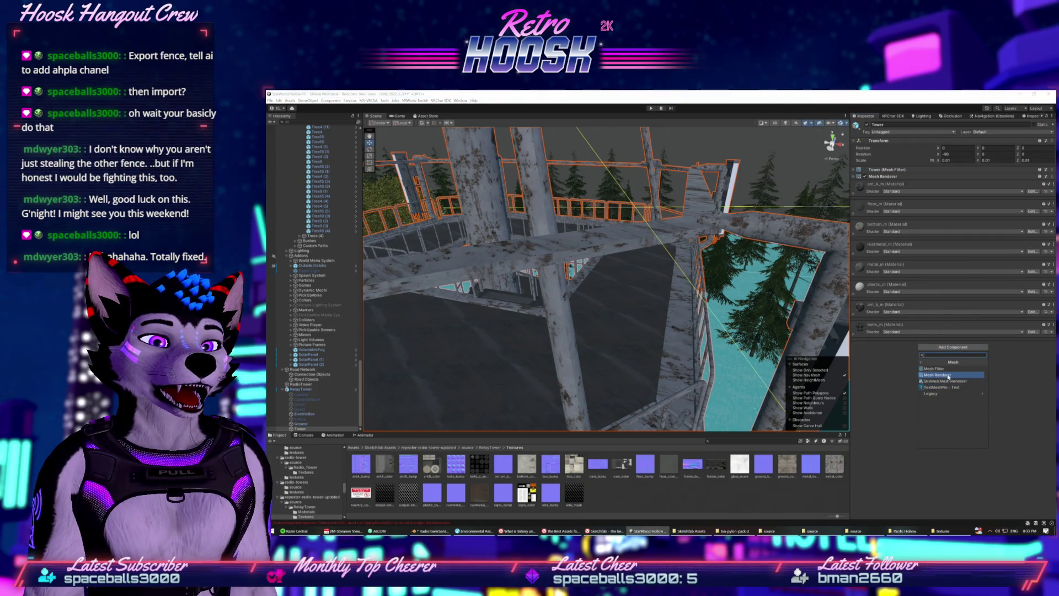
key(Left)
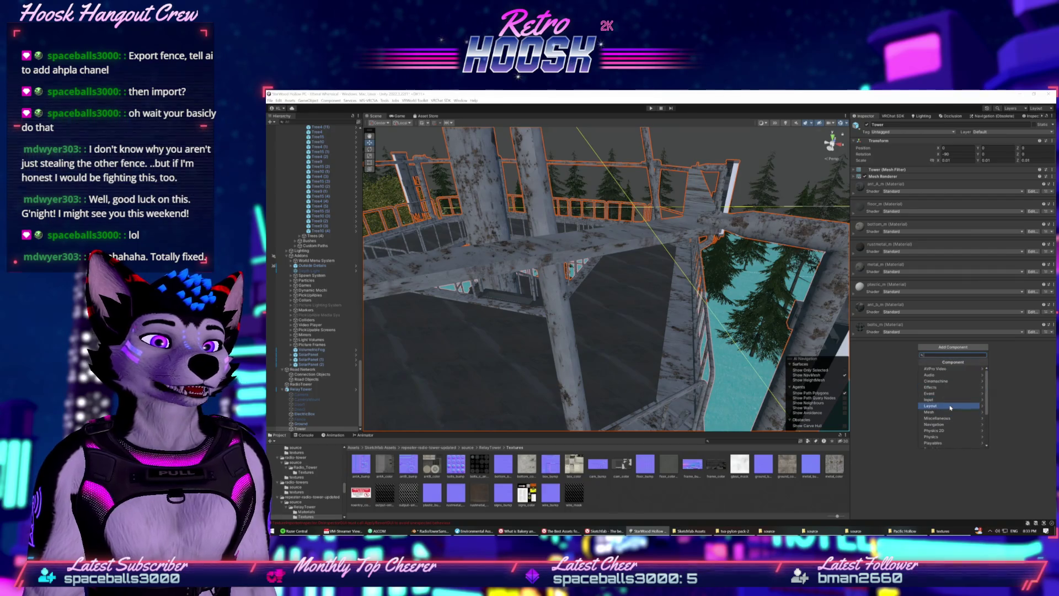
scroll(949, 406, down, 3)
click(857, 176)
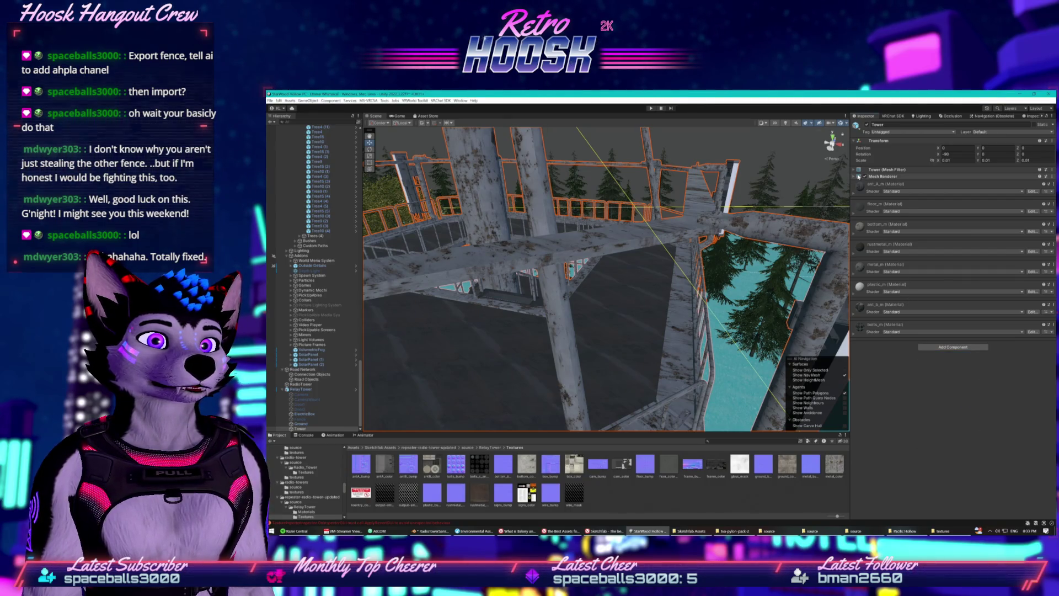
click(856, 176)
click(855, 170)
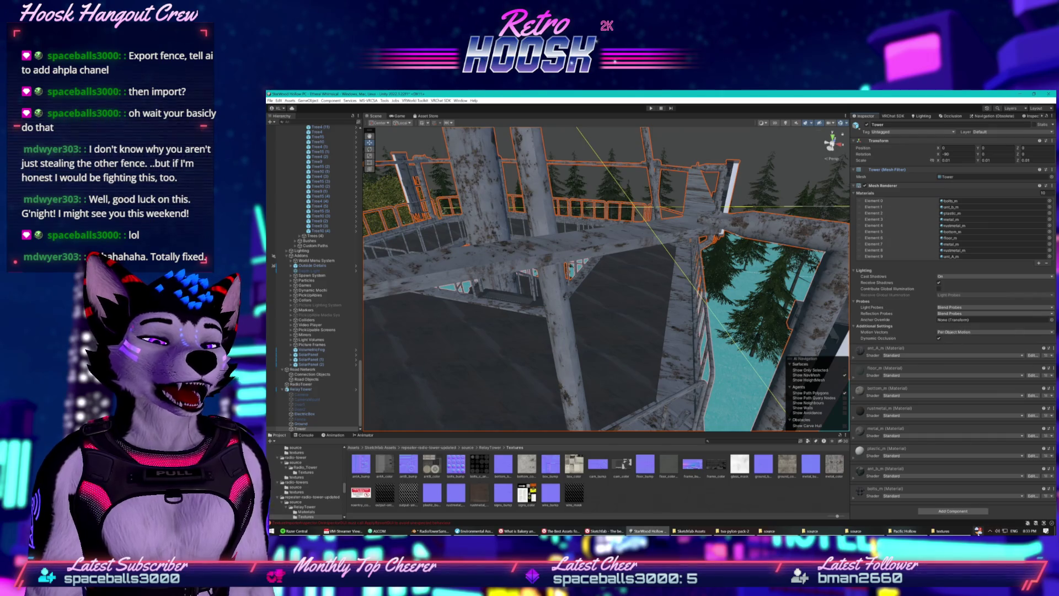
click(952, 510)
scroll(949, 477, up, 3)
click(932, 489)
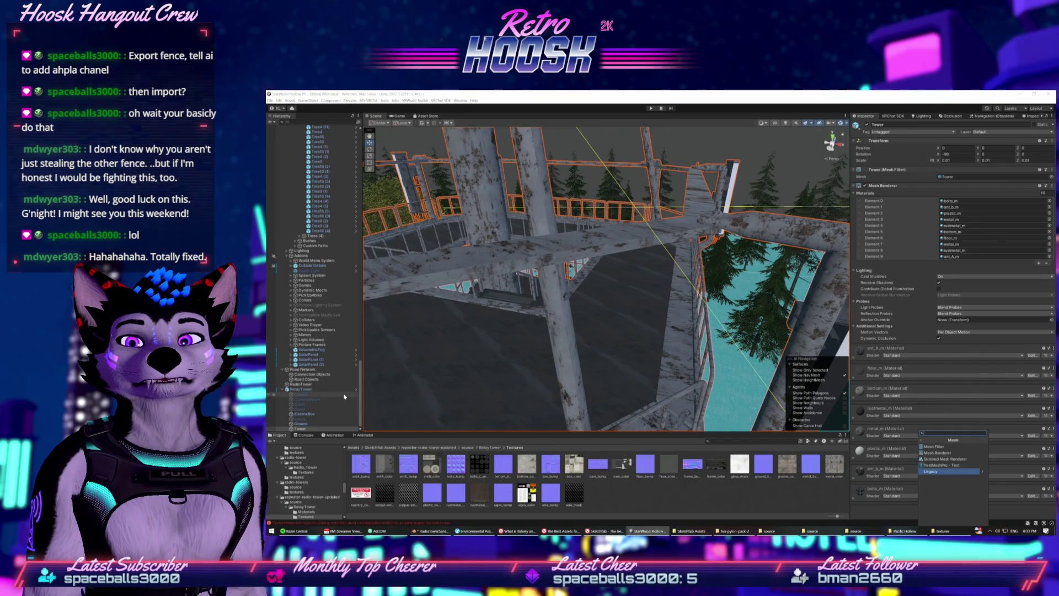
click(301, 384)
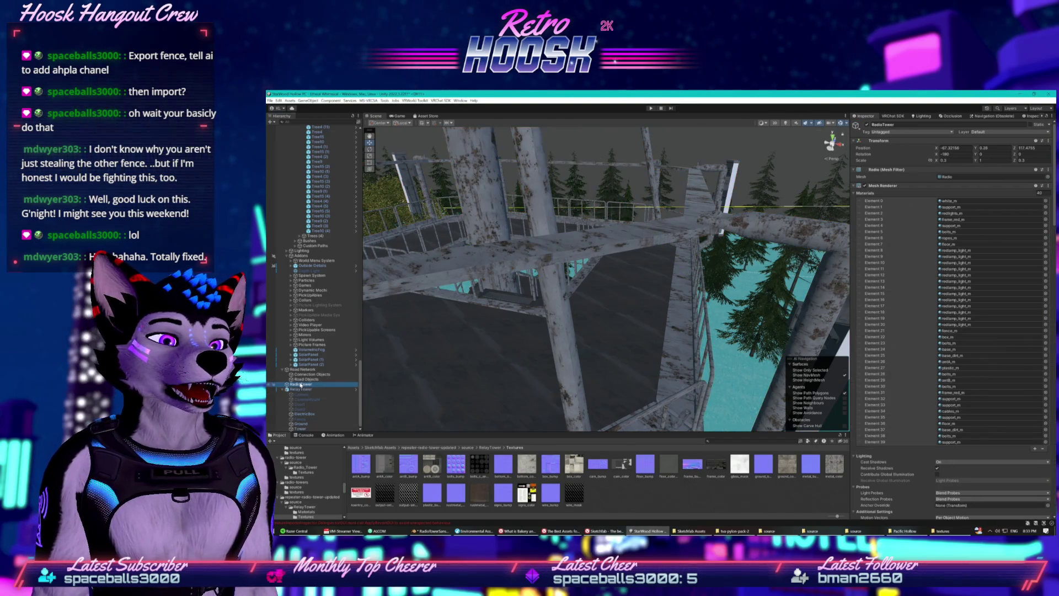
Collapse the Radio's Mesh Renderer, Mesh Filter and Mesh Collider panels and dismiss the options menu
click(857, 185)
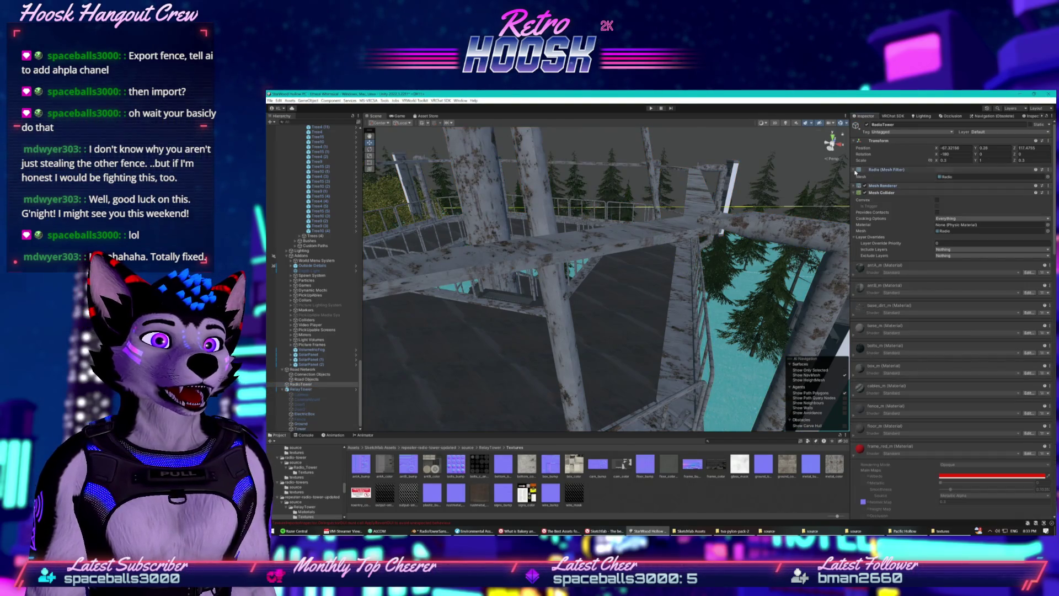
click(855, 170)
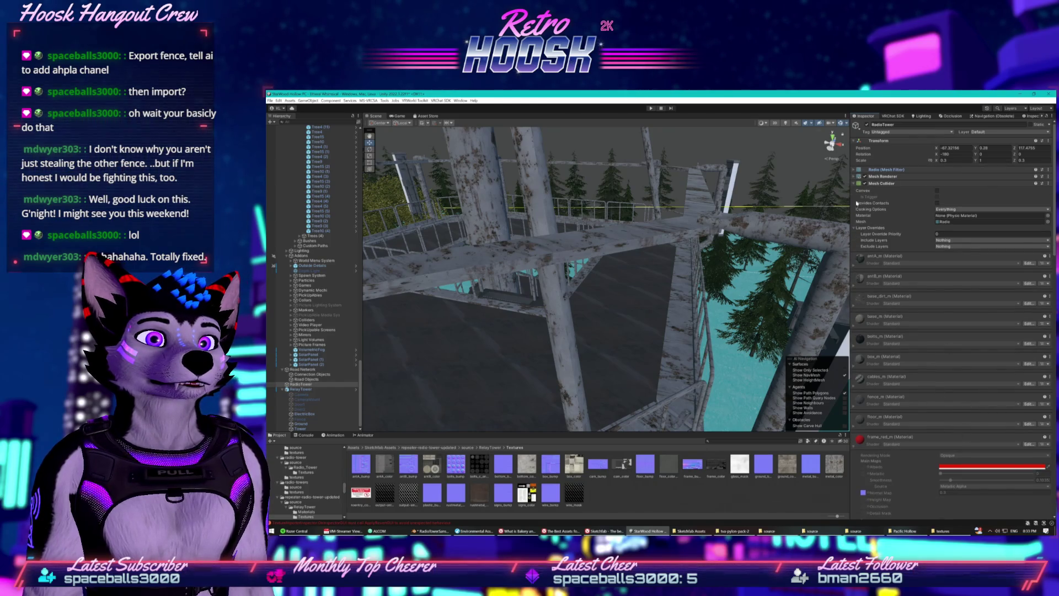
click(856, 183)
click(1047, 183)
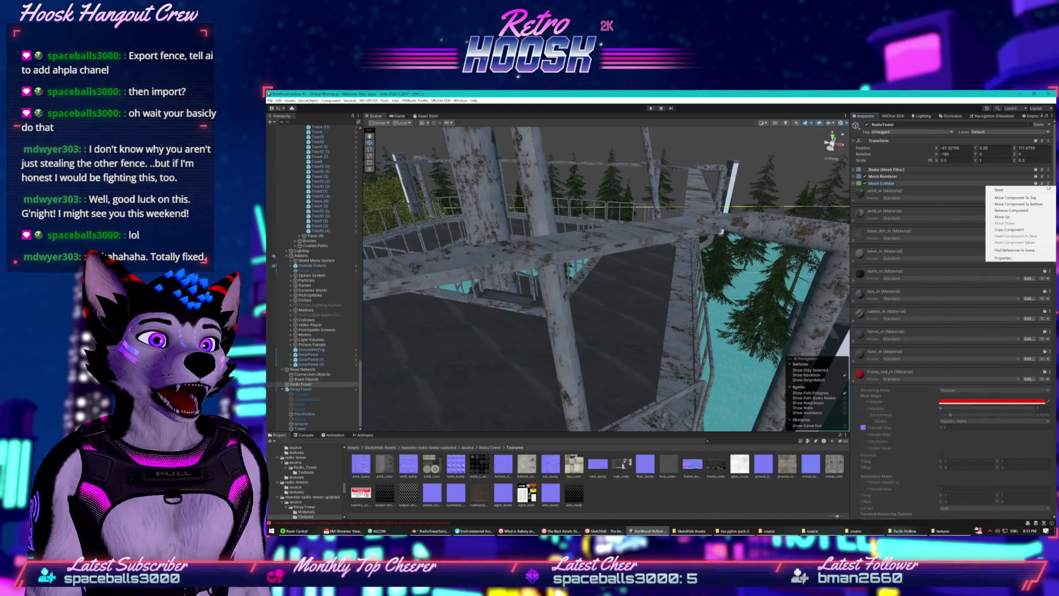
click(1047, 170)
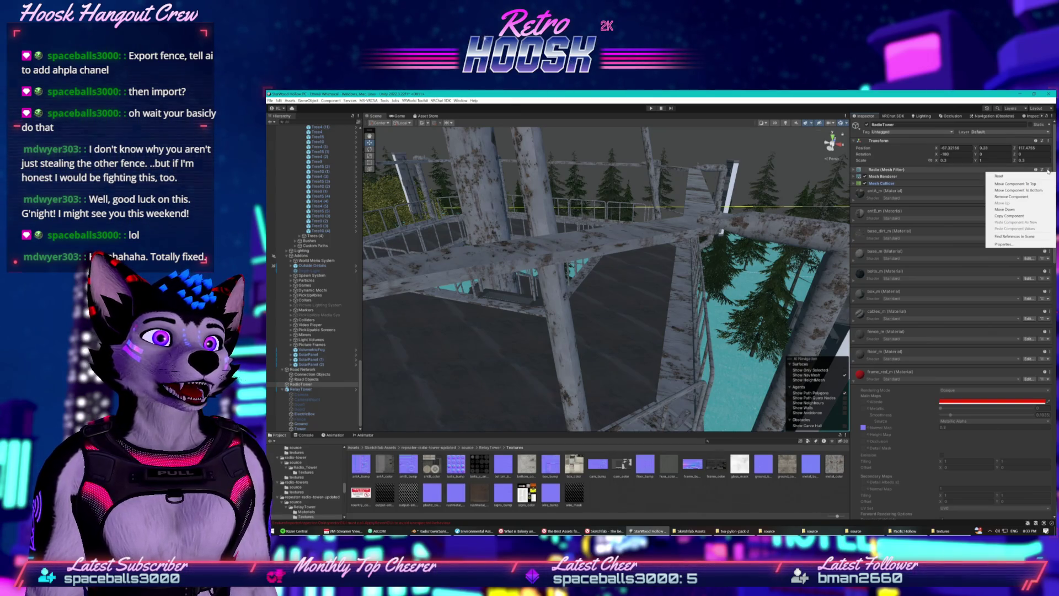
click(858, 390)
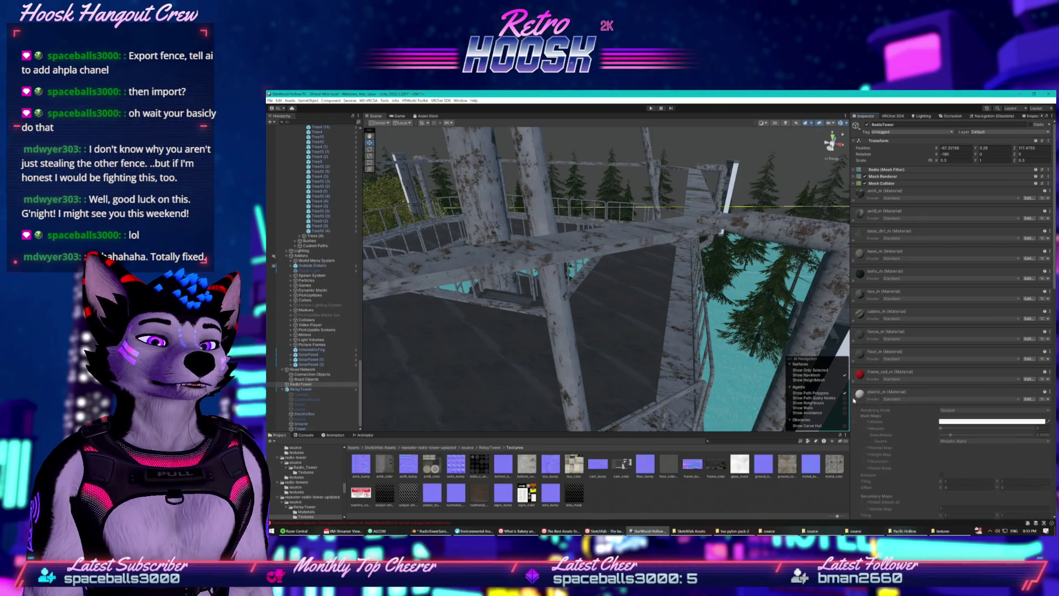
Cancel an Add Component search for 'coll', then select RelayTower's Tower mesh
scroll(882, 417, down, 5)
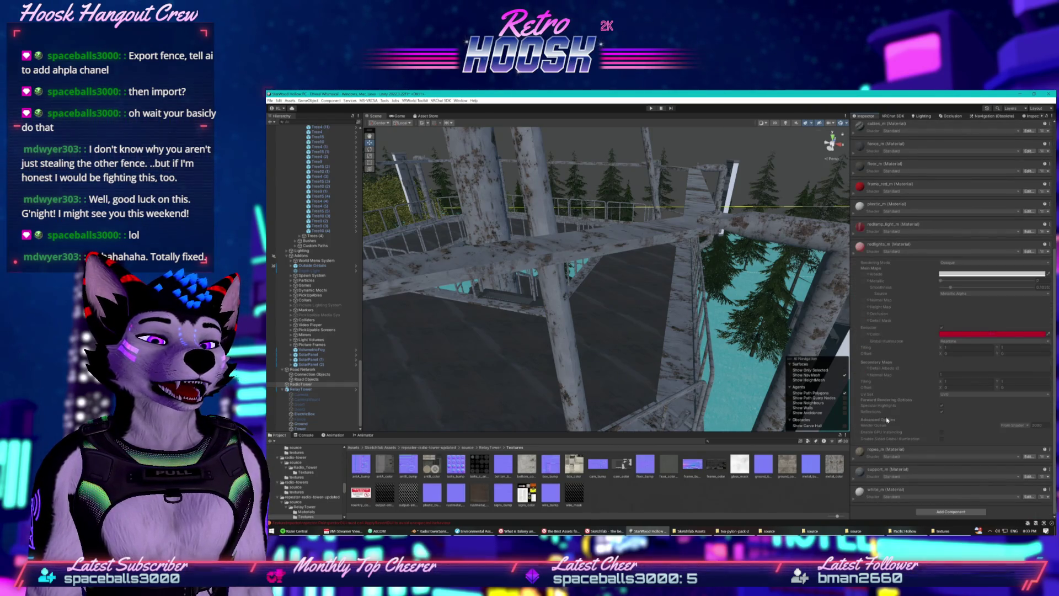
click(940, 512)
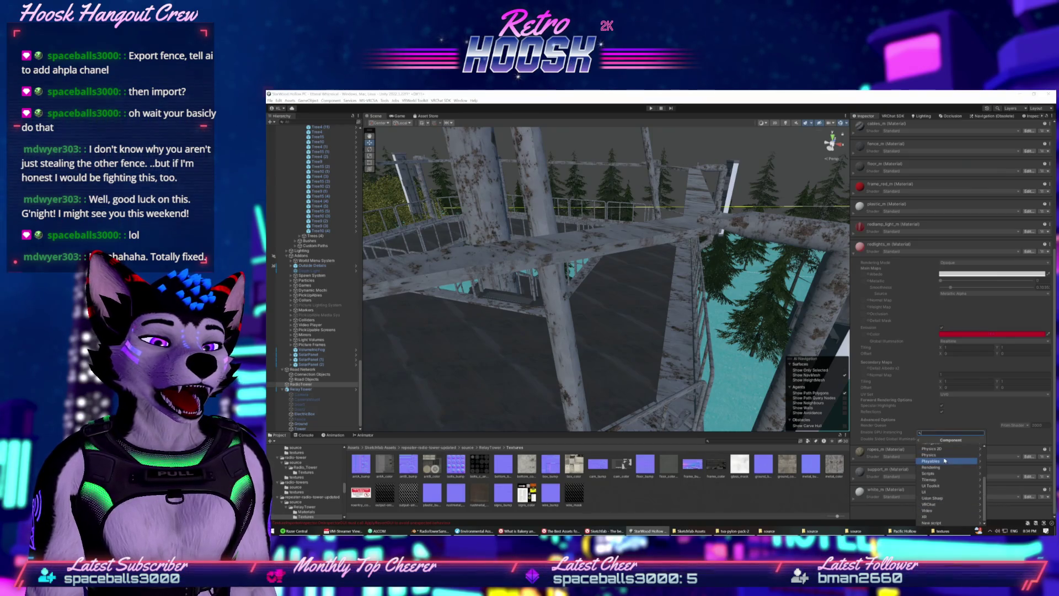
text(coll)
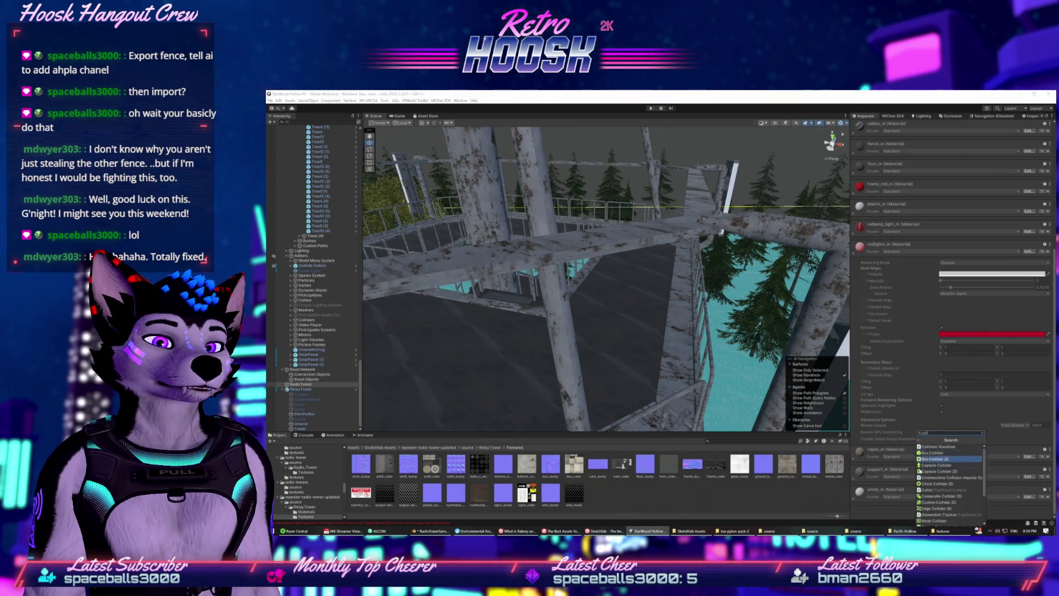
click(309, 389)
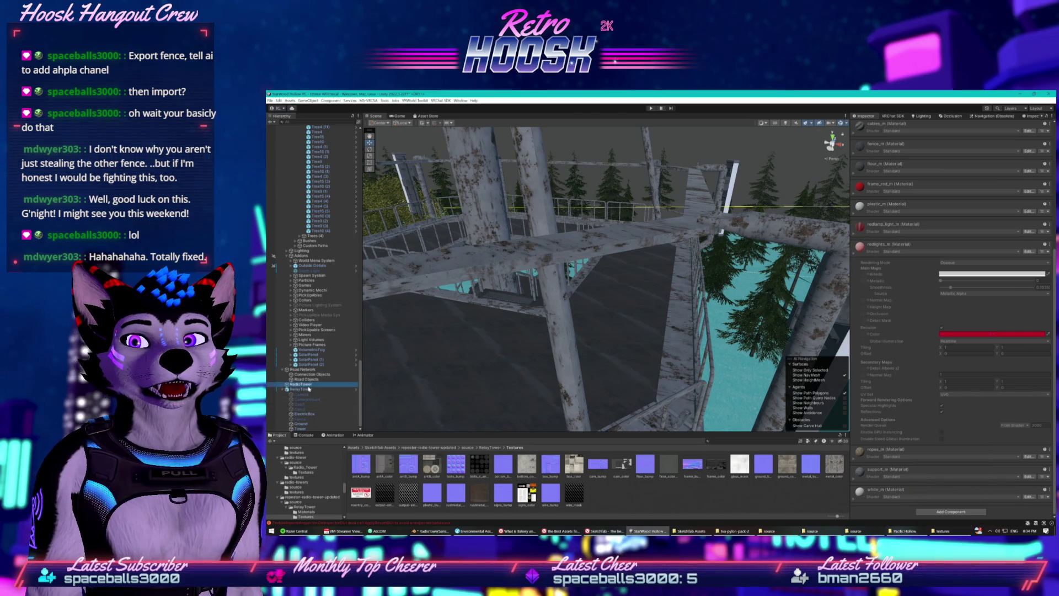
scroll(922, 503, up, 3)
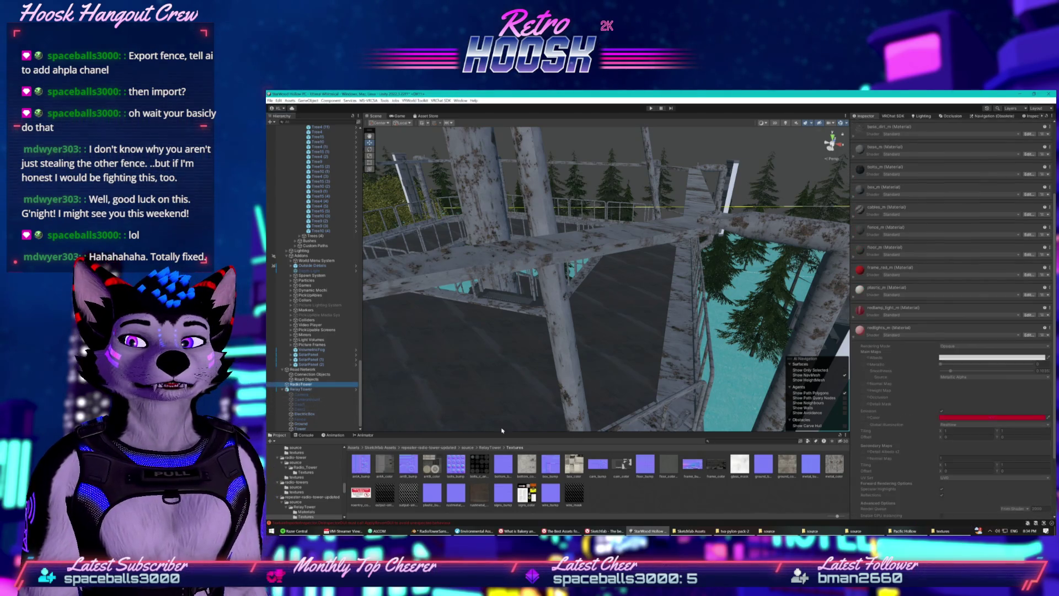
click(300, 389)
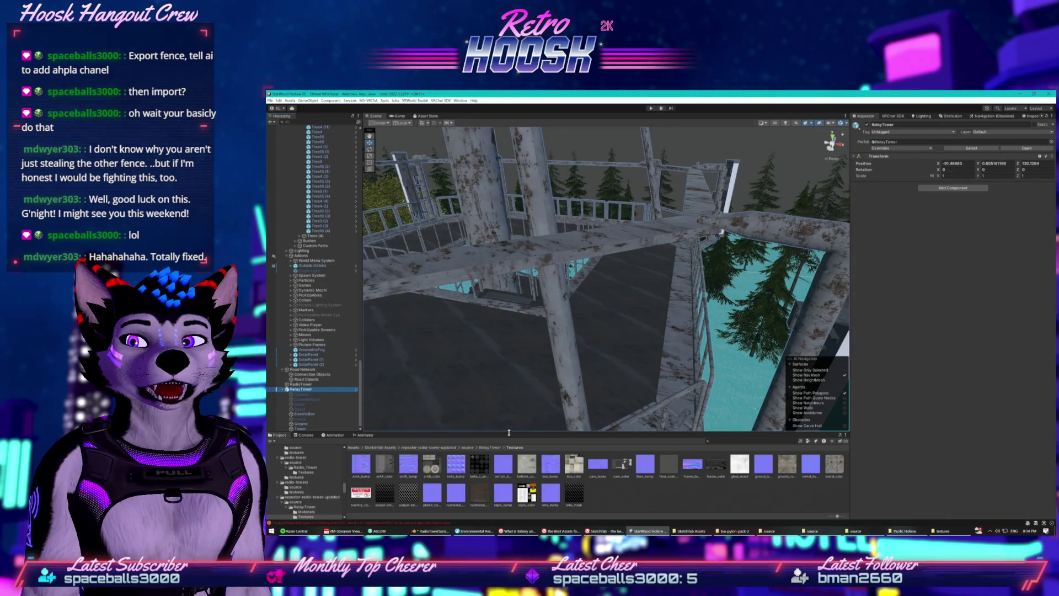
click(307, 429)
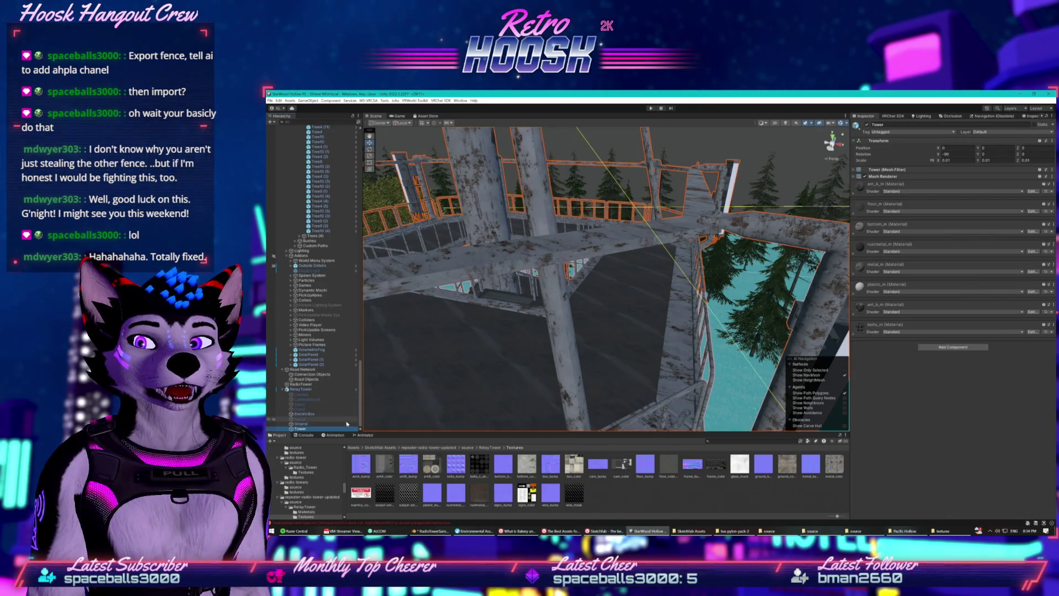
Add a Mesh Collider (searching 'col') to the Tower mesh and another to the Ground object
click(953, 346)
text(col)
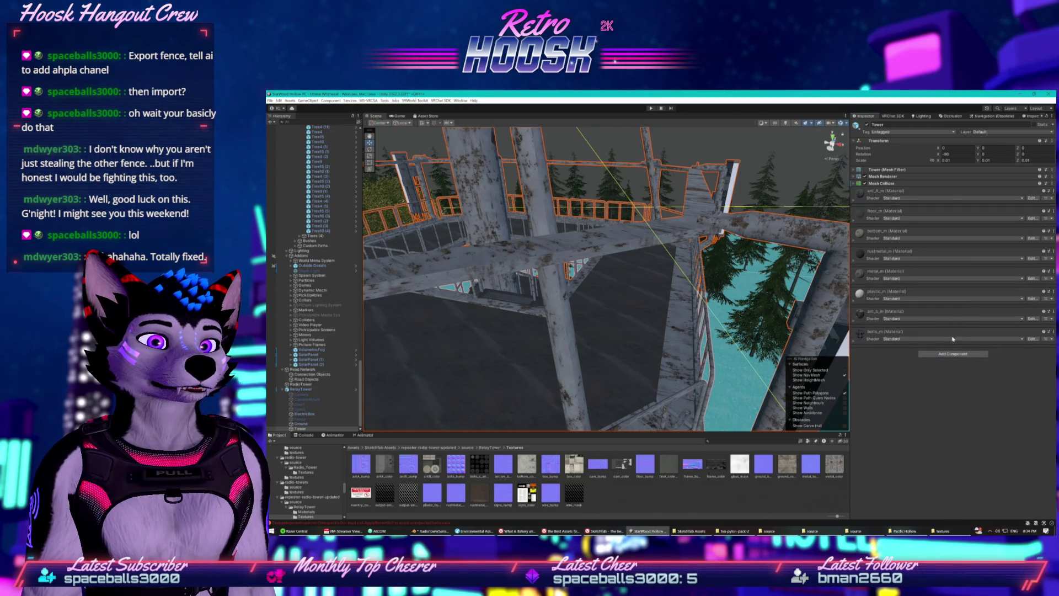
click(854, 183)
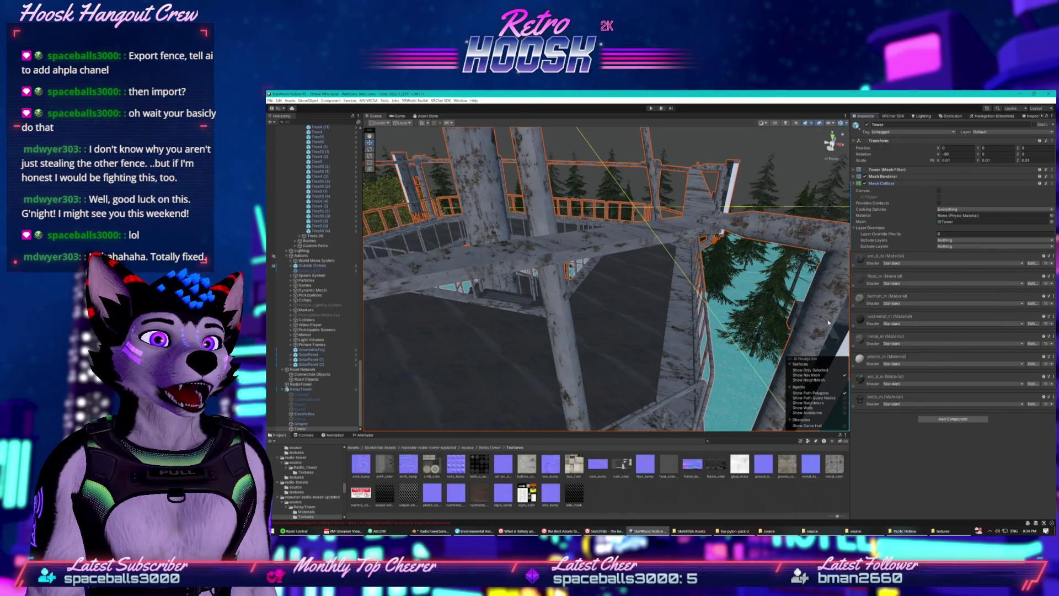
click(302, 423)
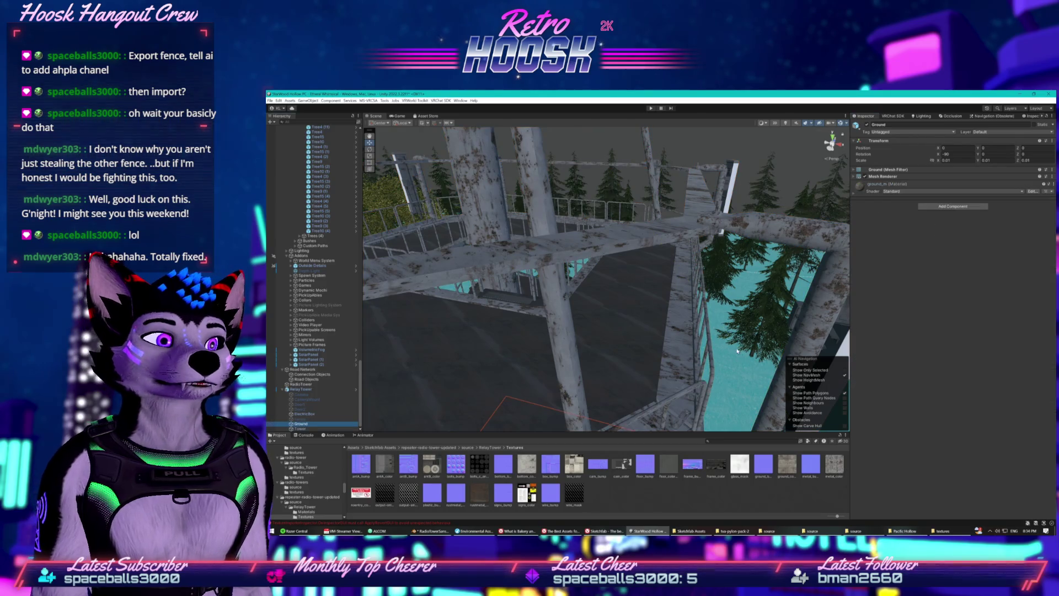
click(952, 206)
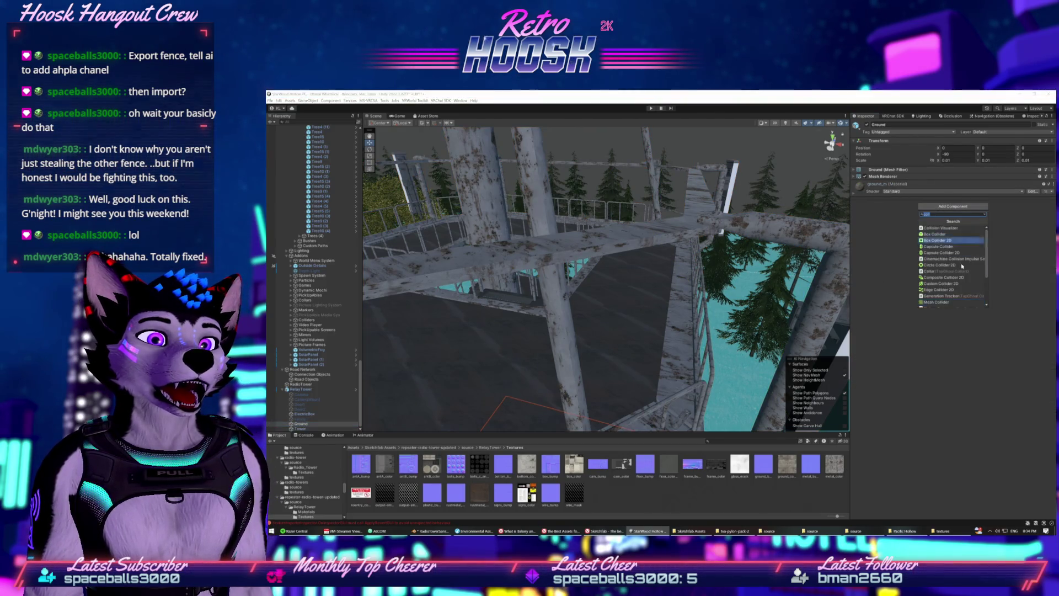
click(944, 302)
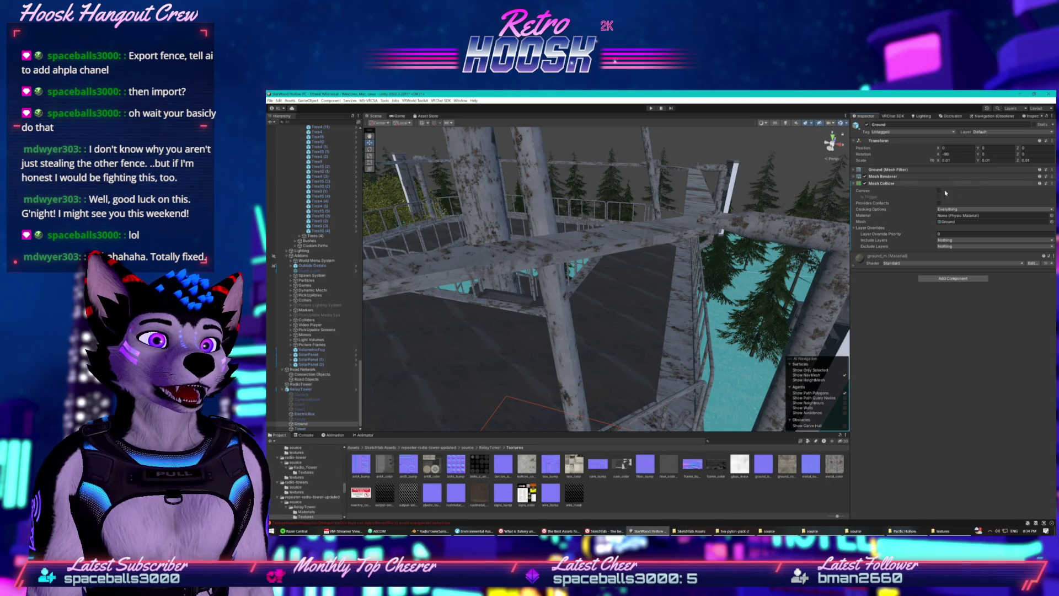
click(697, 228)
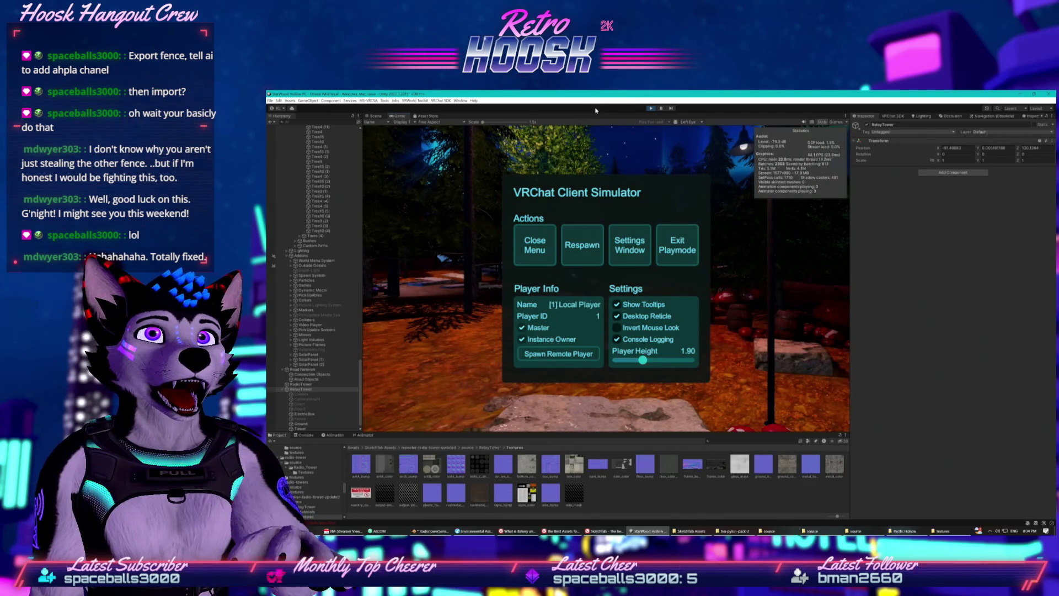
Close the Client Simulator menu and walk past the Toggles sign through the forest toward the house
click(530, 248)
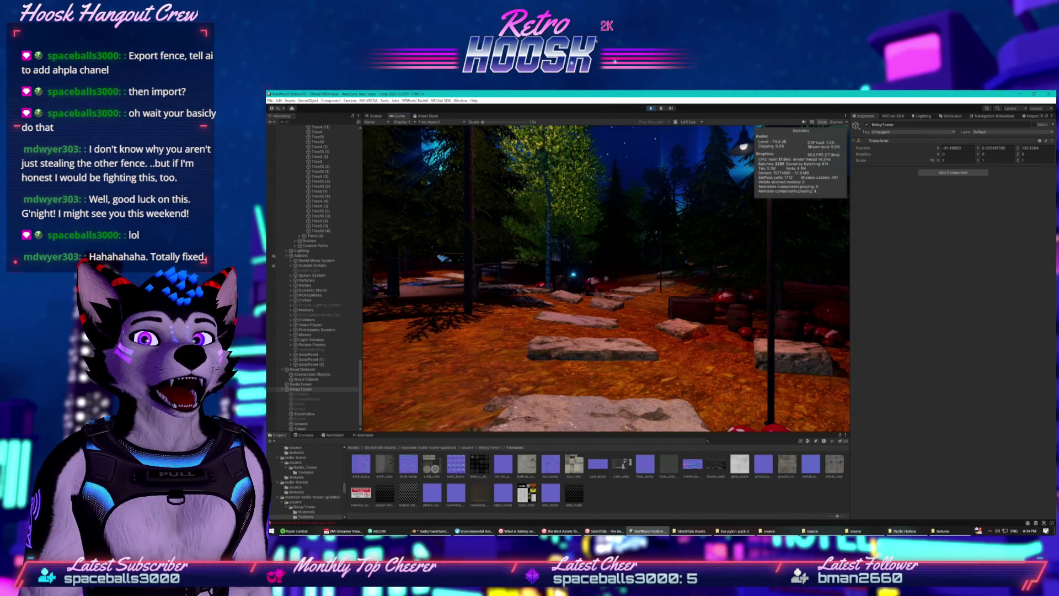
key(w)
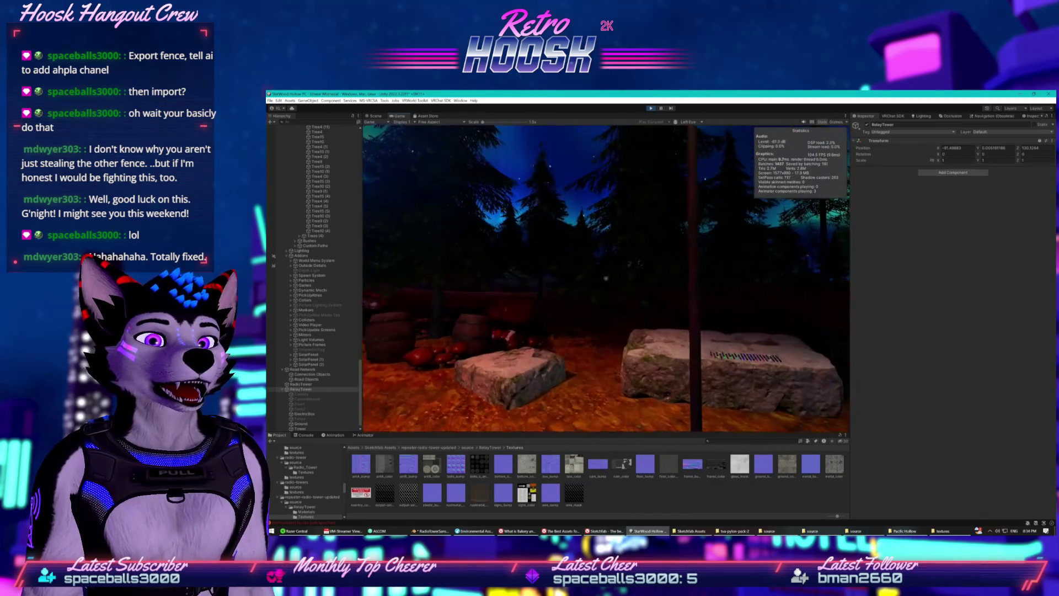
key(w)
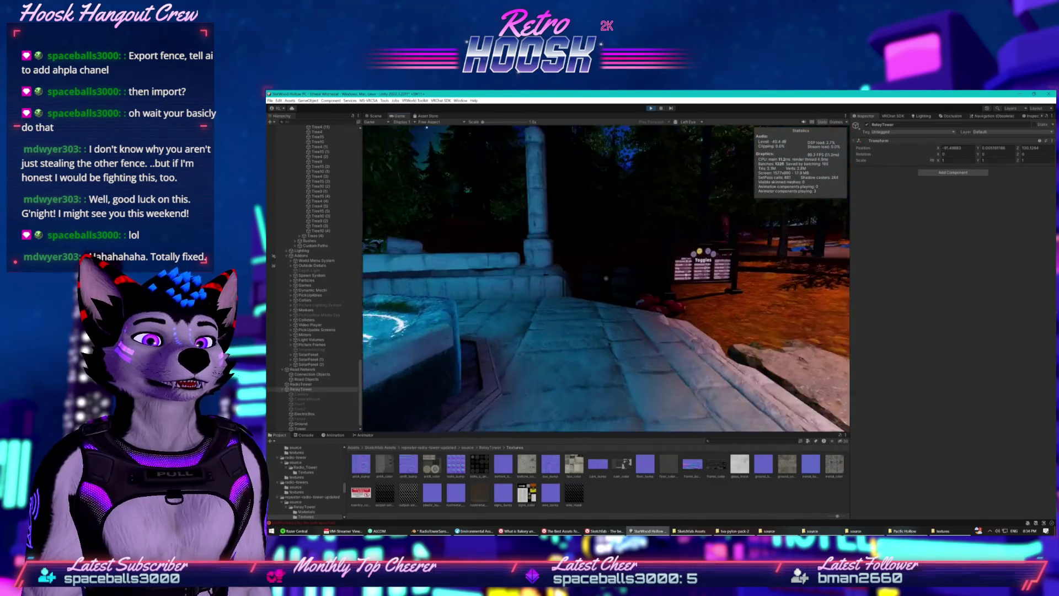
key(w)
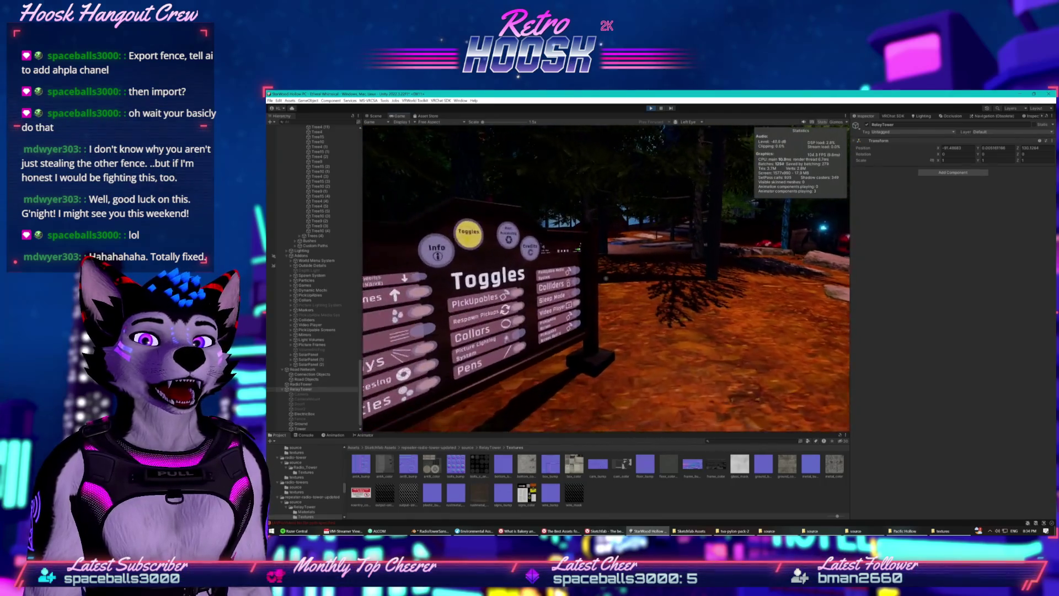
key(w)
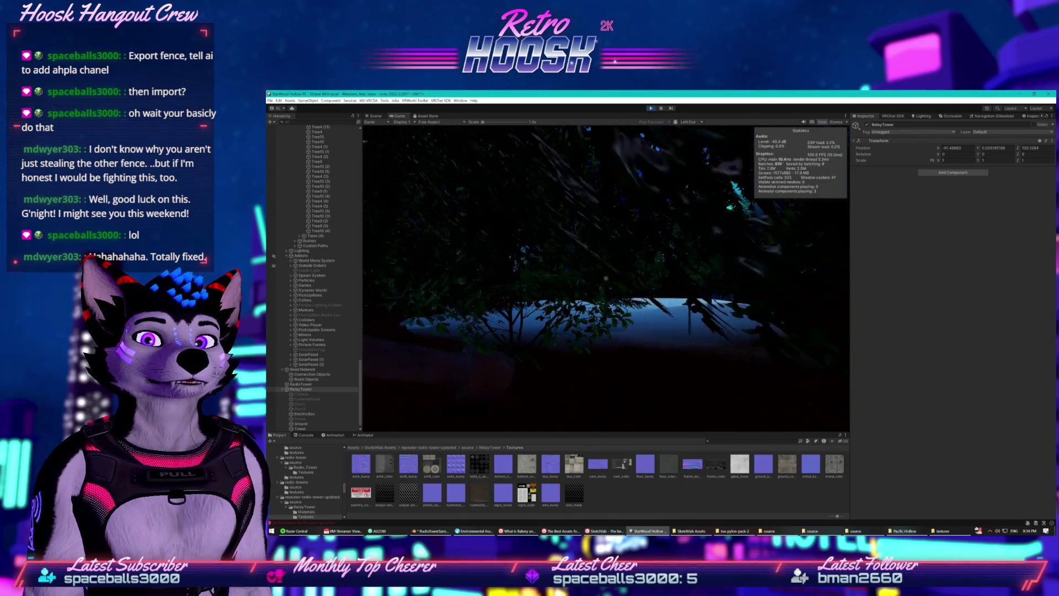
key(w)
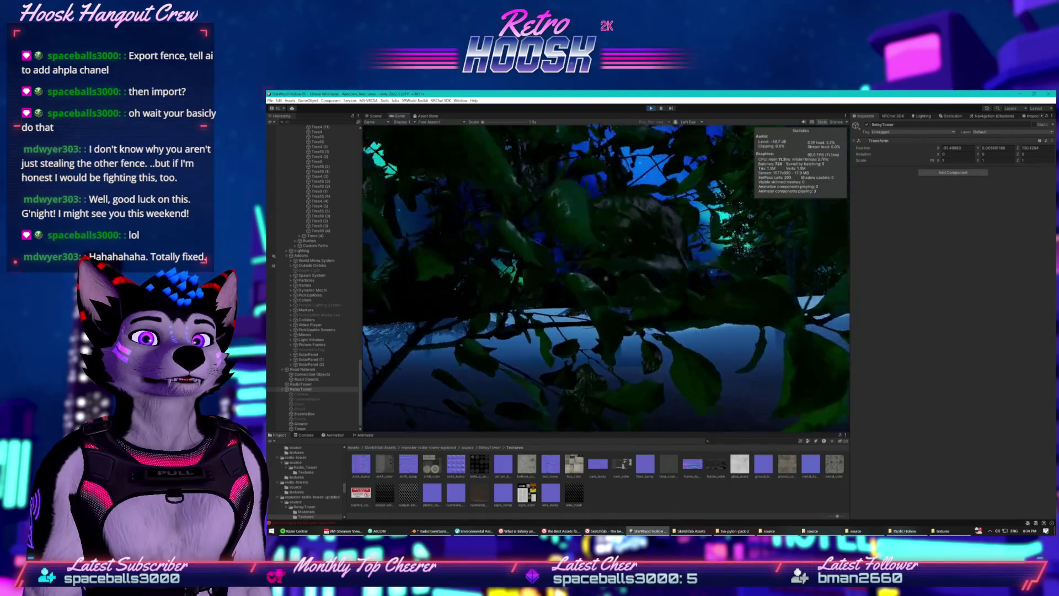
key(w)
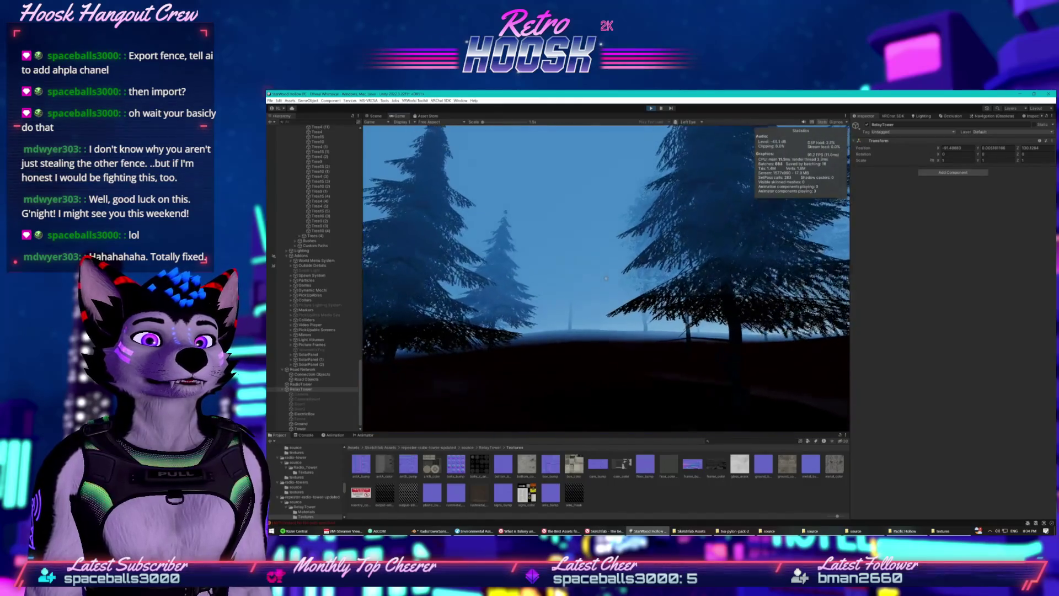
key(w)
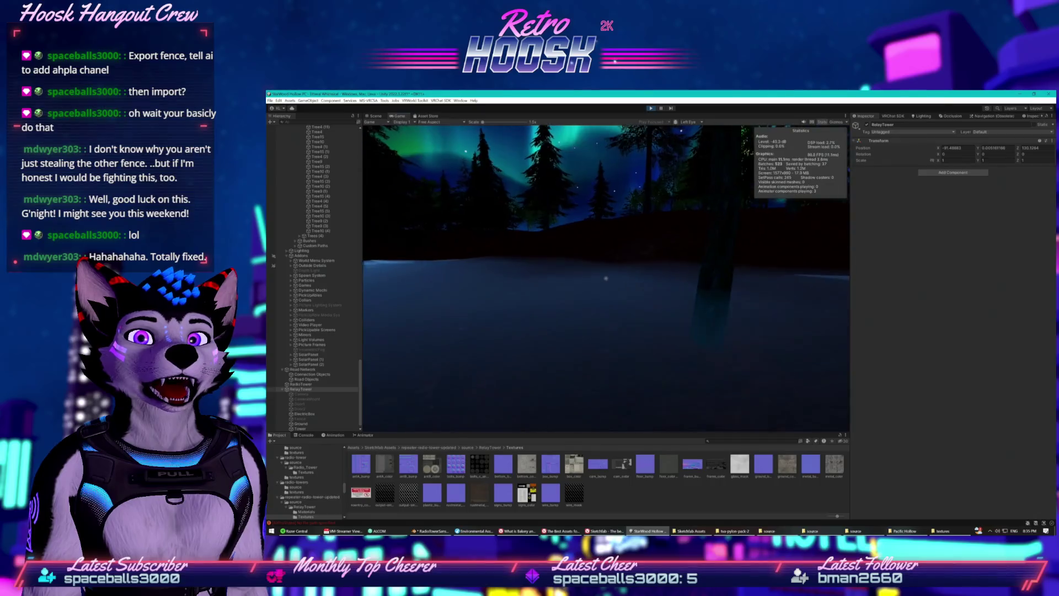
key(w)
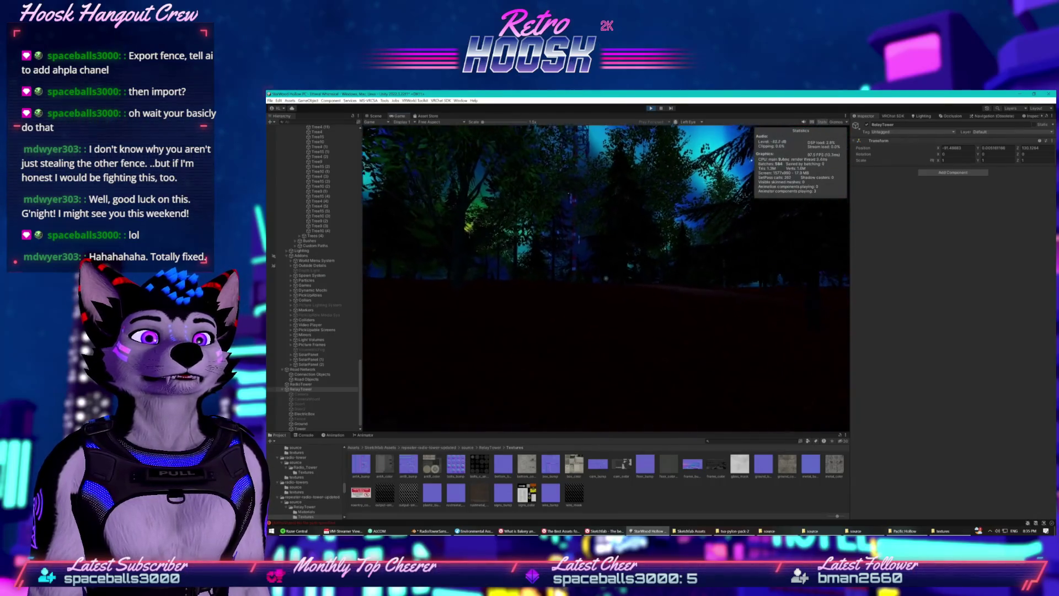
key(w)
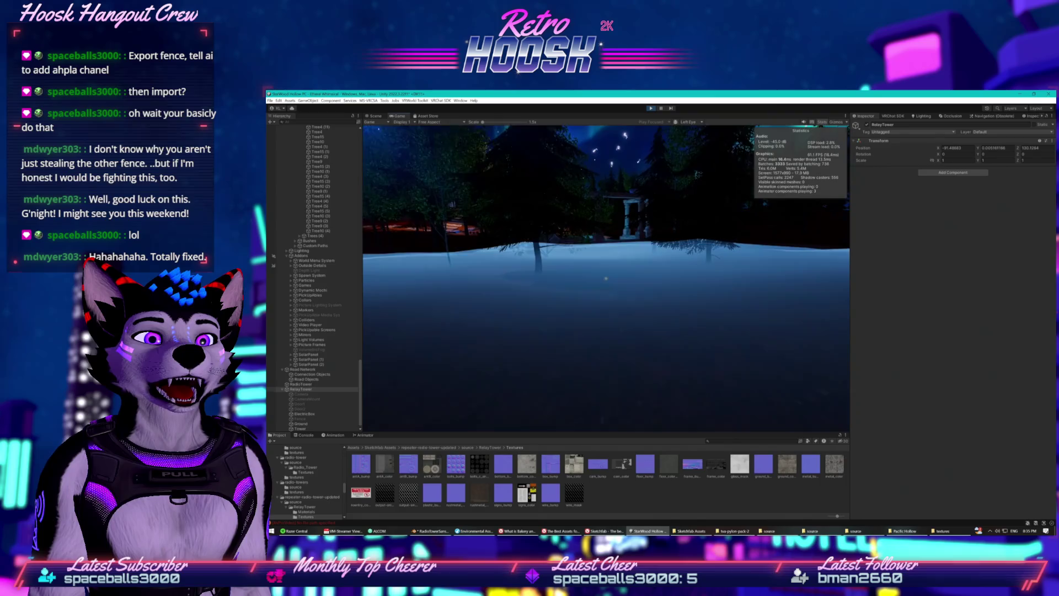
key(w)
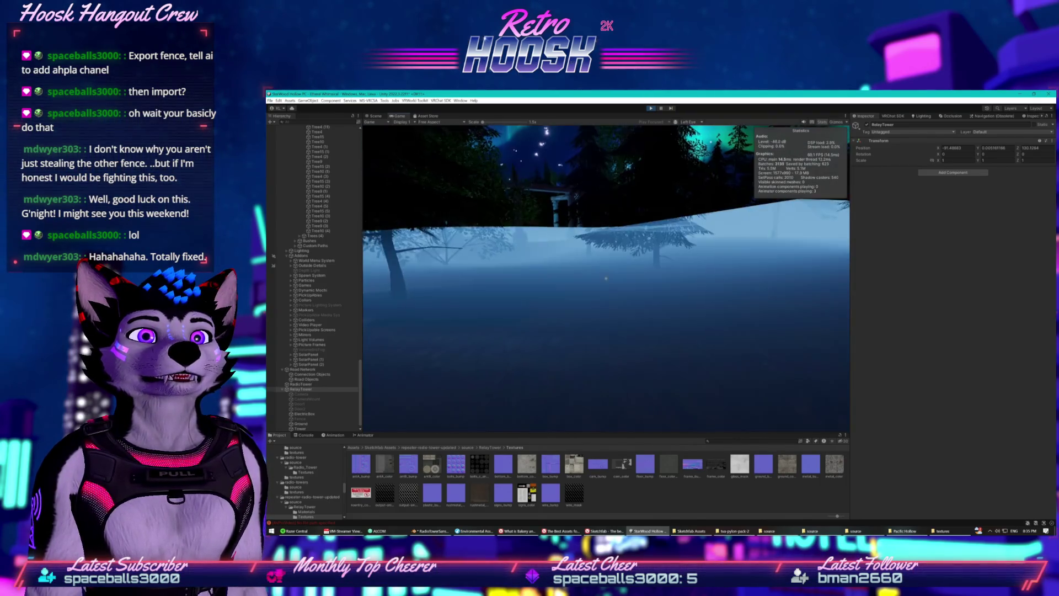
key(w)
key(w)
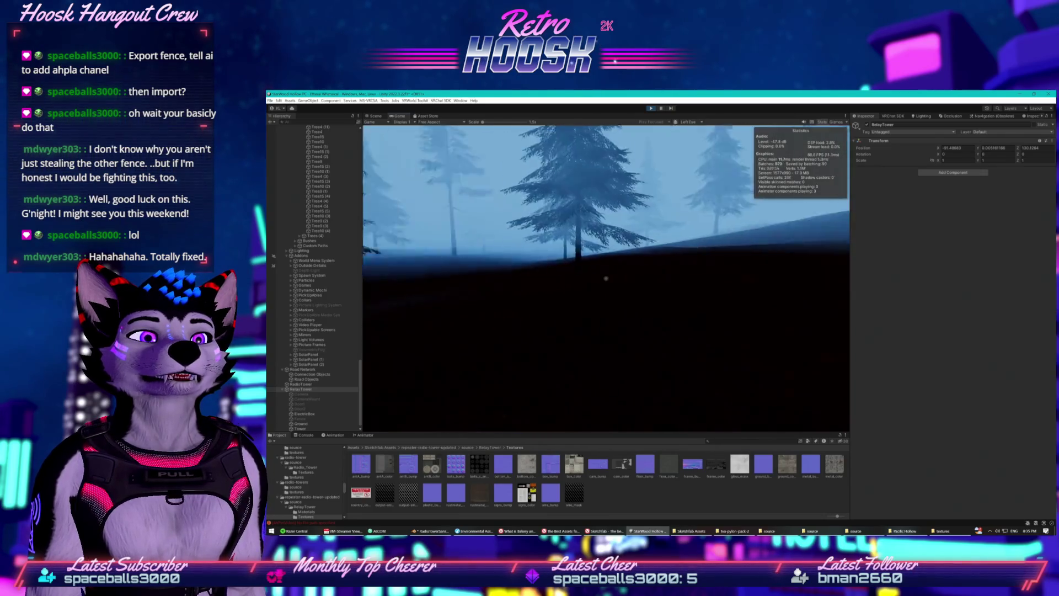
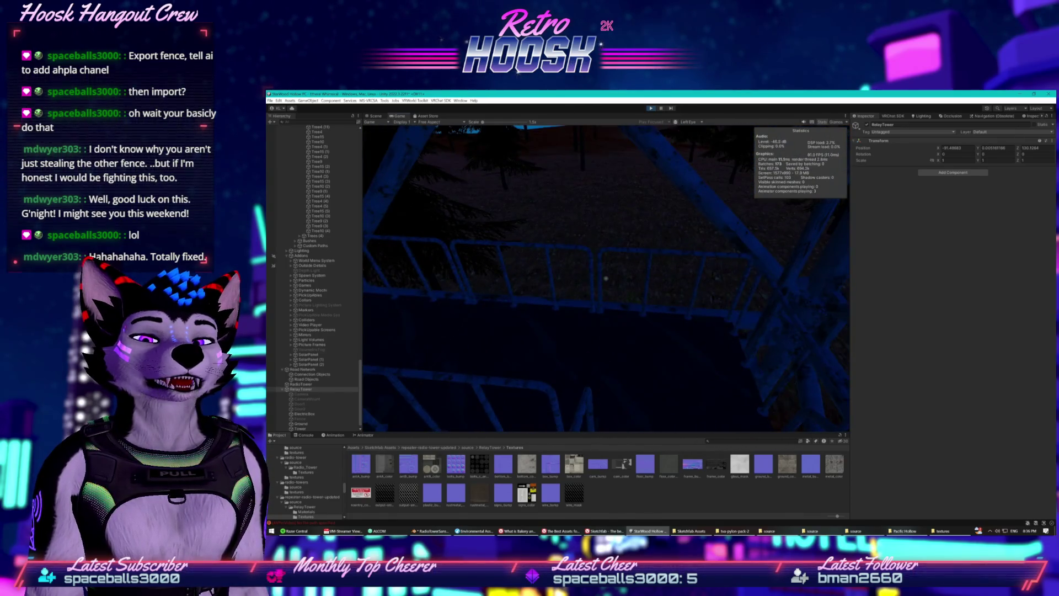
Bring the browser with the free 'park bench' Asset Store results to the front
key(super)
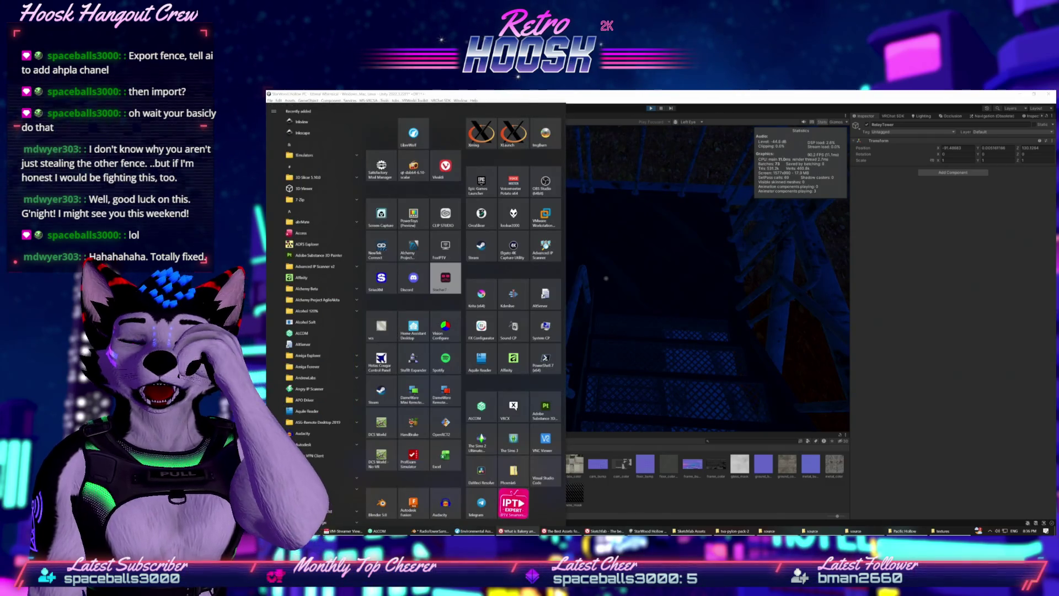
click(516, 531)
click(517, 531)
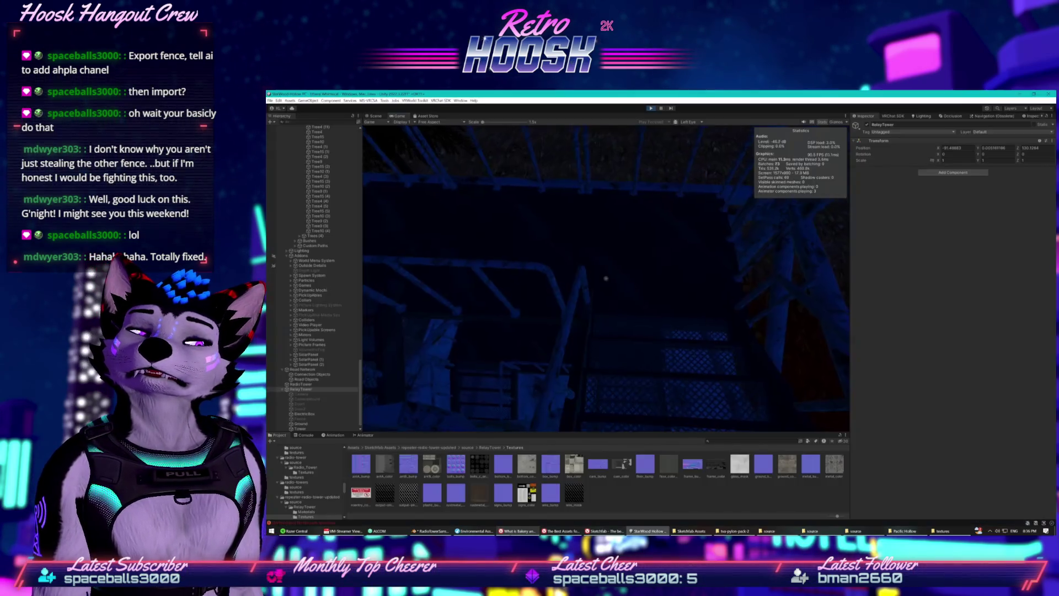
click(560, 530)
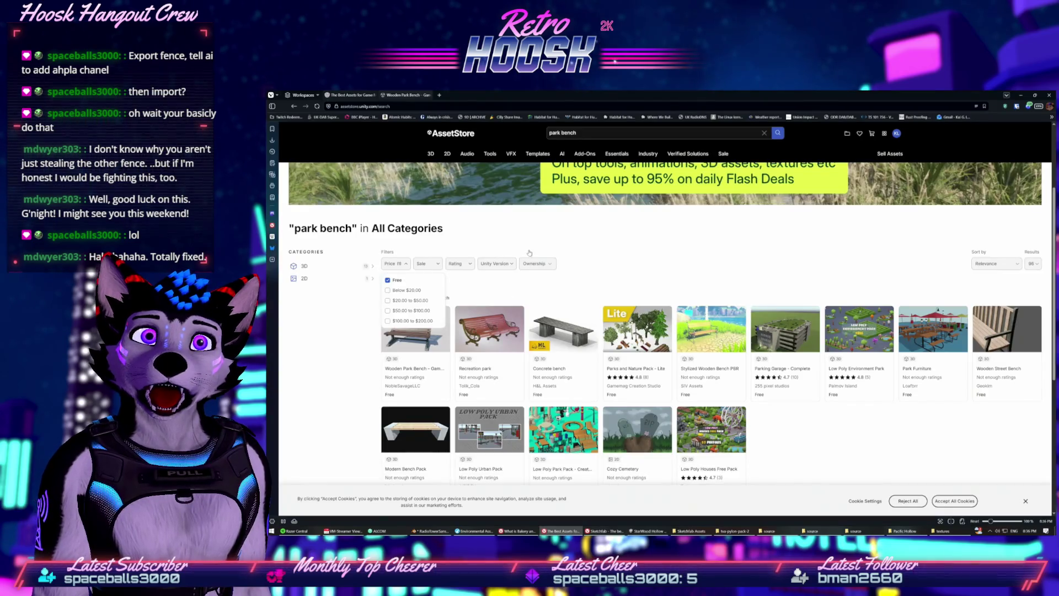
Search the Asset Store for 'aircraft warning light', then change the search to 'flashing red light'
click(579, 133)
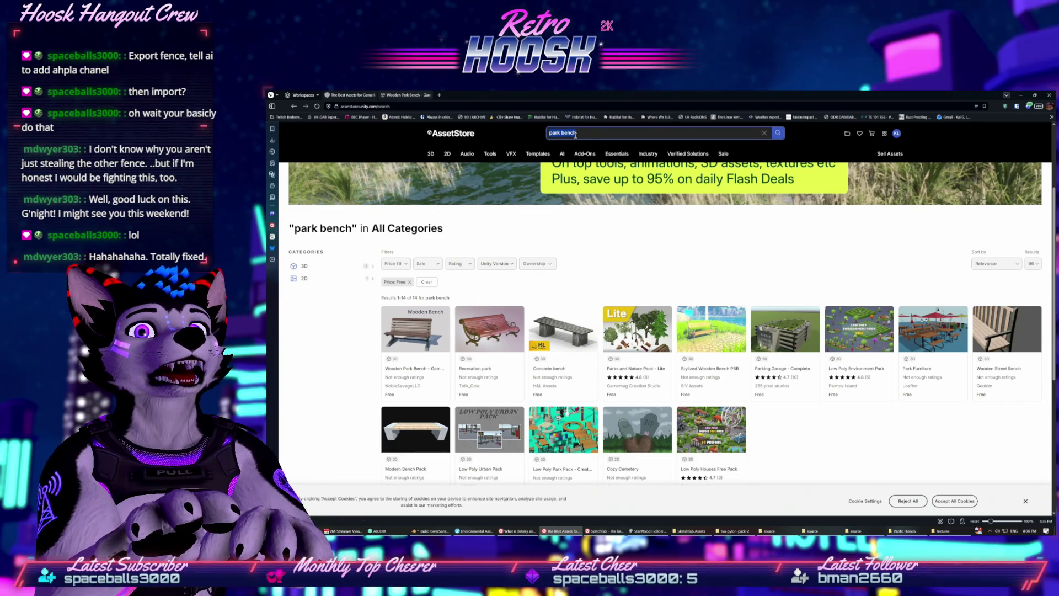
text(s)
key(BackSpace)
text(aircr)
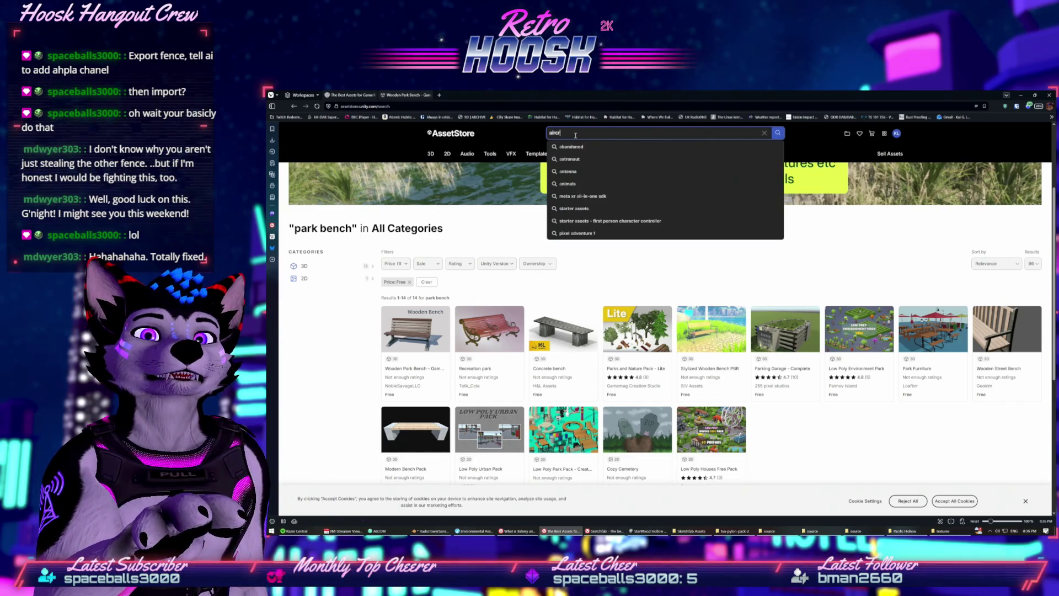
text(aft warning )
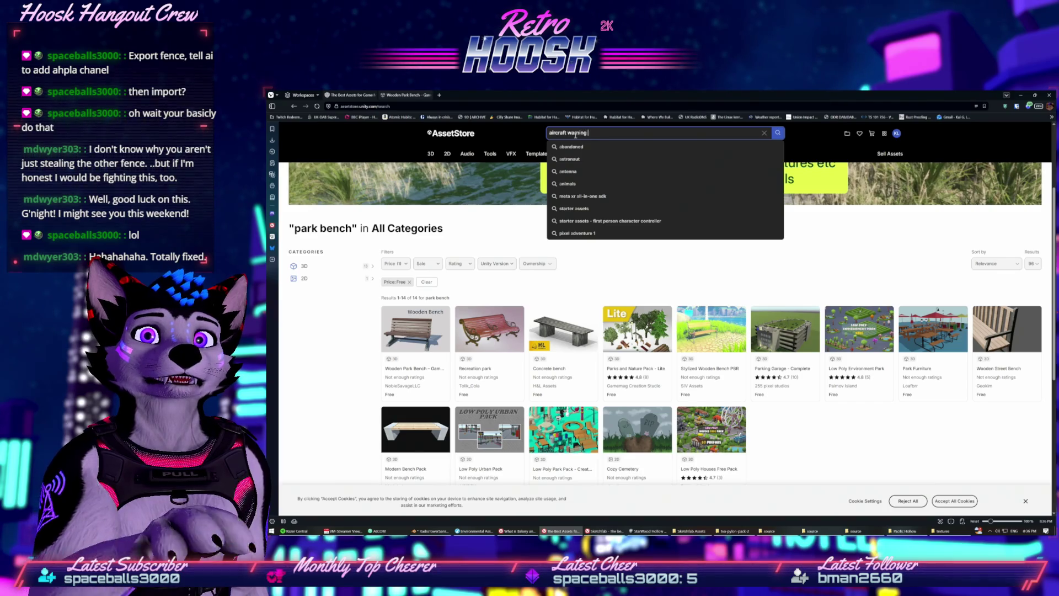
text(light)
key(Return)
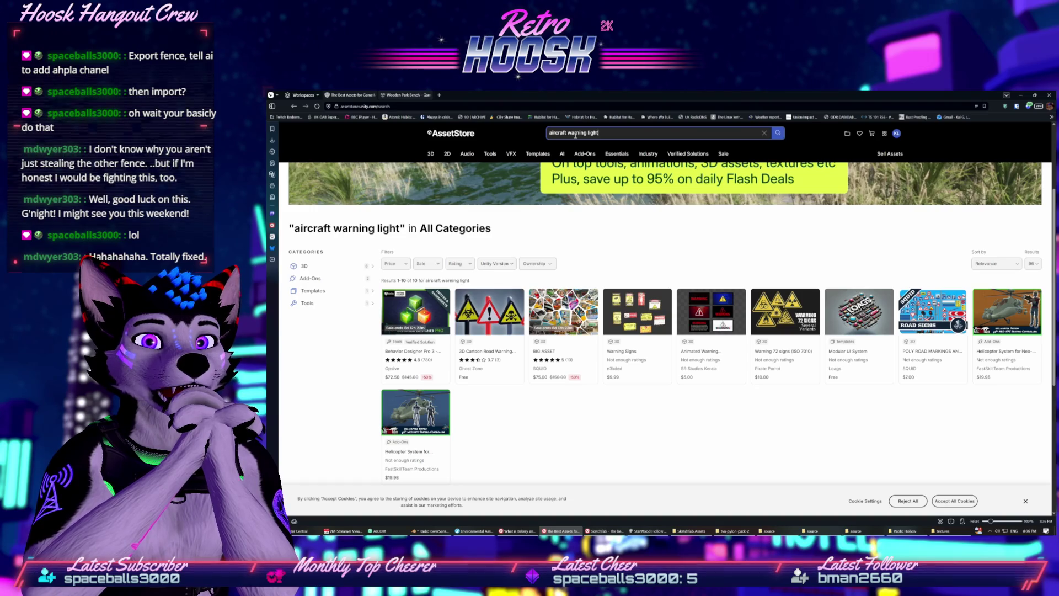
key(BackSpace)
key(BackSpace)
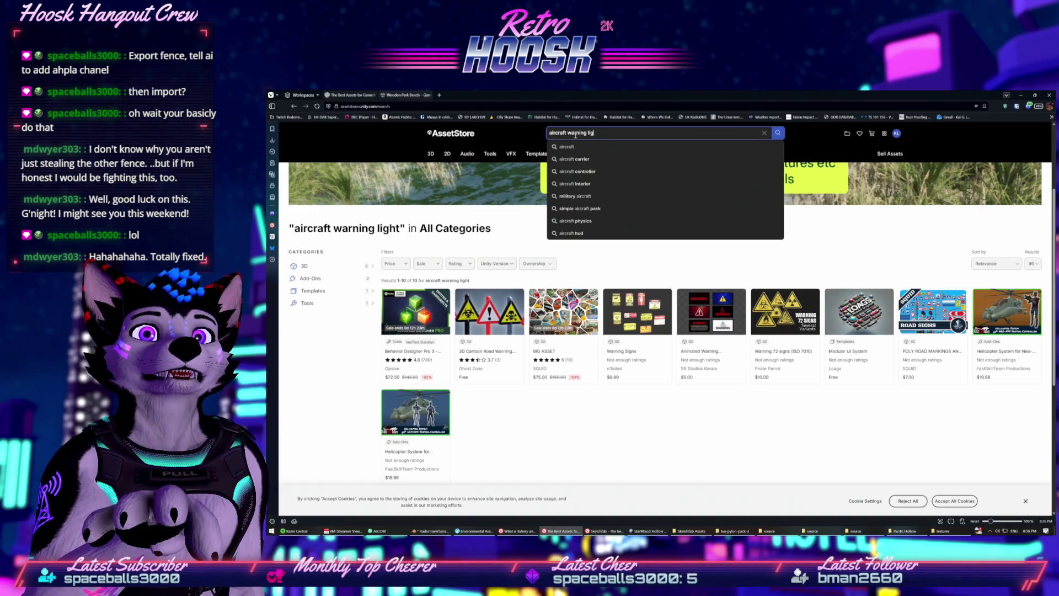
key(BackSpace)
key(BackSpace)
key(BackSpace)
text(flashing red)
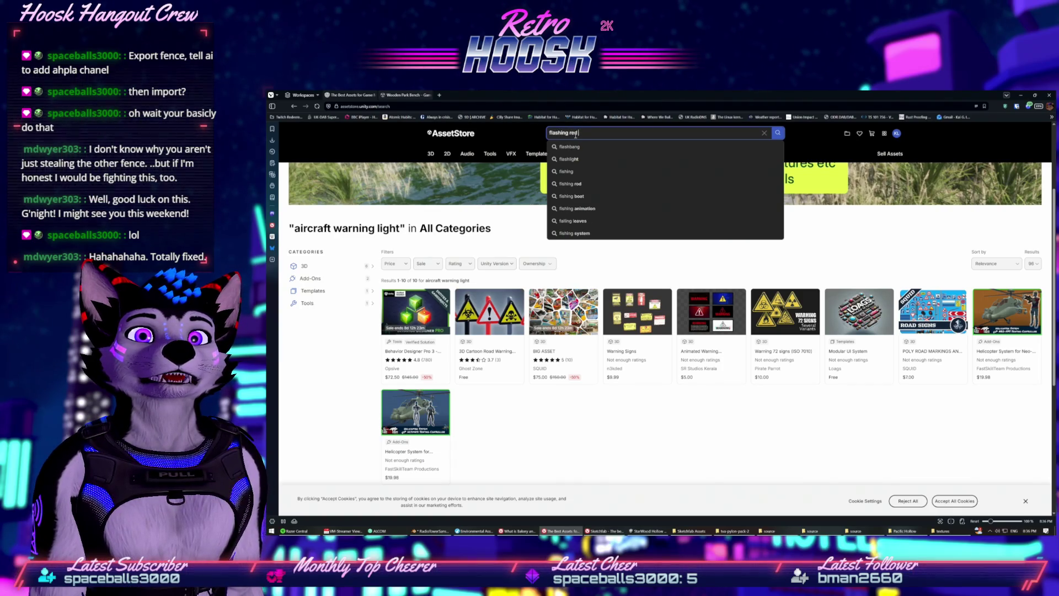
text(ht)
key(Return)
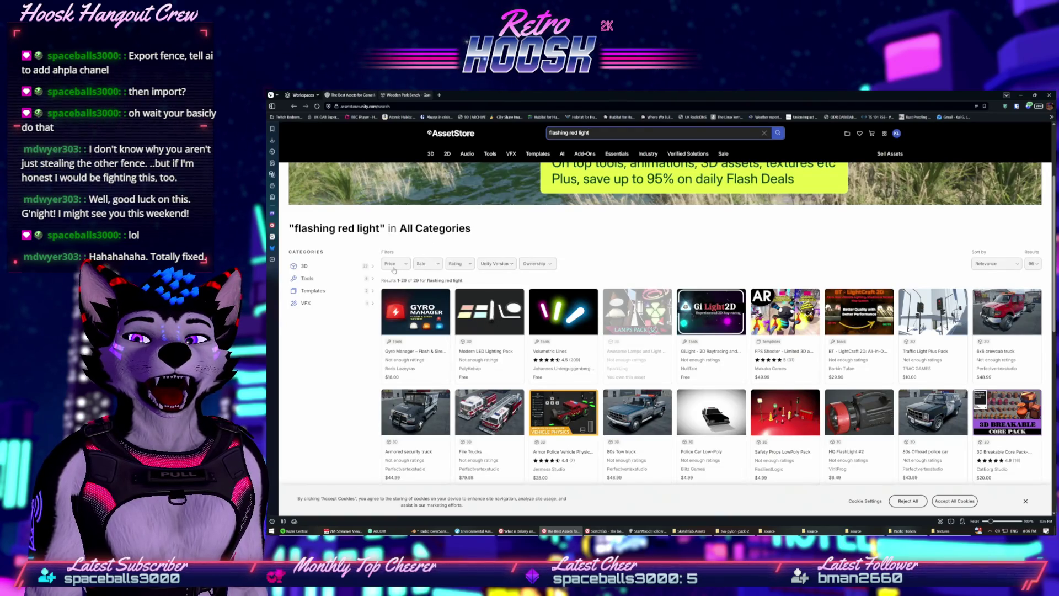
Filter the results to Free price and the 3D > Props category
click(392, 265)
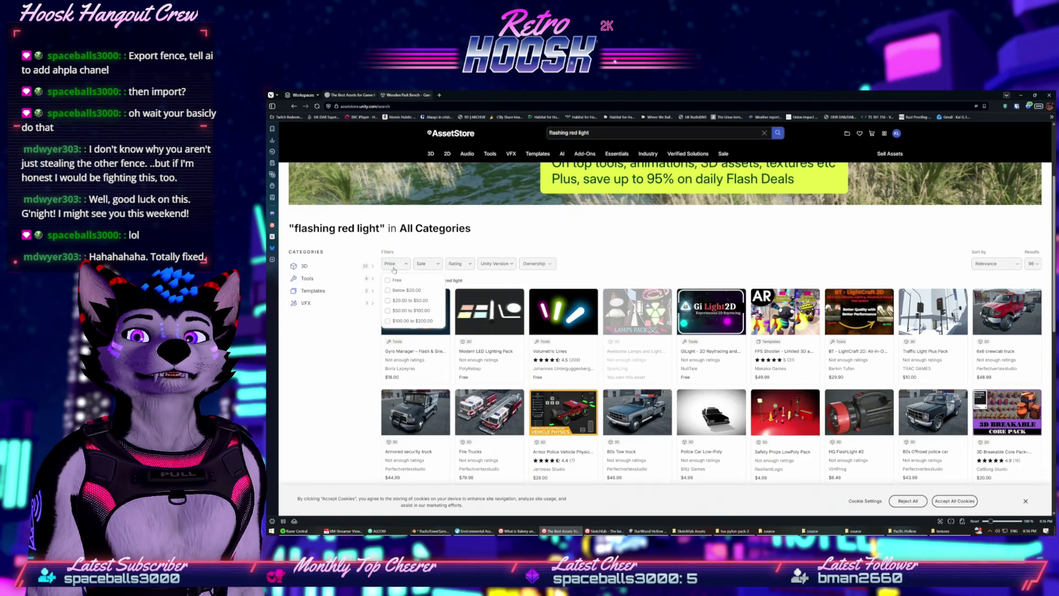
click(391, 265)
click(388, 280)
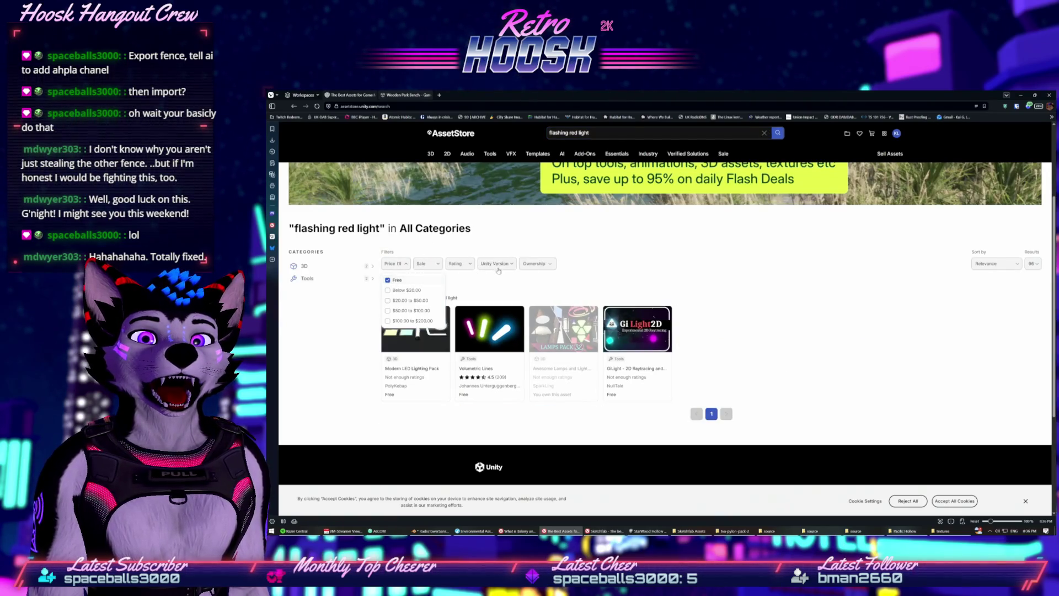
click(636, 263)
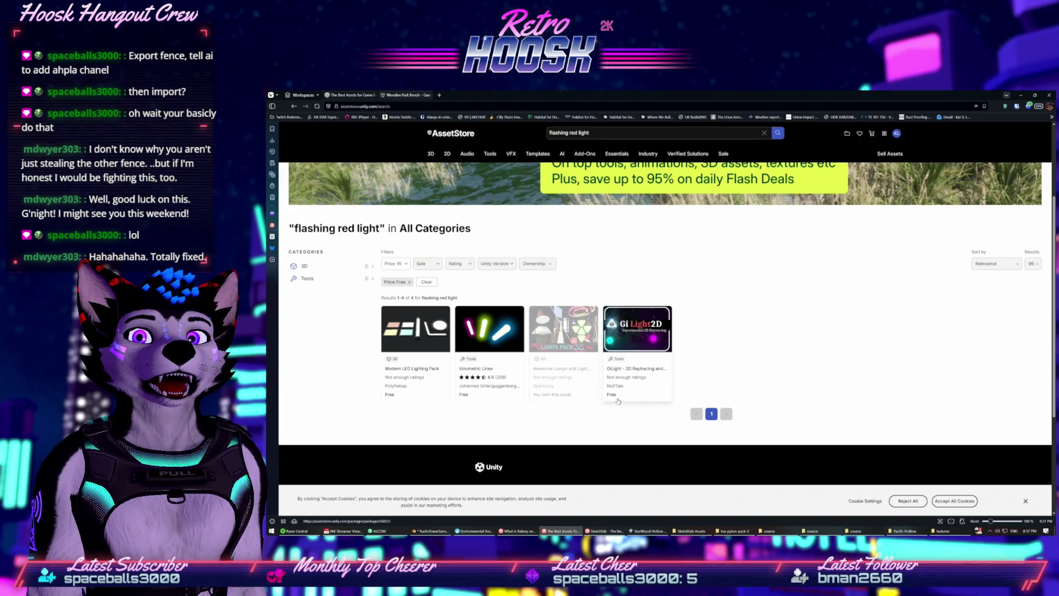
click(369, 265)
click(365, 283)
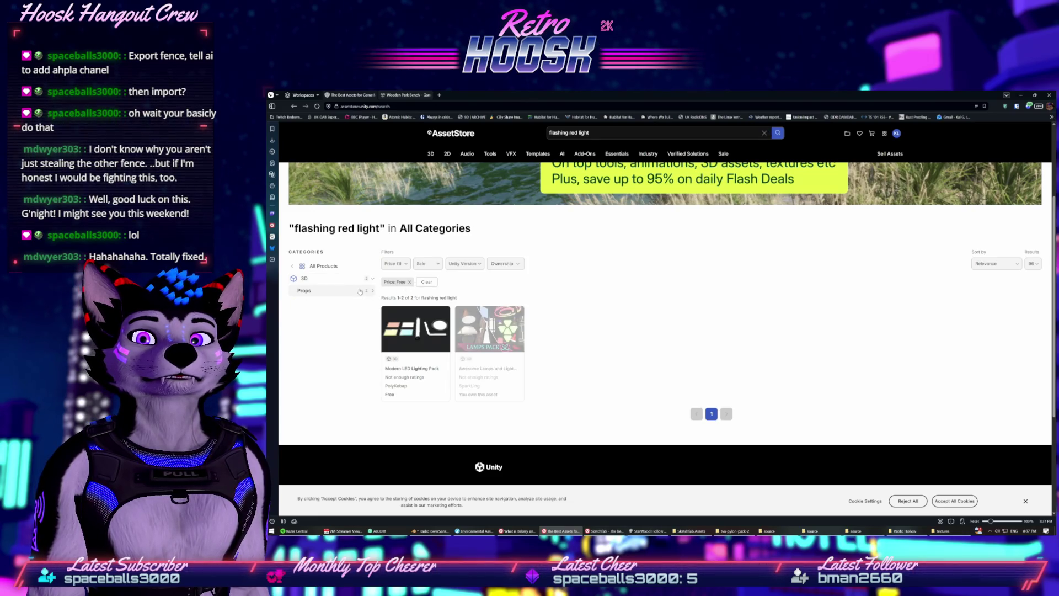
Scroll the Wooden Park Bench page to its render pipeline compatibility, then return to Blender
key(ctrl+t)
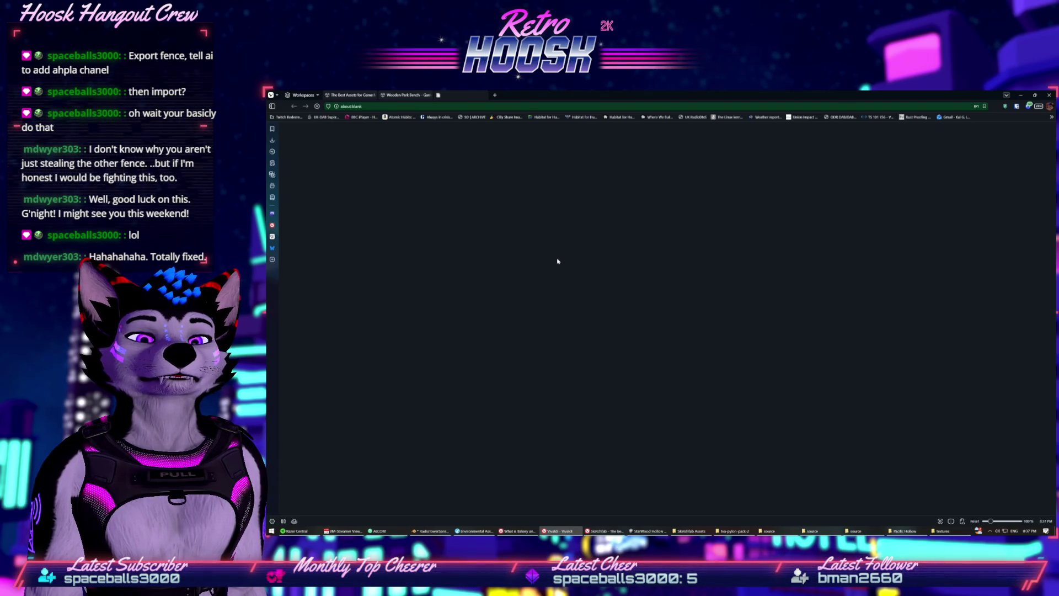
key(ctrl+w)
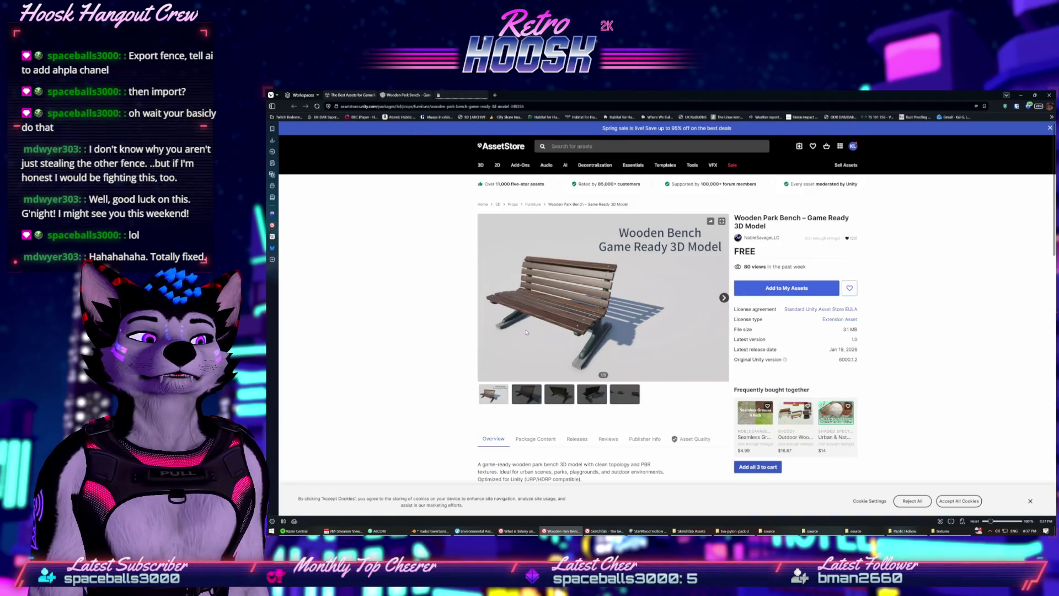
scroll(525, 332, down, 2)
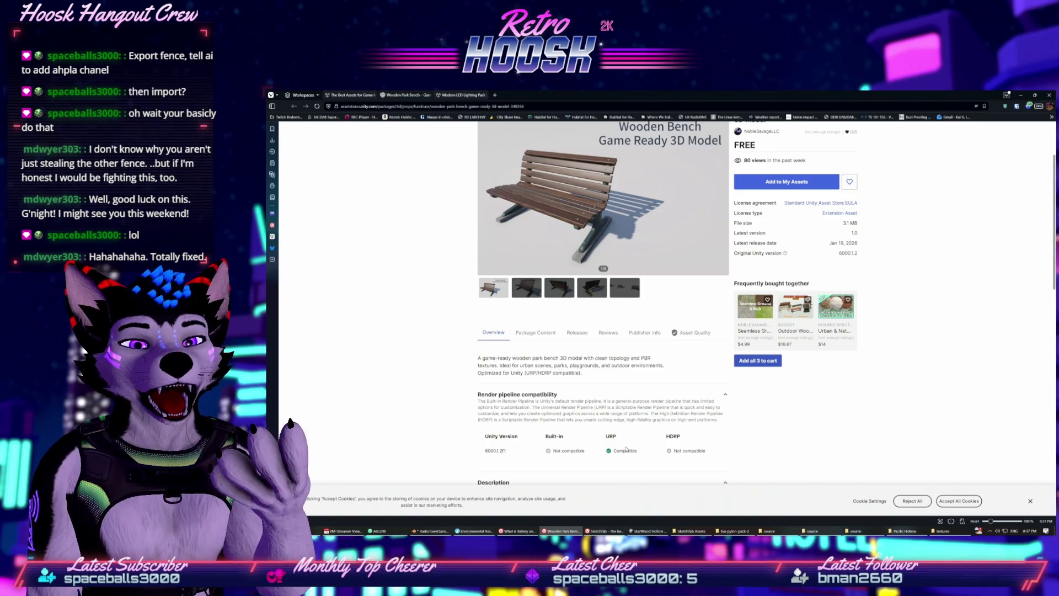
key(alt+Tab)
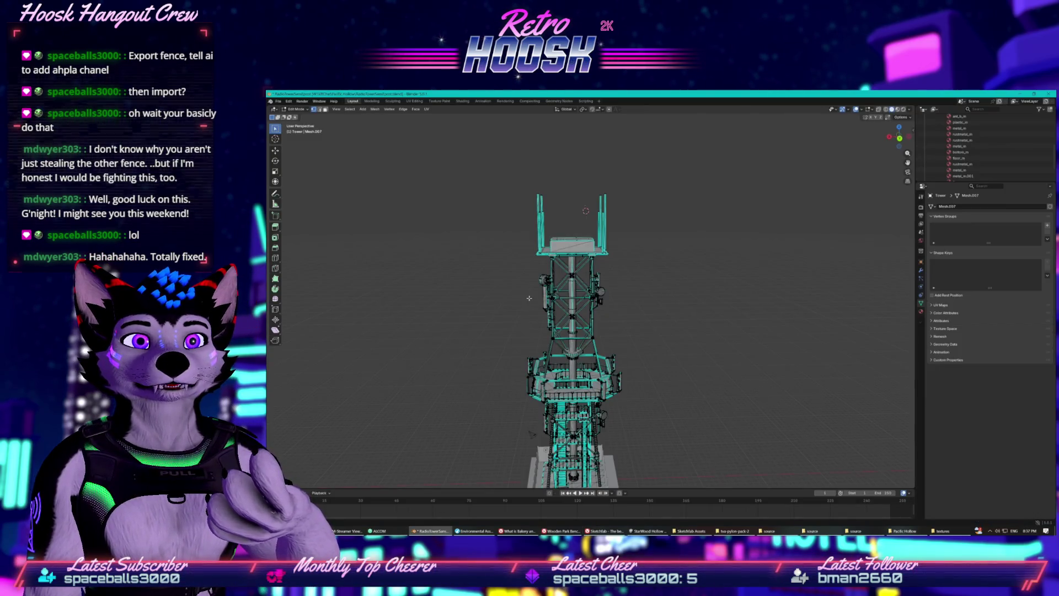
Orbit the tower from below and around its top platform, then bring up the Bakery page
scroll(506, 330, up, 8)
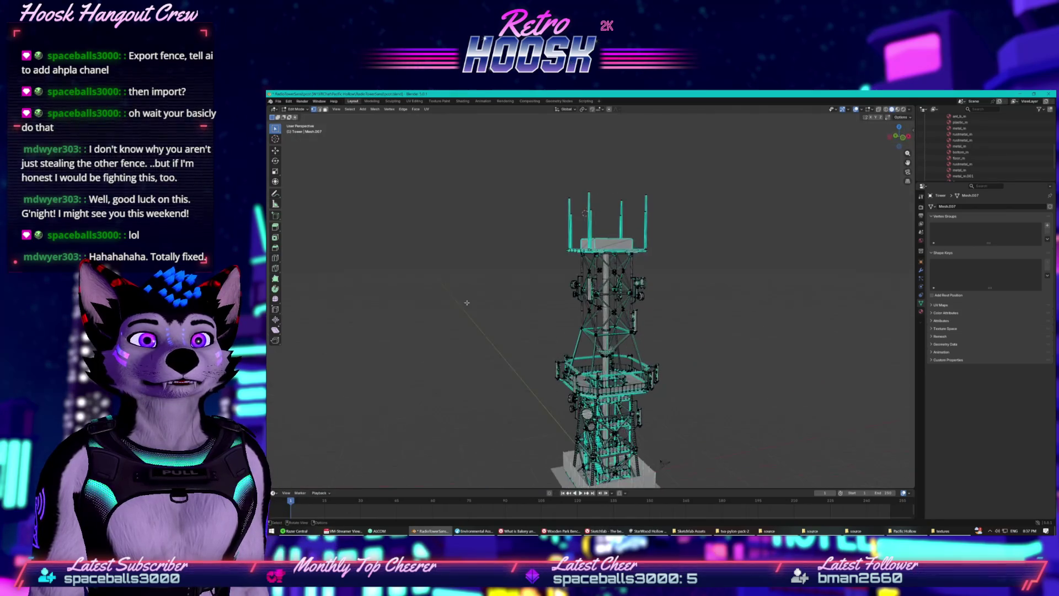
key(KP_1)
key(ctrl+KP_7)
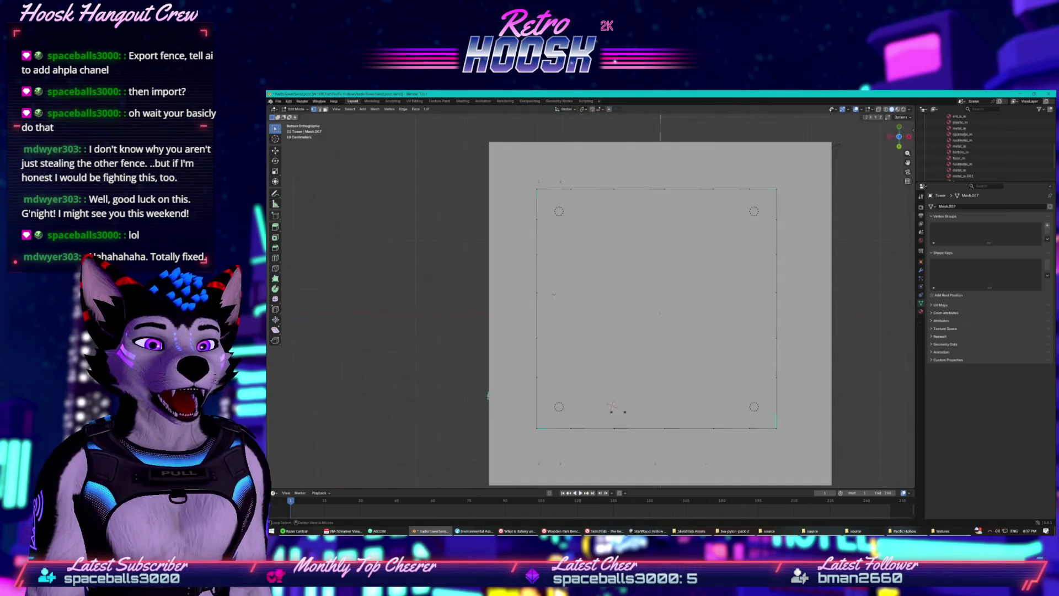
mouse_move(553, 331)
mouse_down()
mouse_move(568, 320)
mouse_move(594, 347)
mouse_move(532, 294)
mouse_move(409, 274)
mouse_move(644, 325)
mouse_move(562, 381)
mouse_move(521, 377)
mouse_up()
drag(599, 311, 558, 221)
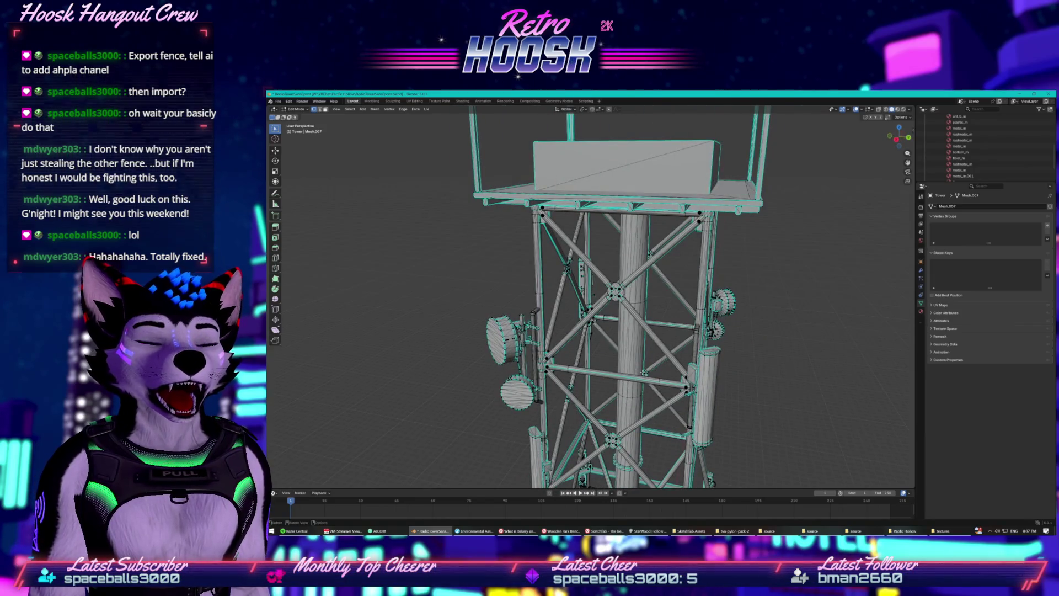
mouse_move(477, 532)
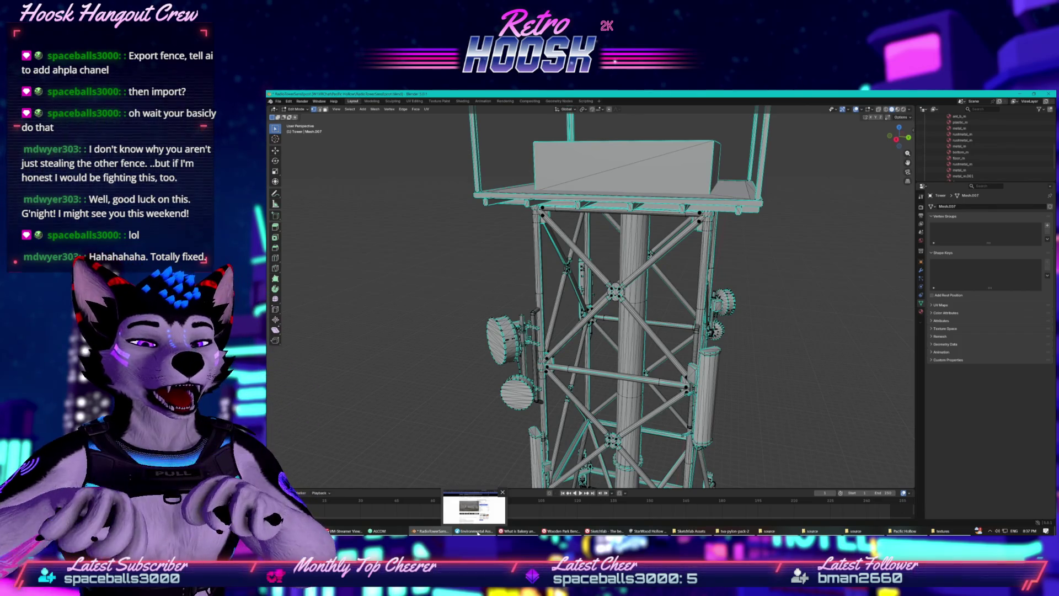
click(517, 530)
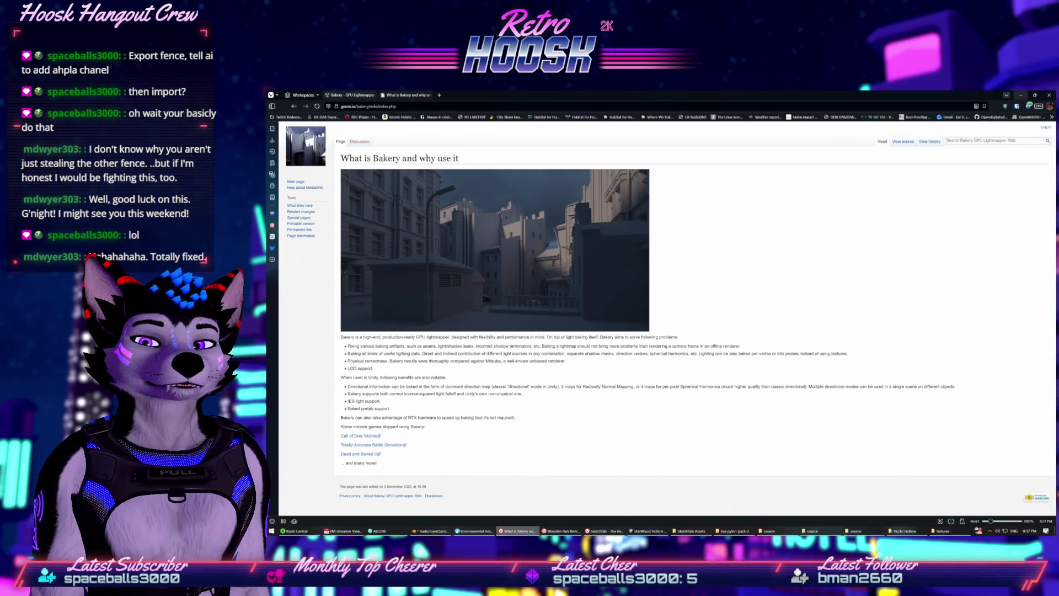
Switch to Sketchfab and close the model overlay to reach the radio tower results
click(518, 530)
click(604, 530)
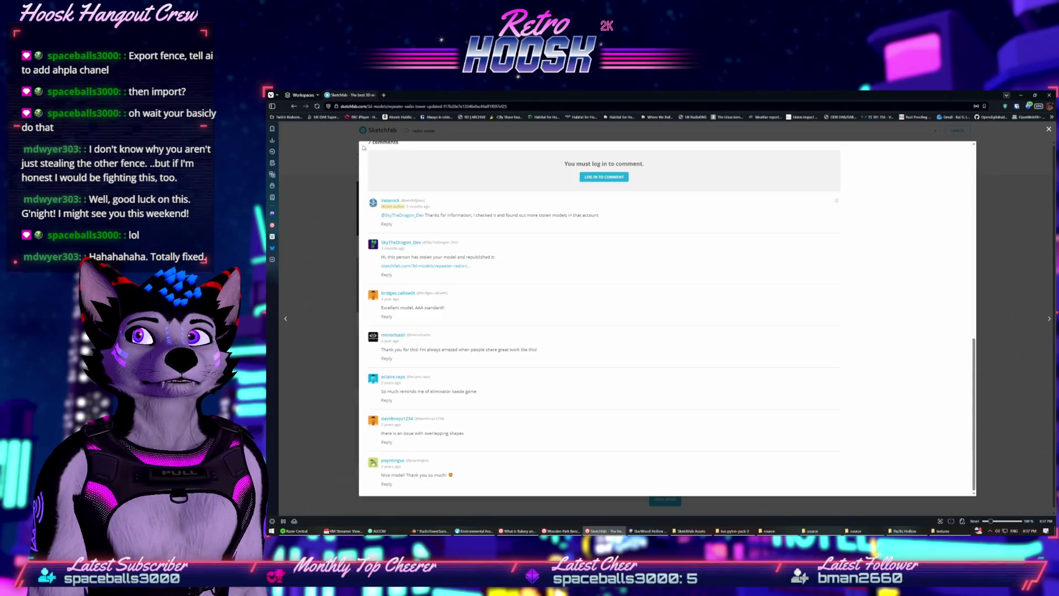
click(433, 128)
click(433, 127)
Scroll through the radio tower search results, then minimise the browser
scroll(510, 224, down, 1)
scroll(510, 225, down, 10)
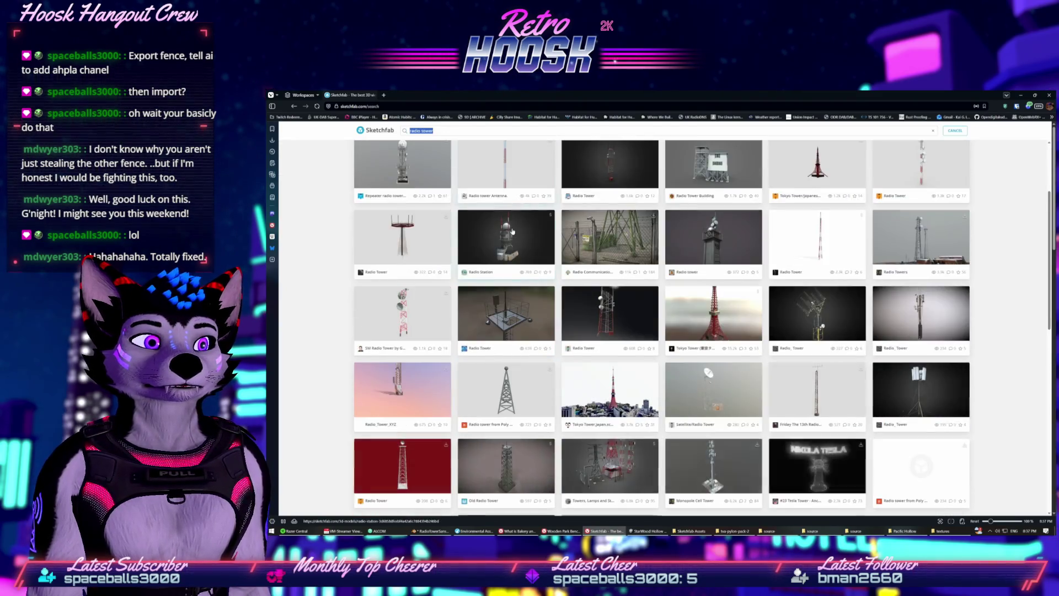
scroll(512, 231, down, 3)
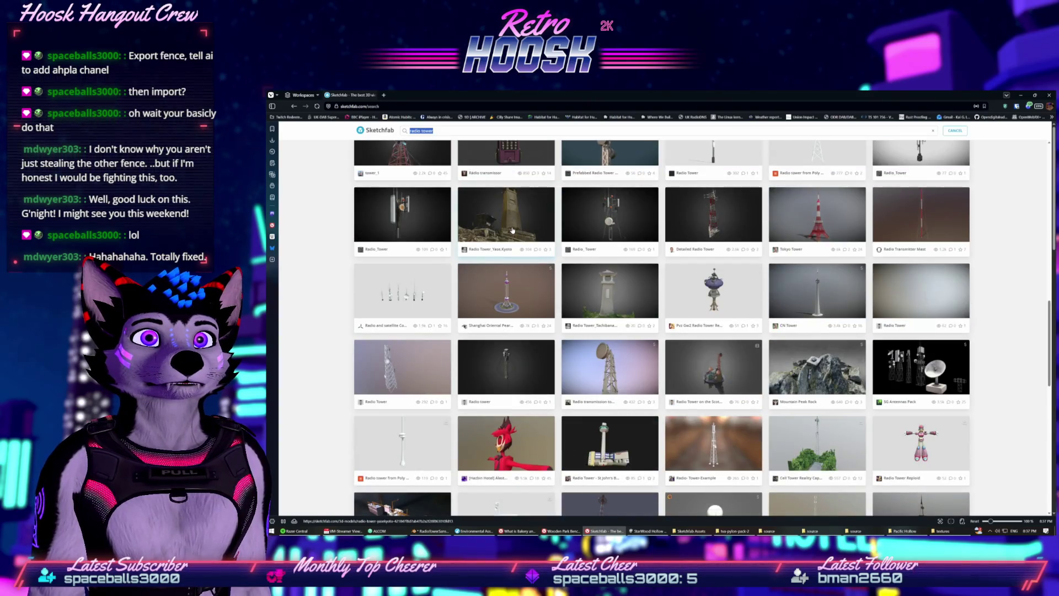
scroll(512, 231, up, 10)
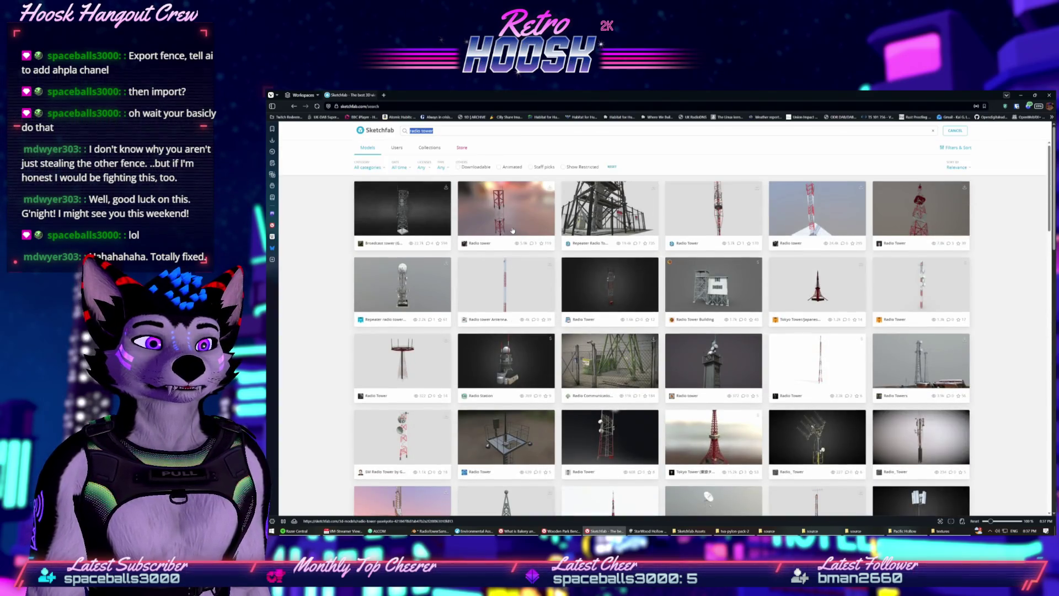
scroll(513, 231, down, 5)
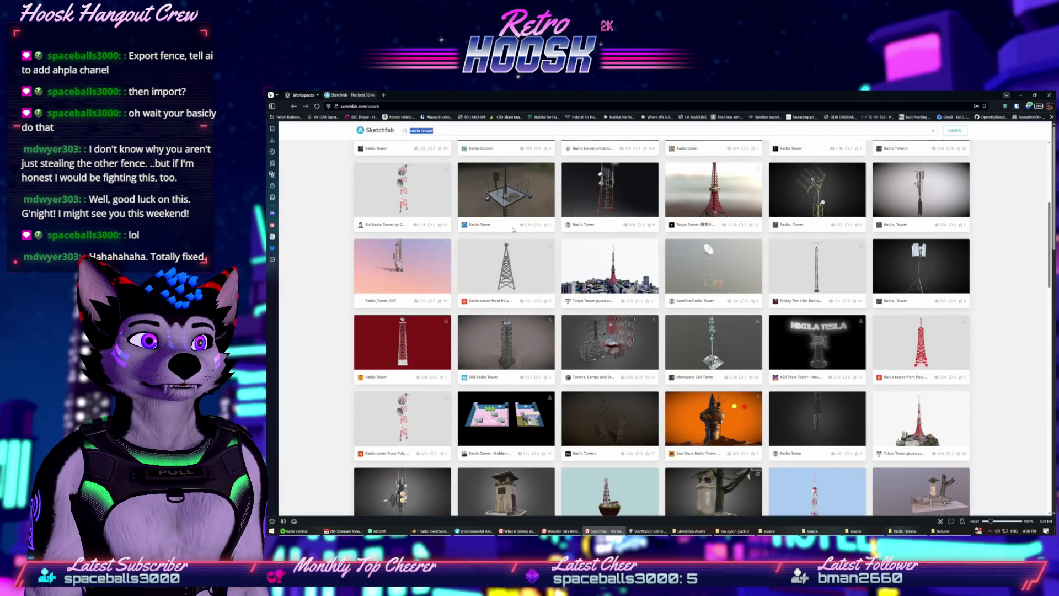
scroll(513, 231, down, 5)
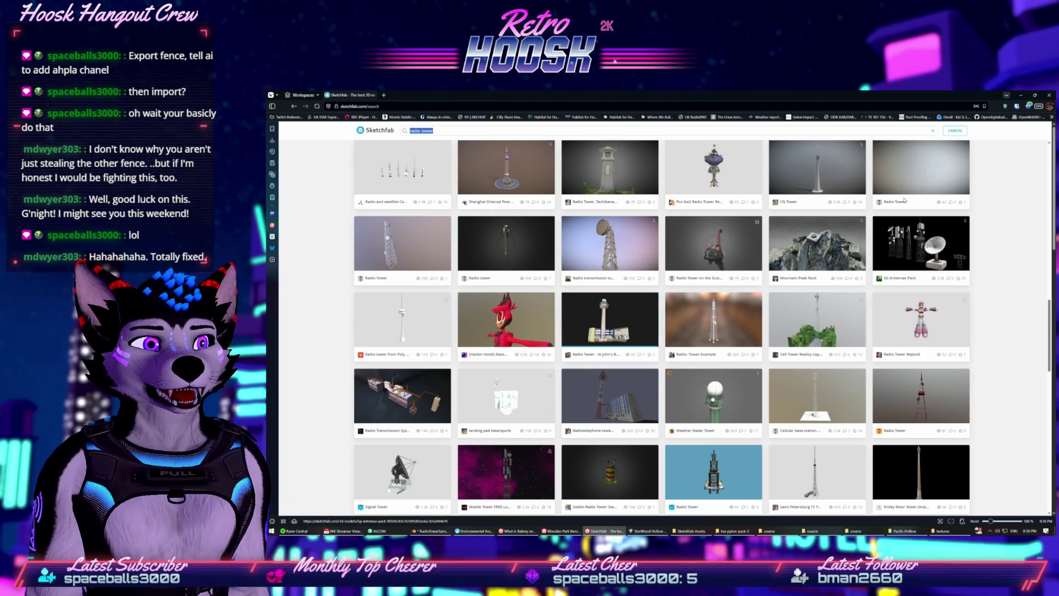
click(1018, 96)
Orbit the tower once more, then switch to the 'What is Bakery and why use it' page
drag(734, 252, 636, 263)
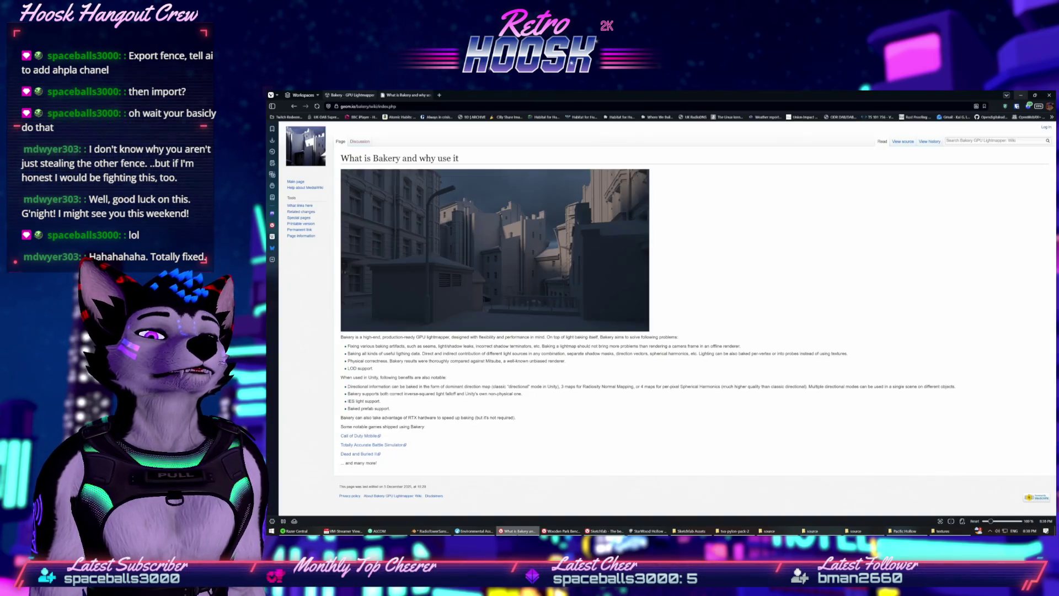
click(516, 530)
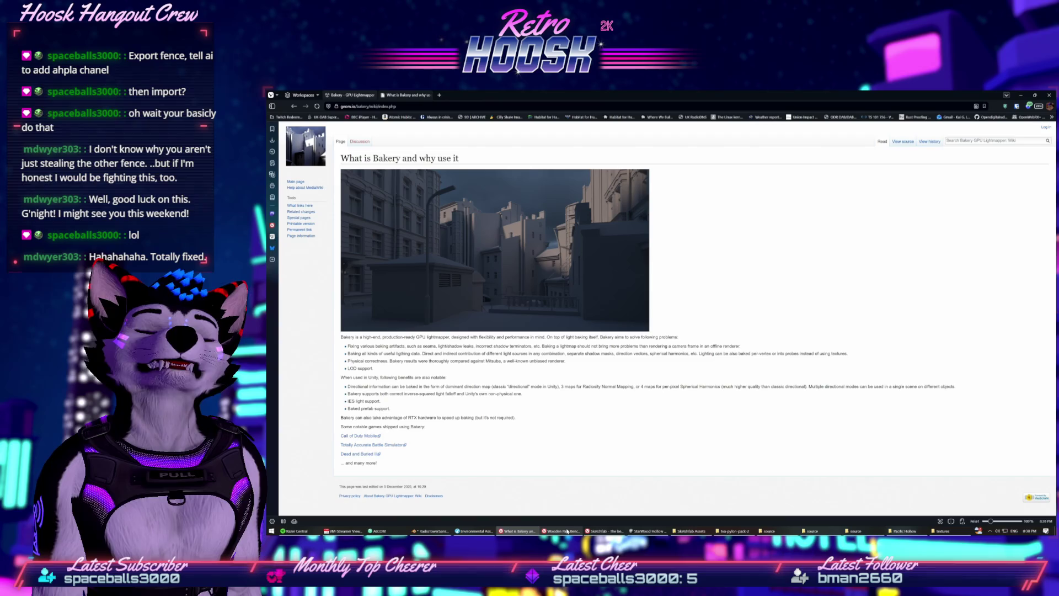
mouse_move(565, 531)
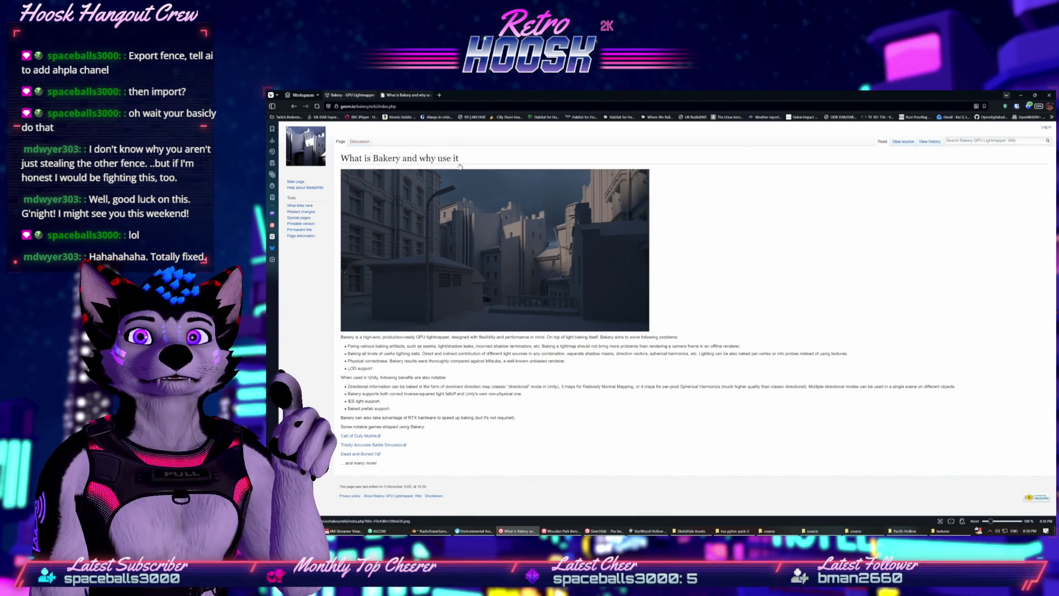
click(440, 95)
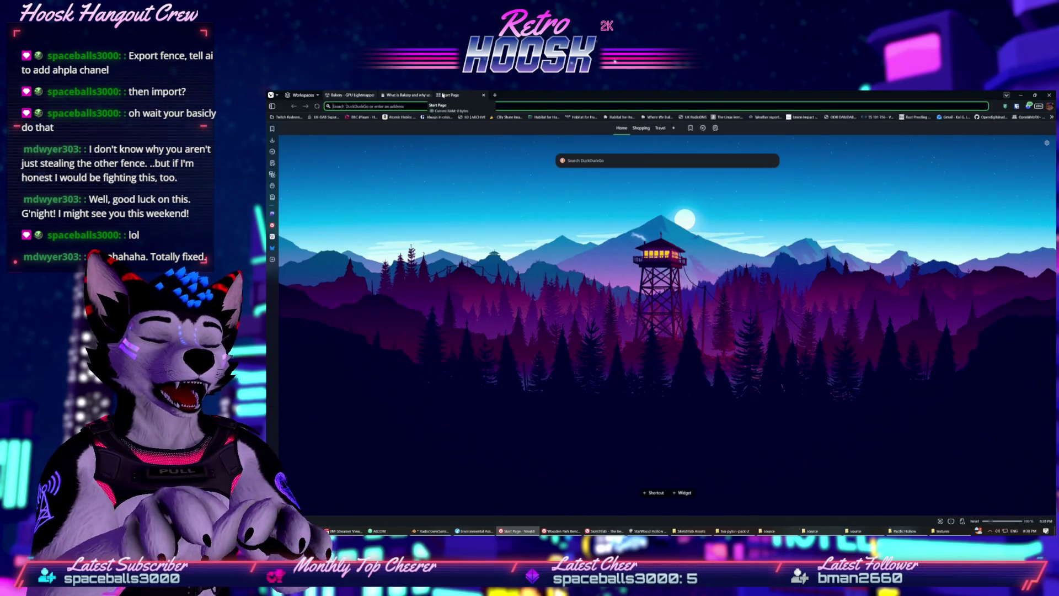
text(programmers cur)
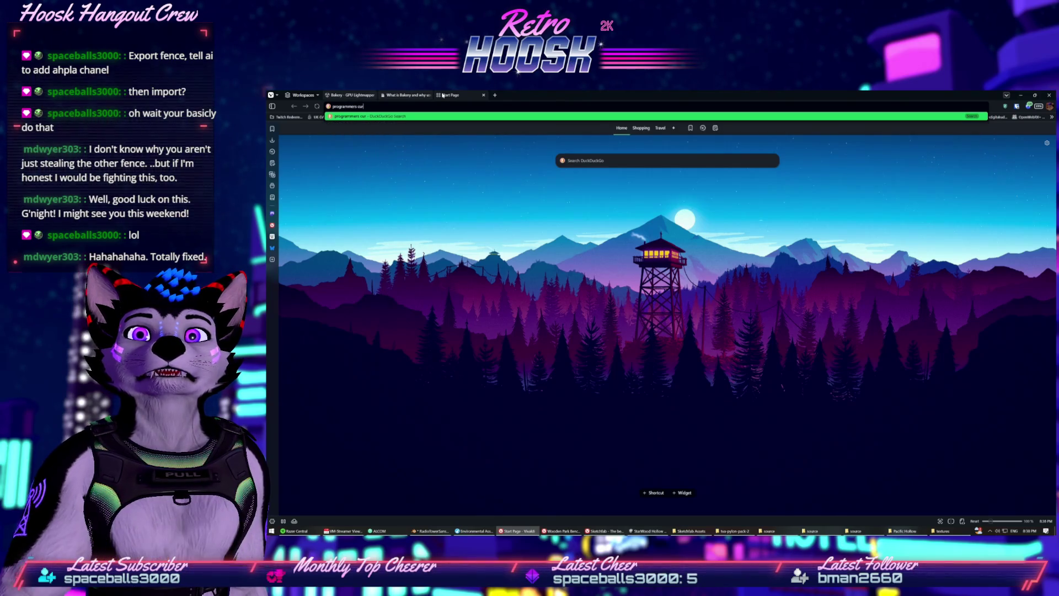
key(Return)
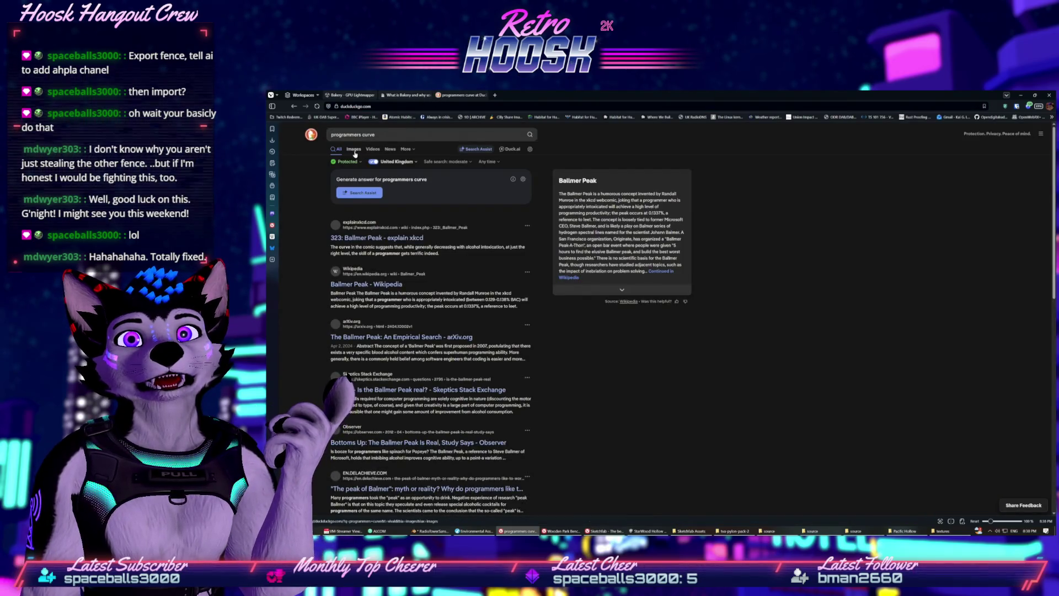
click(353, 150)
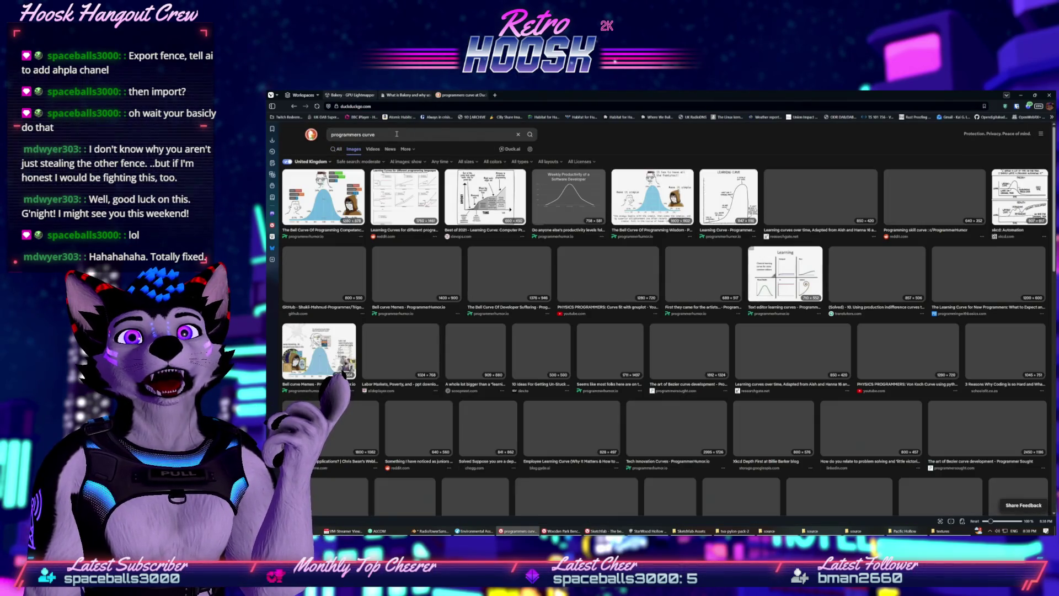
click(402, 131)
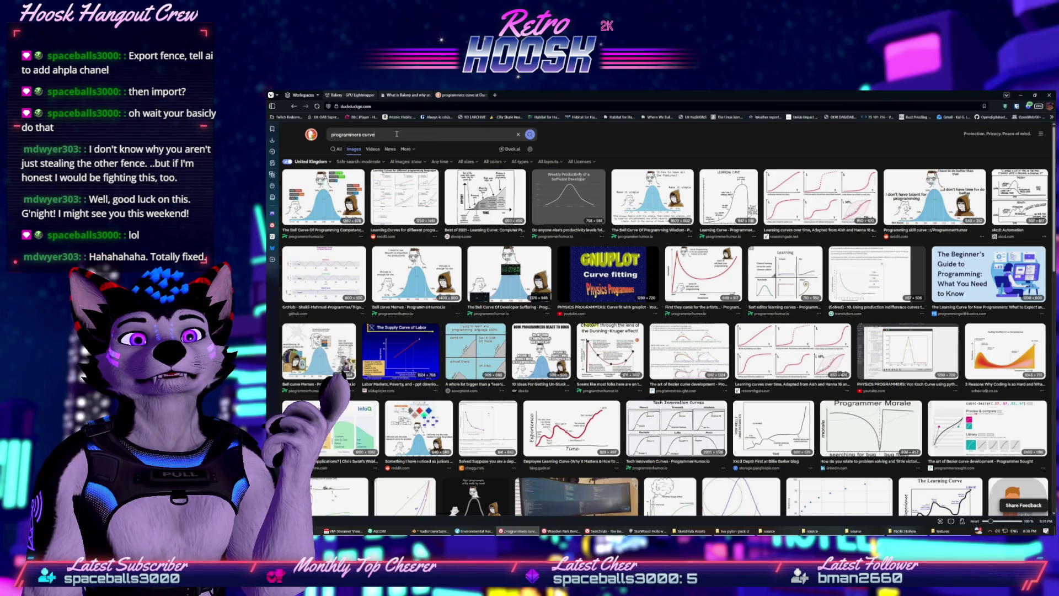
click(616, 129)
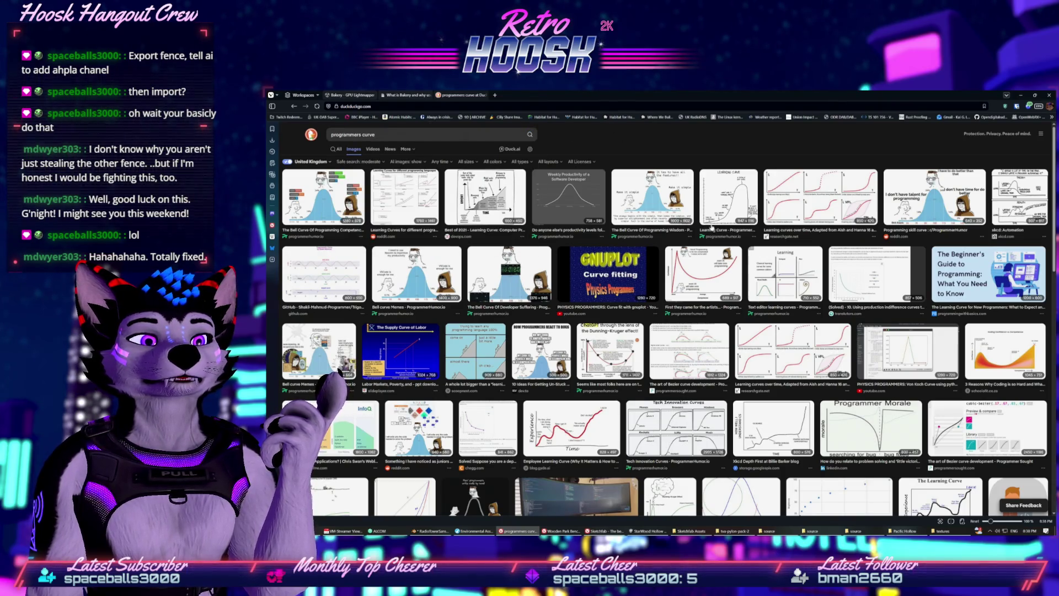
click(385, 136)
key(BackSpace)
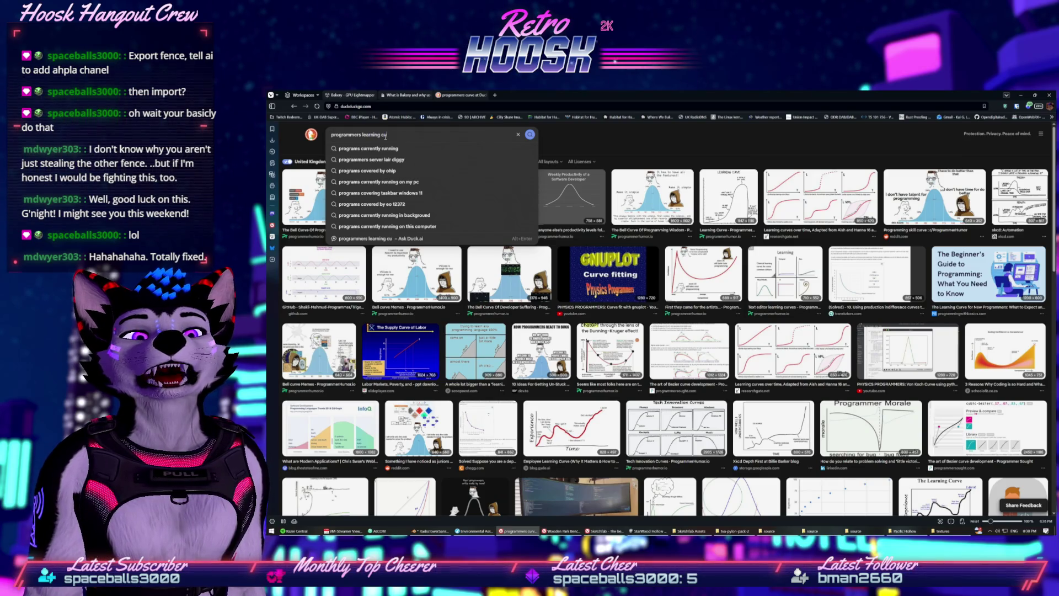
text(urve)
key(Return)
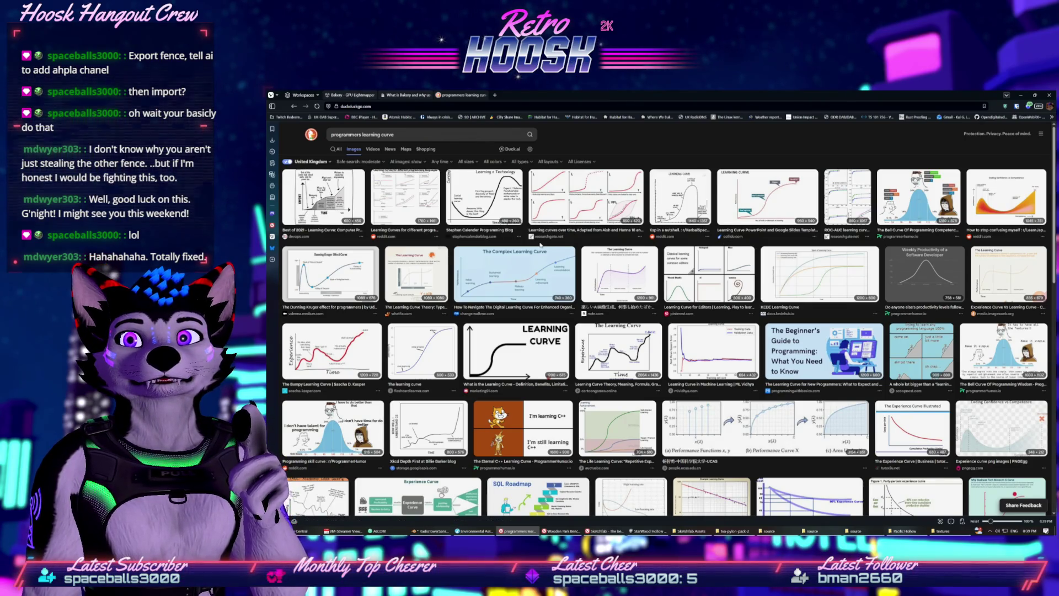
click(329, 274)
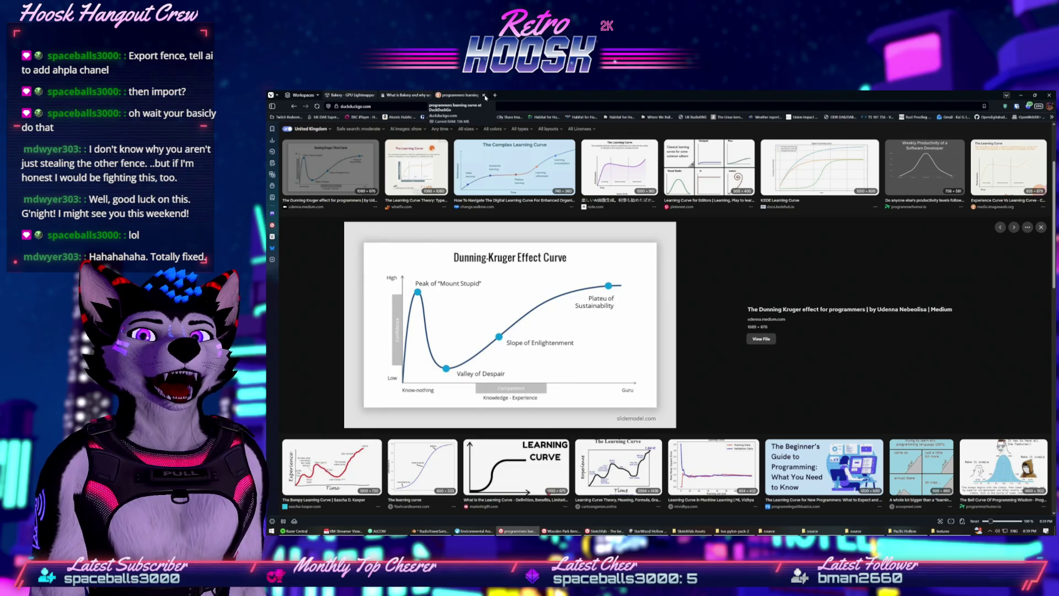
click(486, 95)
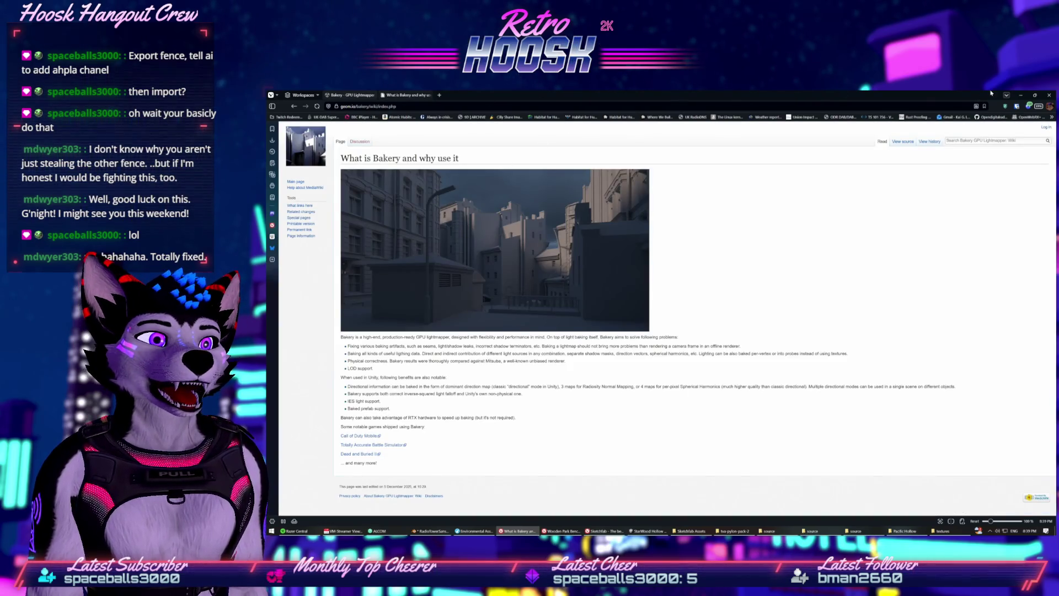
click(1022, 94)
Create a new General scene via File > New, choosing Don't Save for the tower file
drag(558, 378, 496, 331)
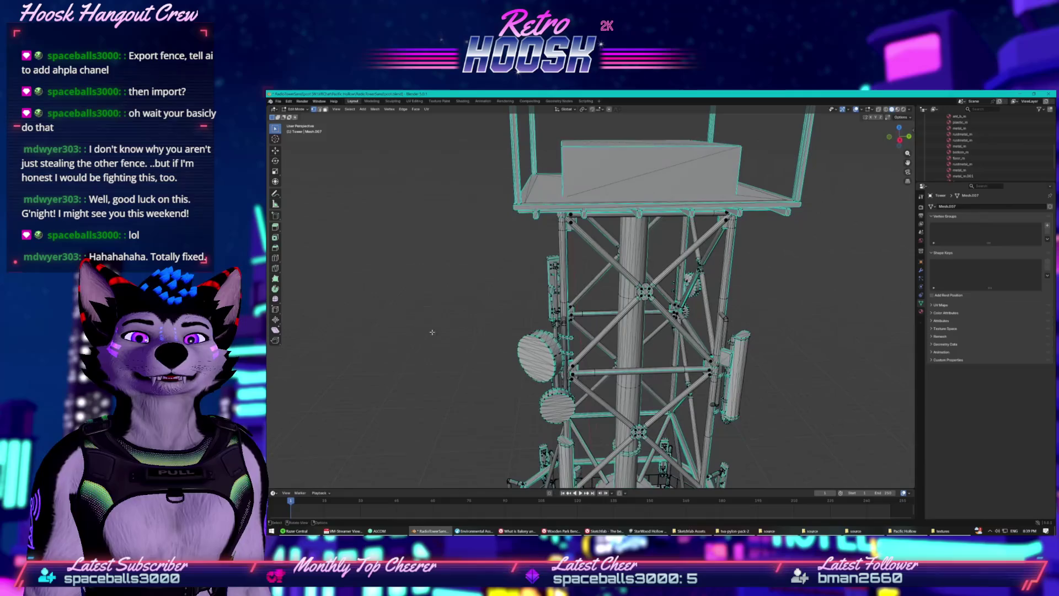
click(282, 101)
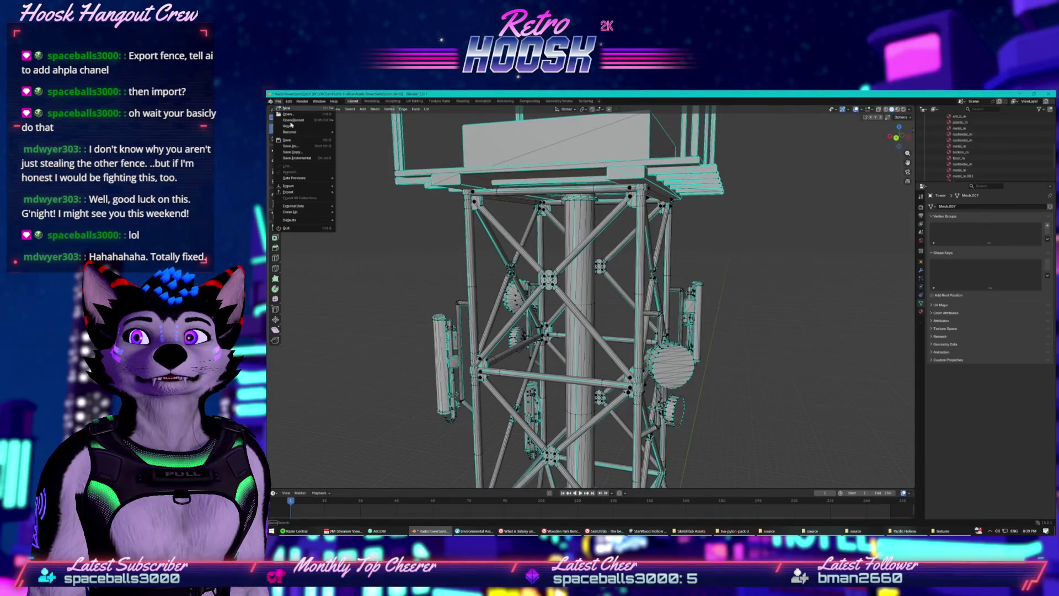
mouse_move(317, 108)
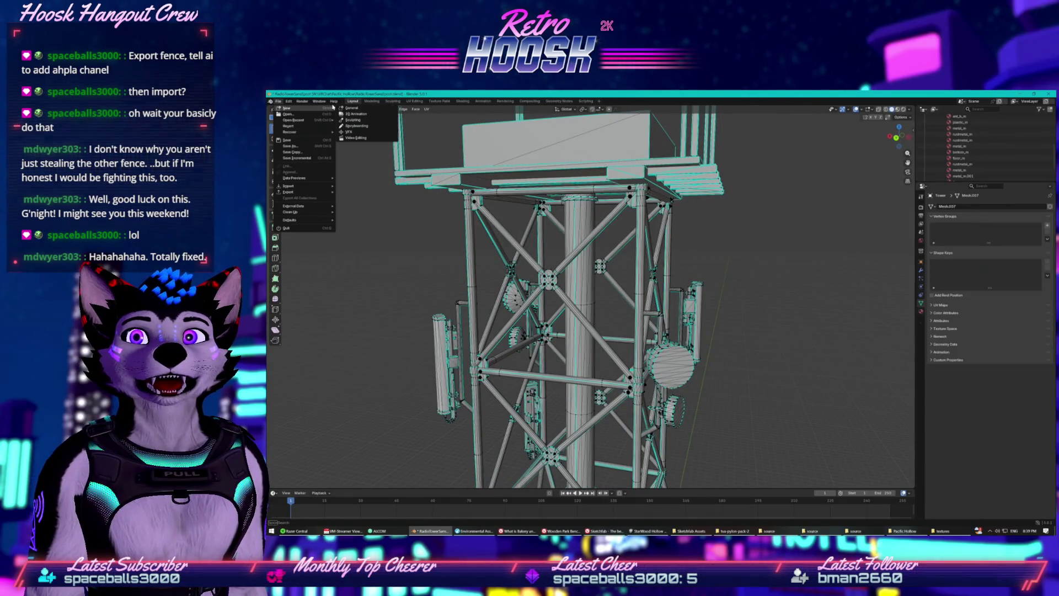
click(357, 110)
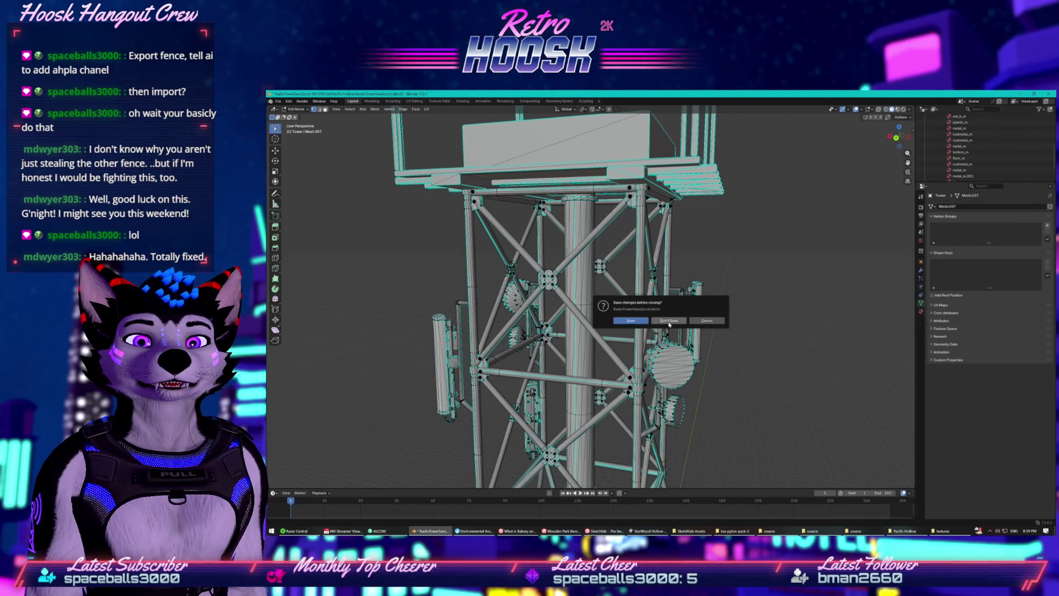
scroll(647, 334, up, 5)
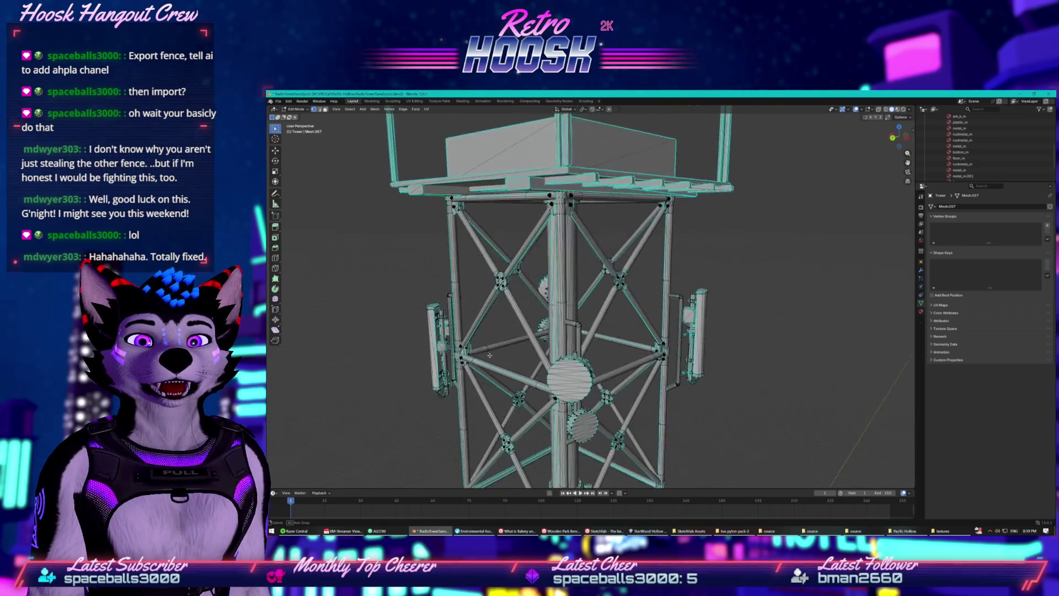
mouse_move(534, 334)
mouse_down()
mouse_move(762, 349)
mouse_move(524, 349)
mouse_move(492, 313)
mouse_up()
click(278, 101)
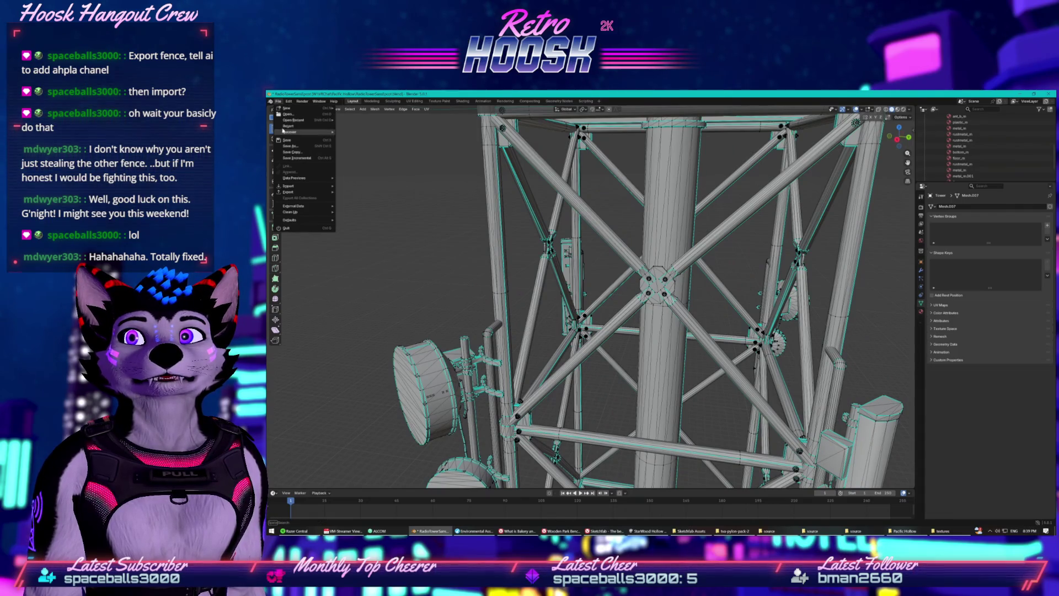
mouse_move(283, 109)
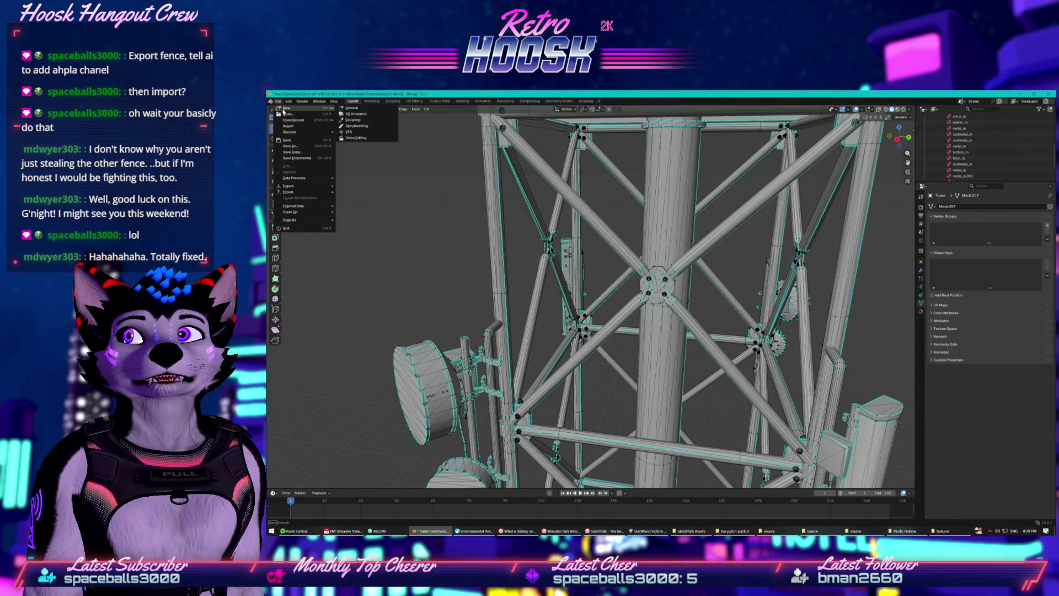
click(353, 110)
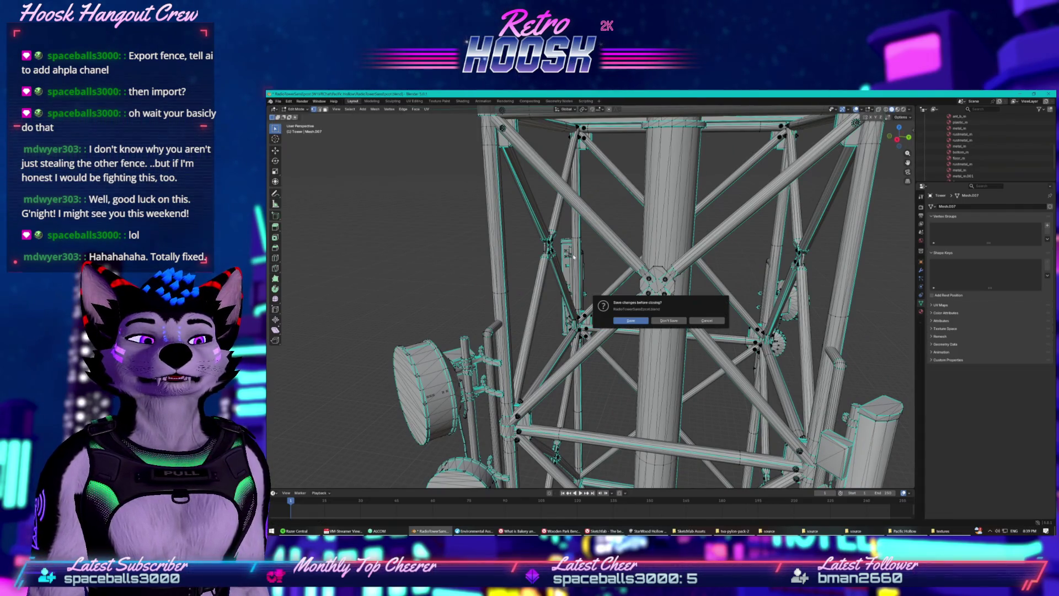
click(670, 325)
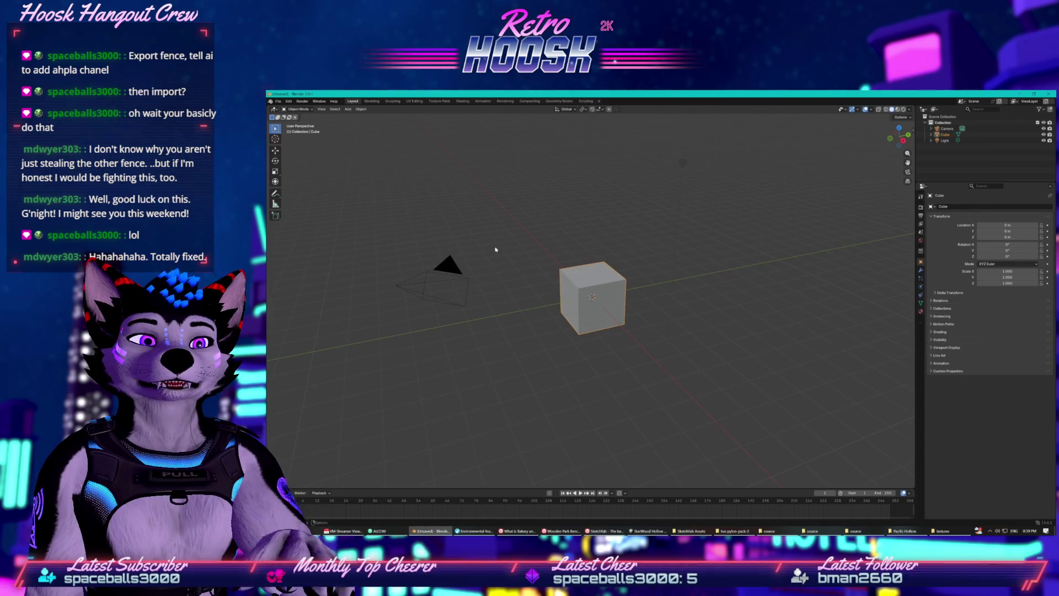
Delete the default cube, undo it, and expand its mesh data in the Outliner
click(603, 286)
key(KP_1)
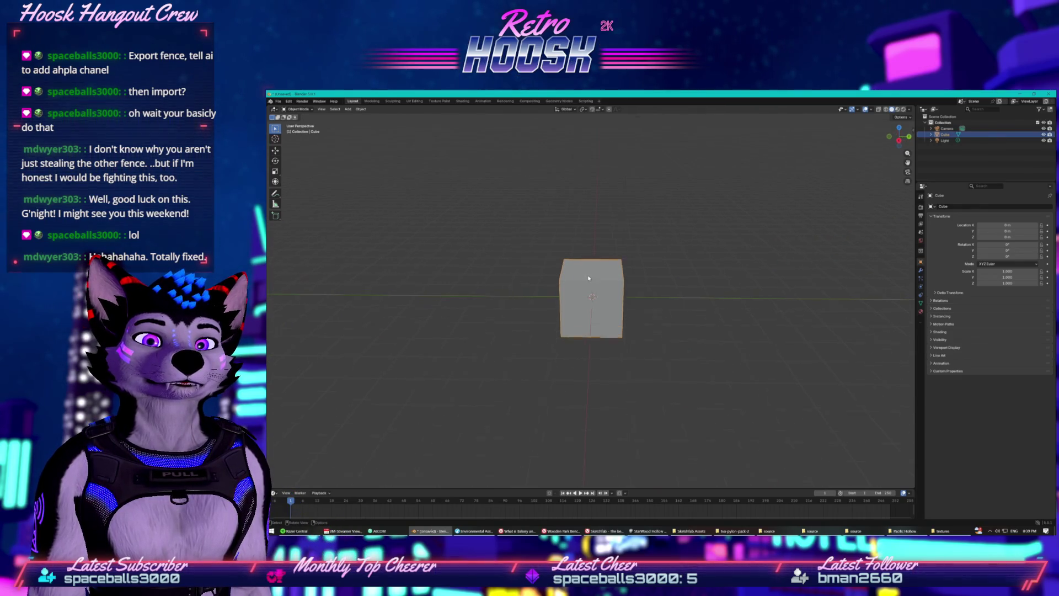
key(KP_Decimal)
right_click(593, 275)
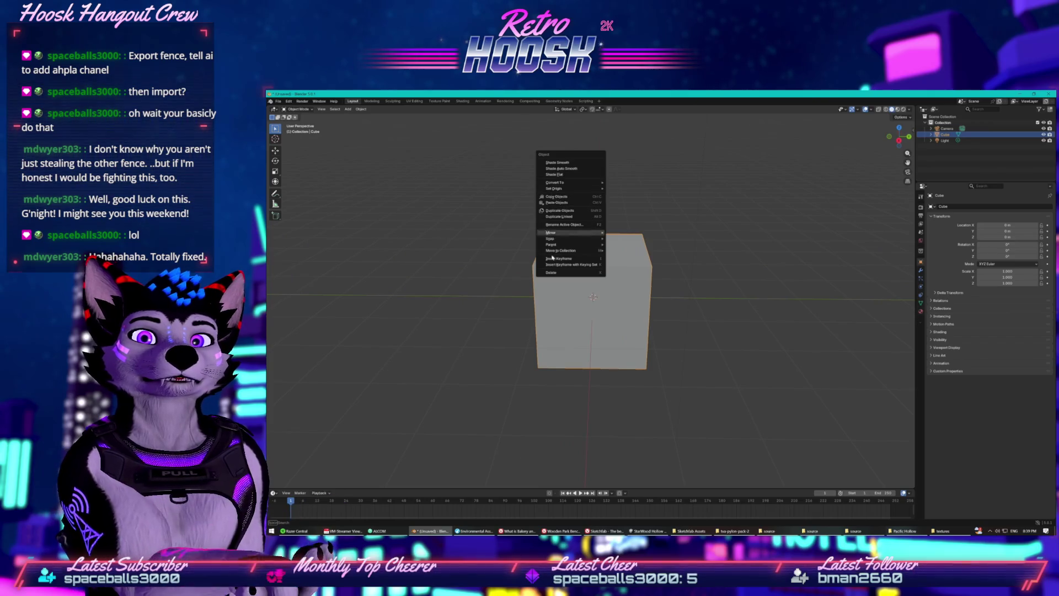
click(551, 272)
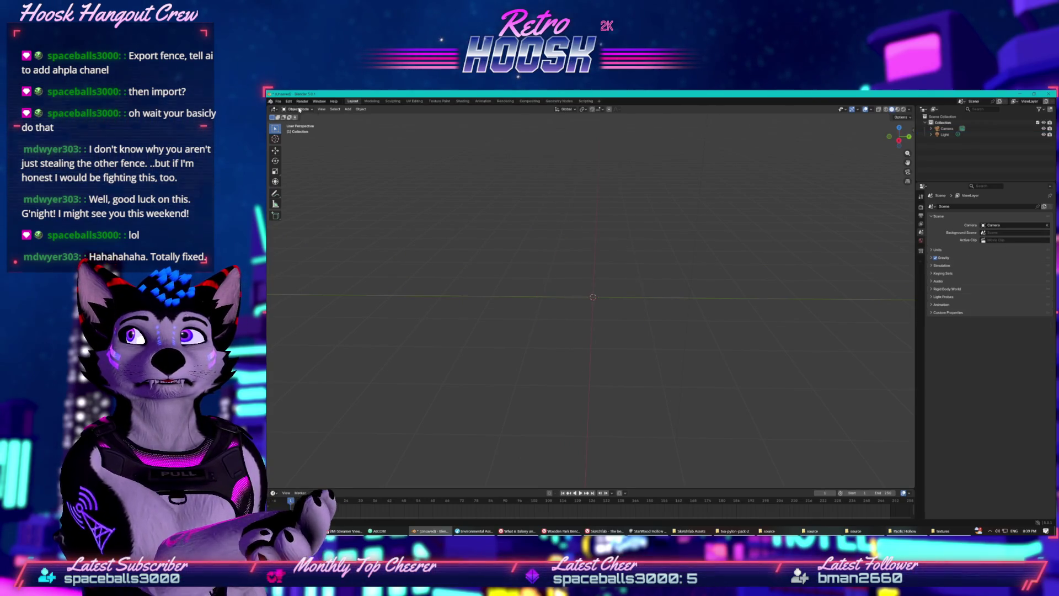
right_click(937, 144)
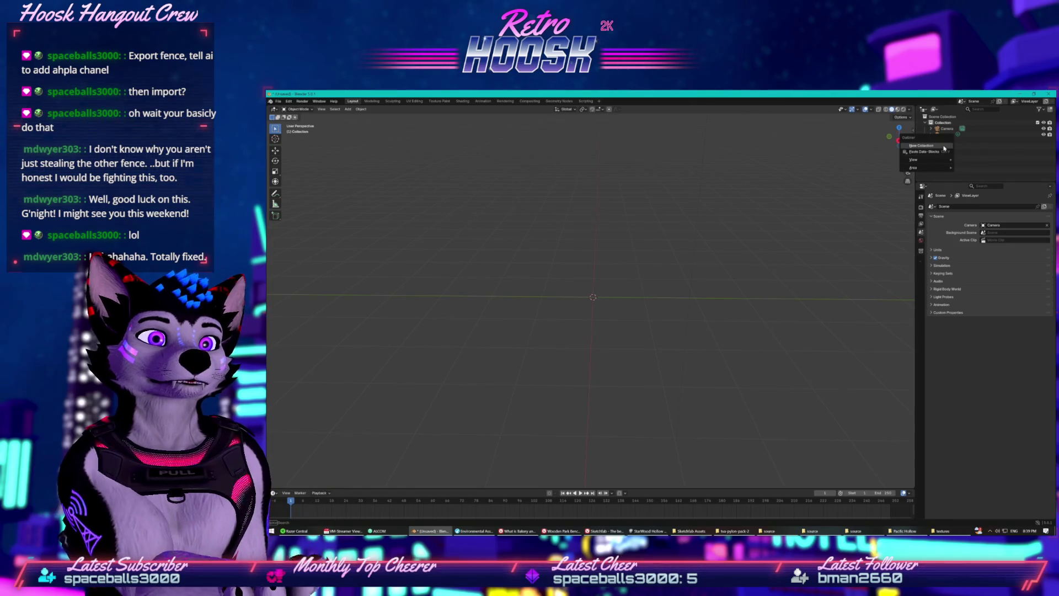
key(ctrl+z)
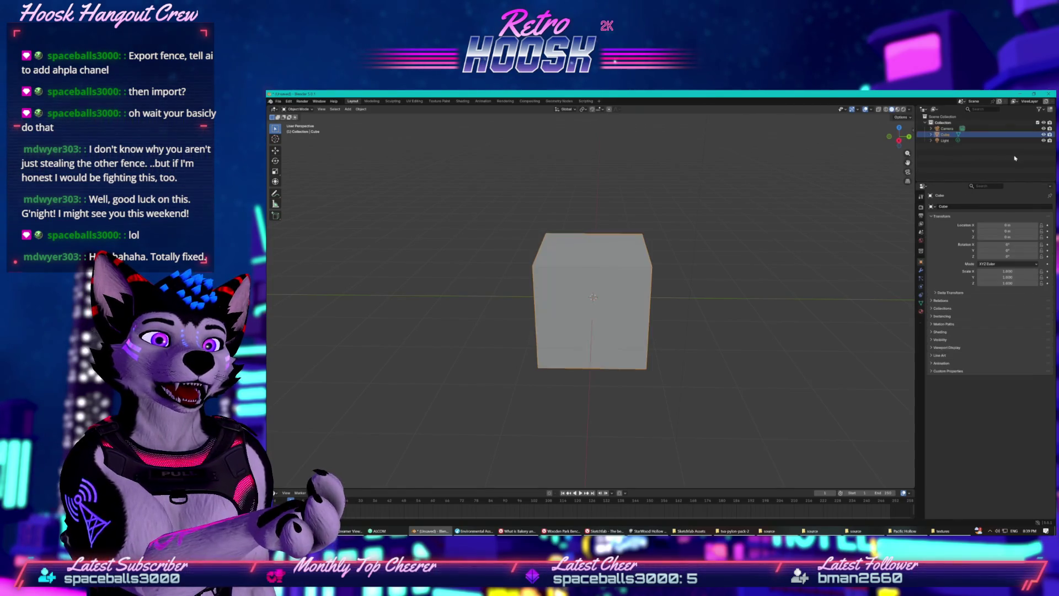
click(949, 141)
click(938, 140)
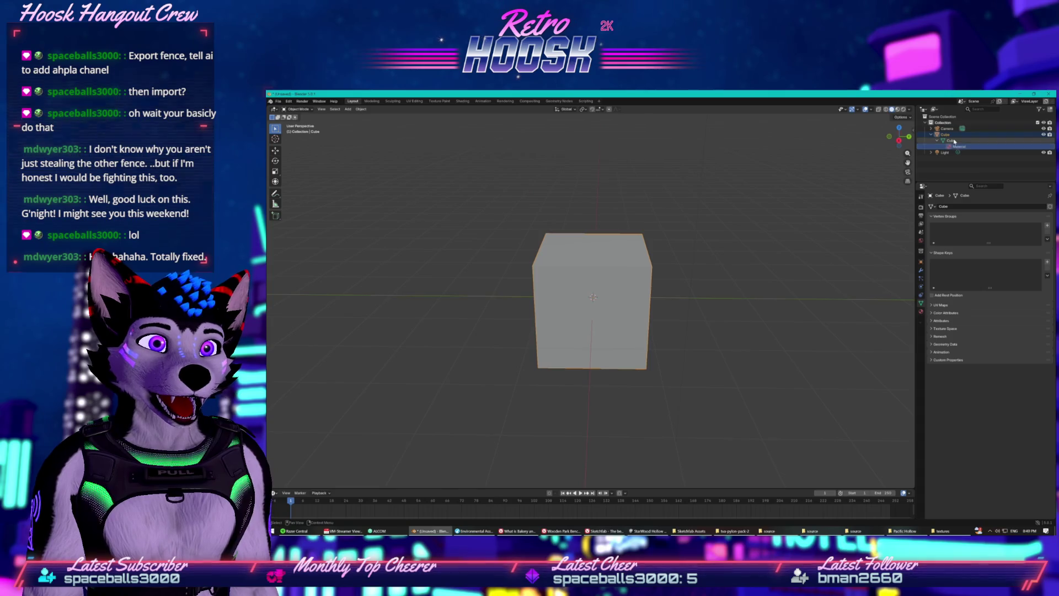
In Edit Mode, box-select the cube's top edge and swap Inset Faces for another tool
click(295, 109)
click(294, 122)
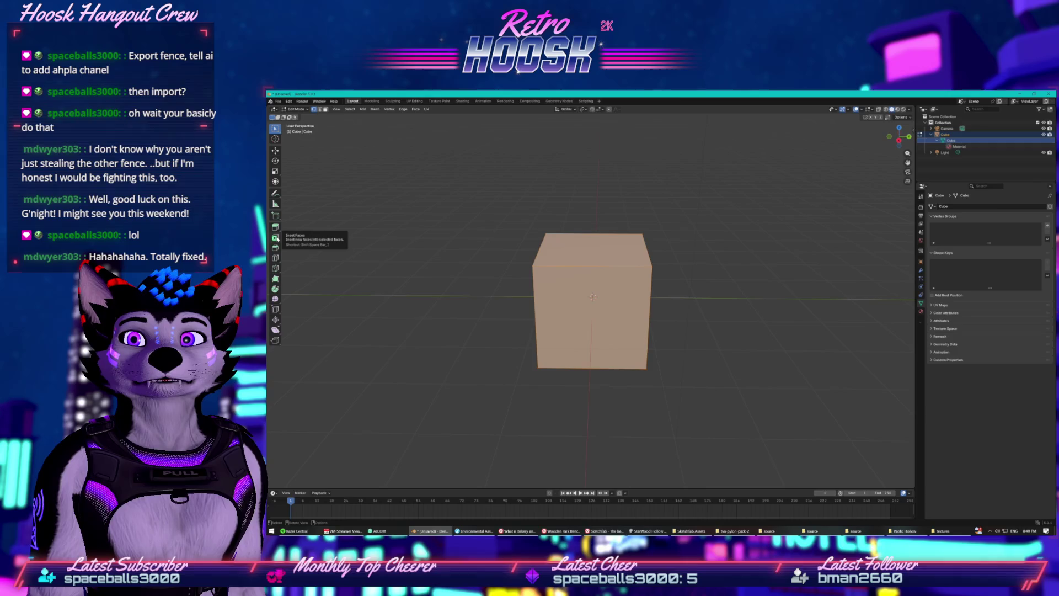
click(275, 237)
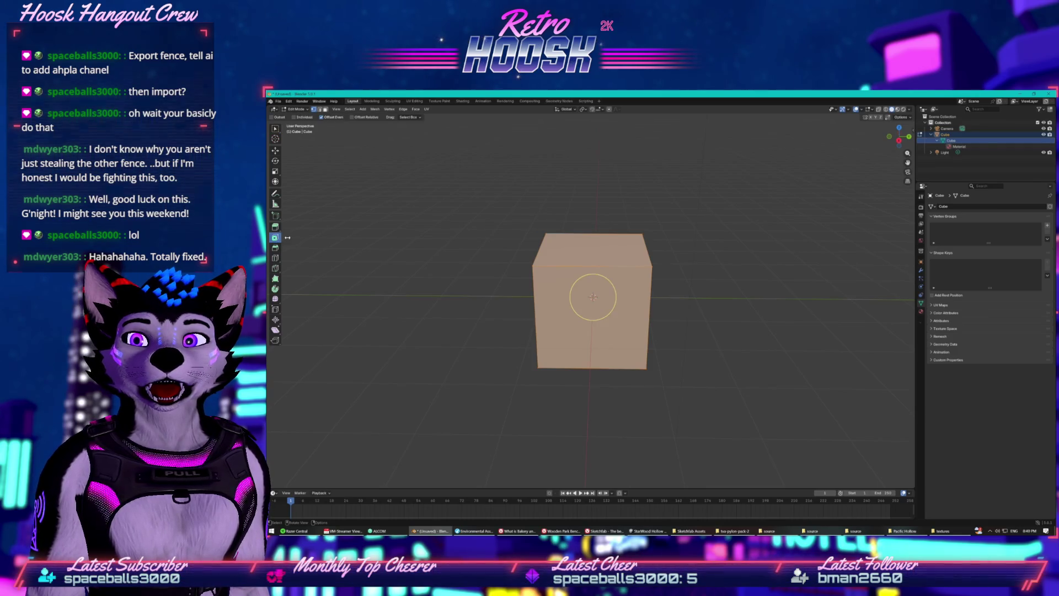
key(alt+a)
drag(590, 269, 545, 270)
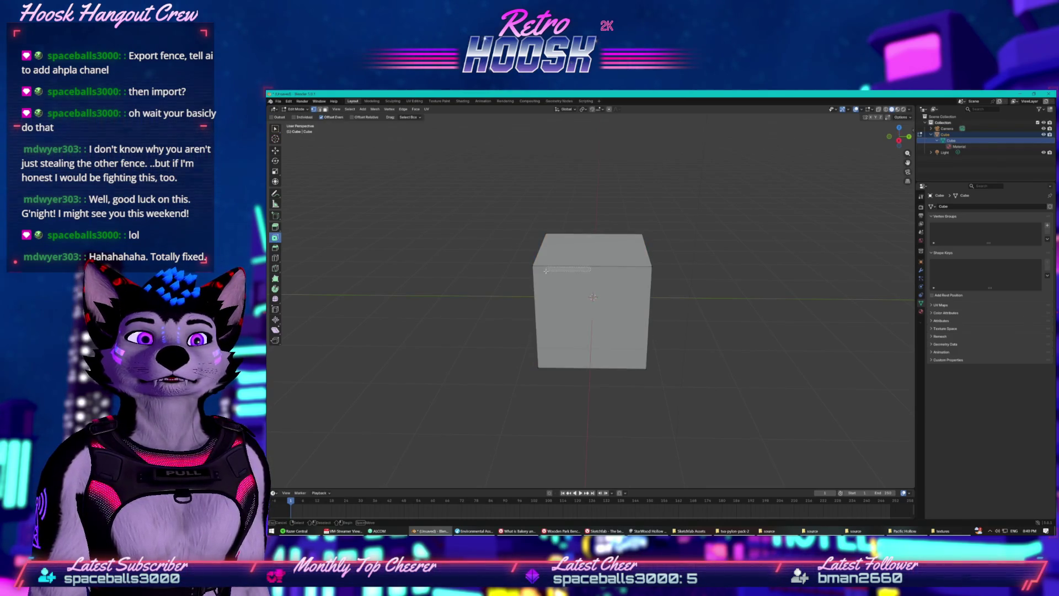
click(276, 299)
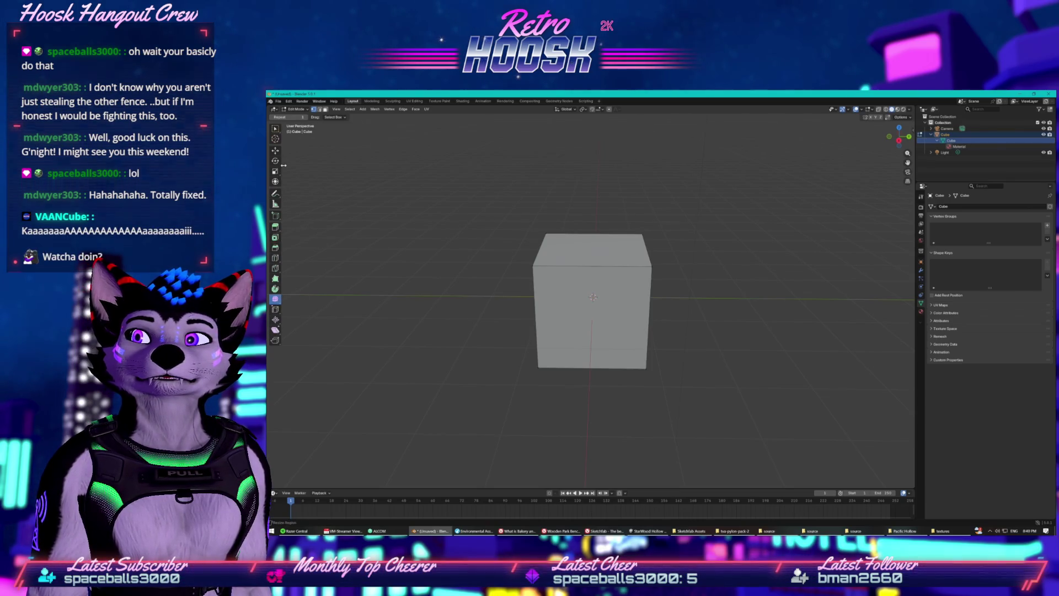
click(517, 531)
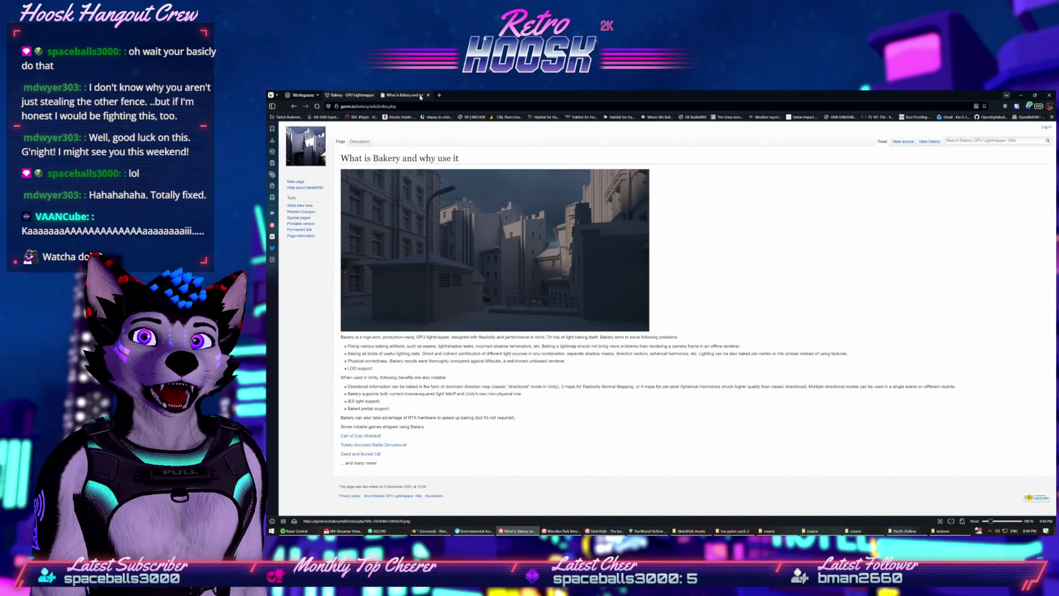
Search DuckDuckGo images for 'aircraft warning light' and enlarge the first red obstruction light
click(440, 95)
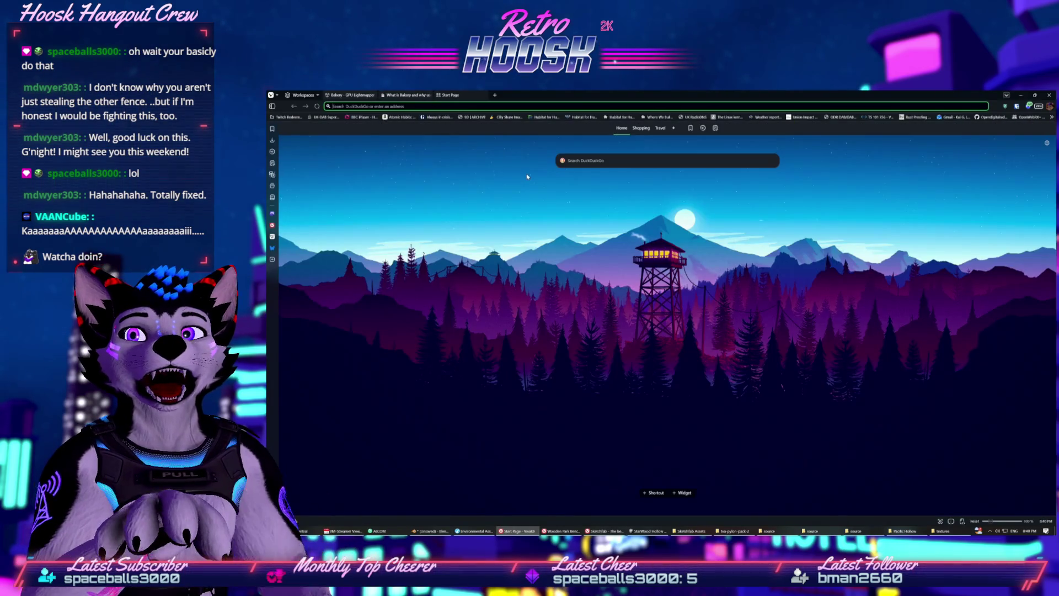
text(aircraft warning light)
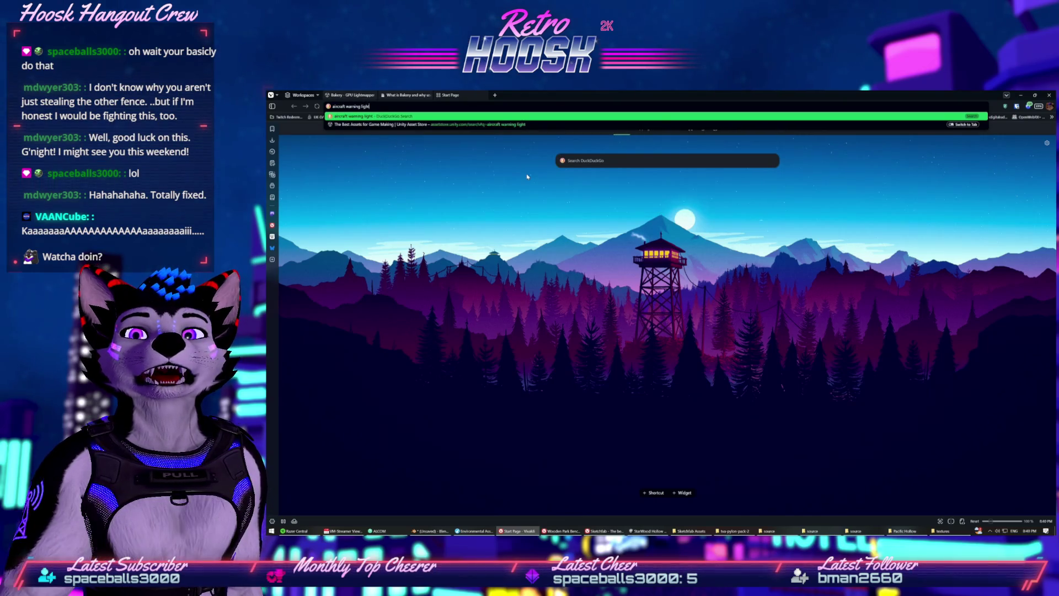
key(Return)
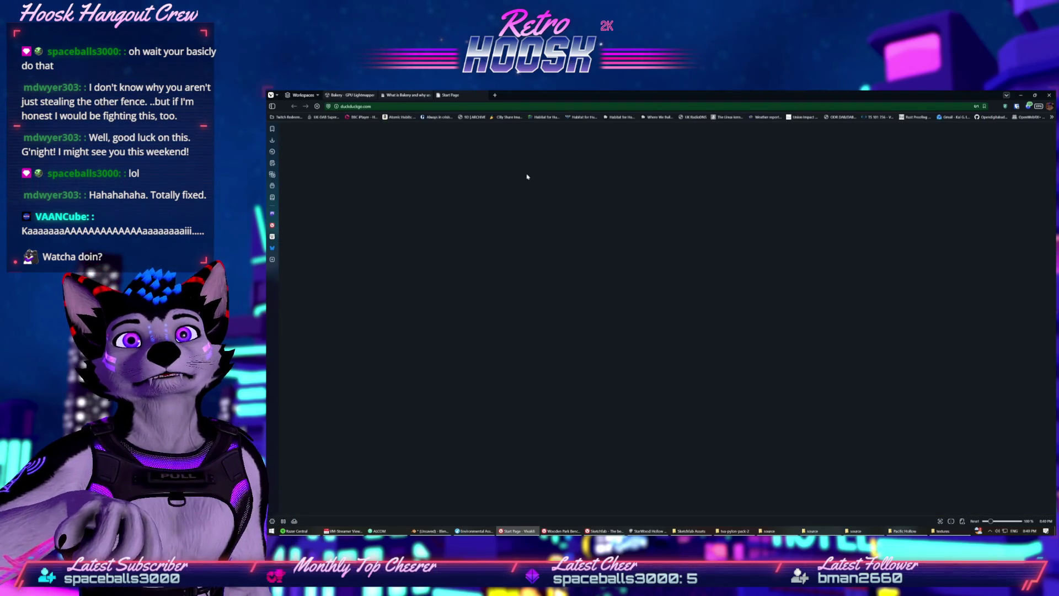
click(490, 212)
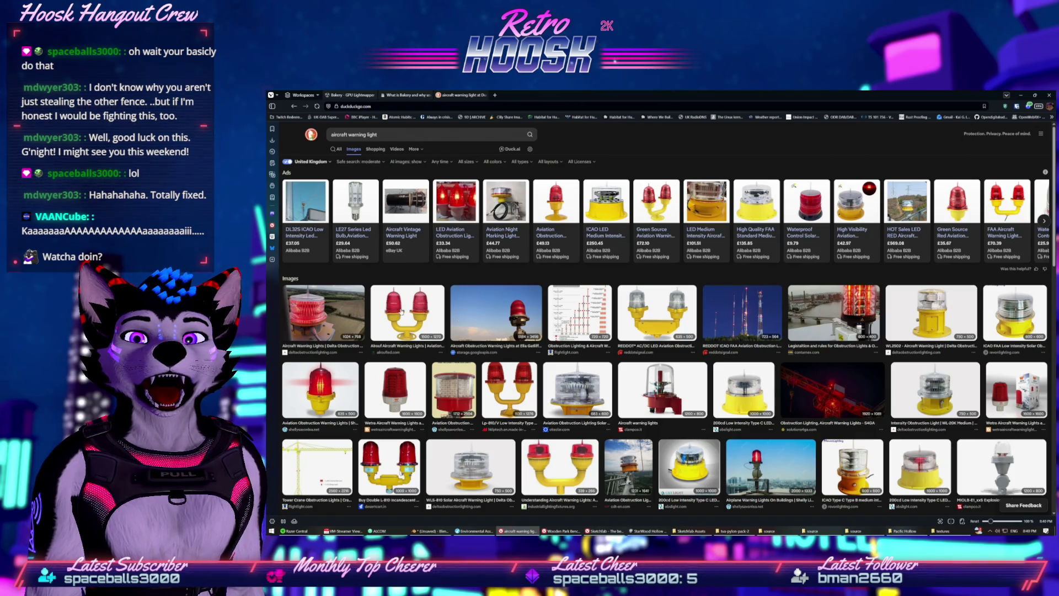
click(332, 326)
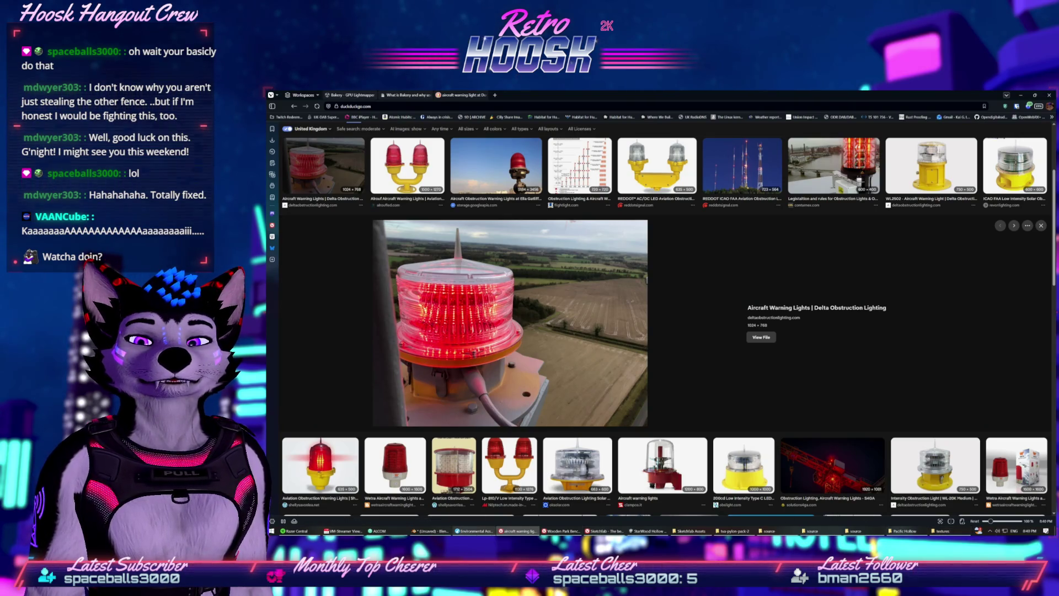
click(648, 530)
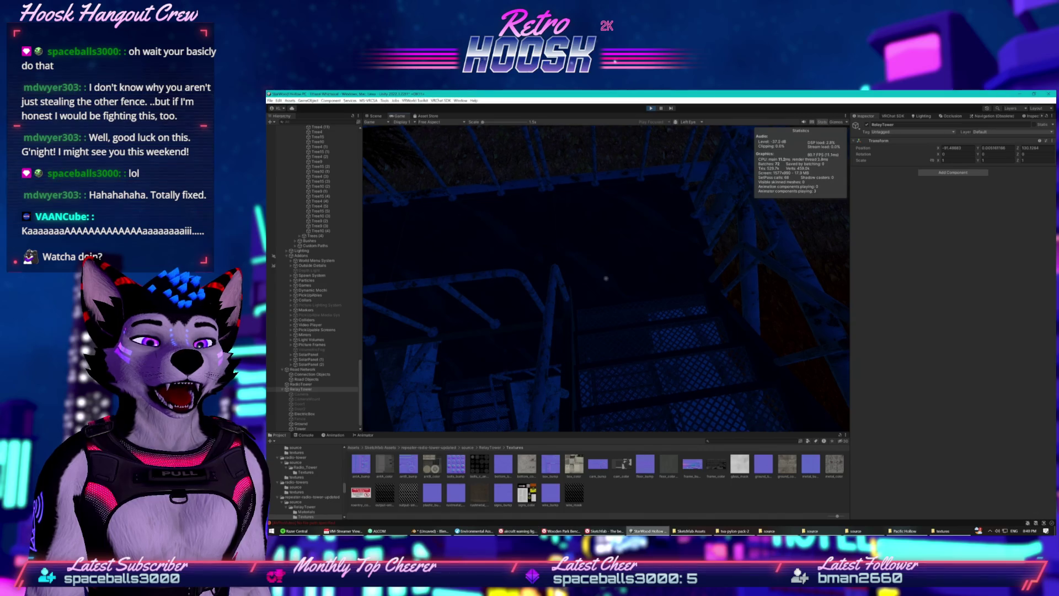
Look around the tower under the aurora sky in the Game view, then stop play mode
click(633, 386)
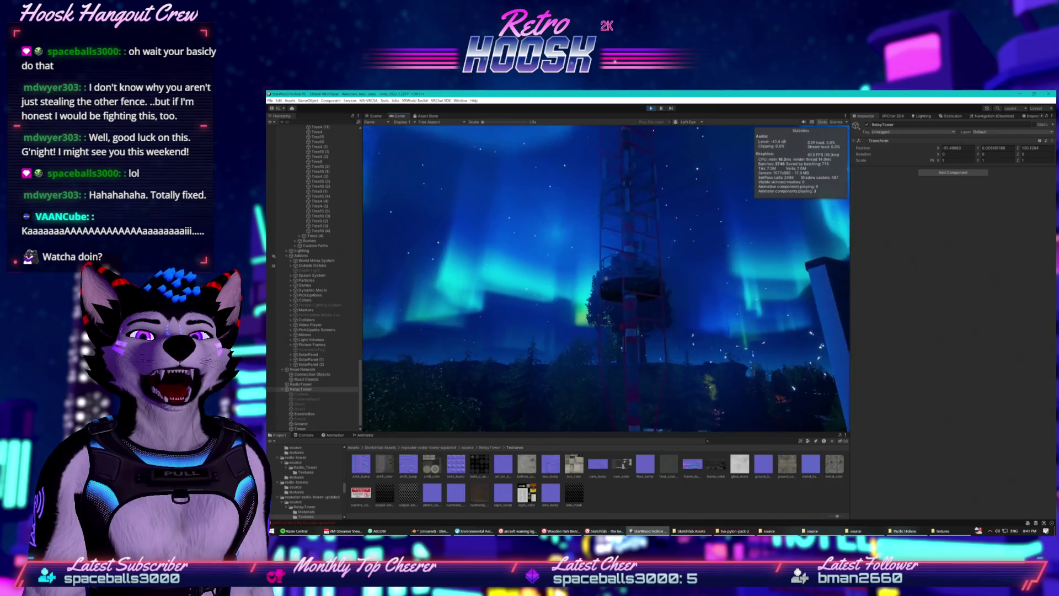
key(super)
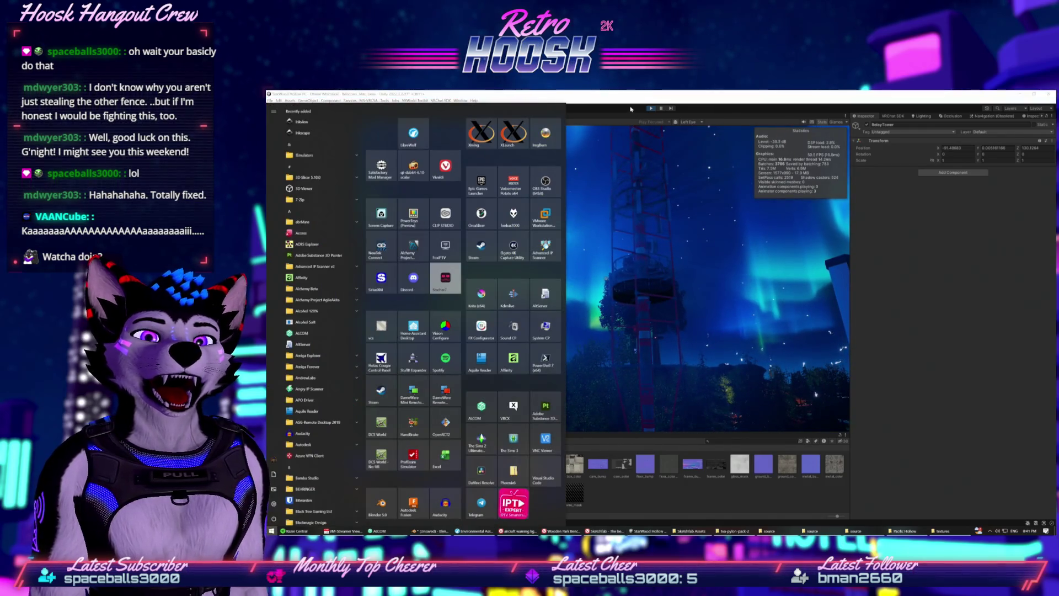
click(644, 113)
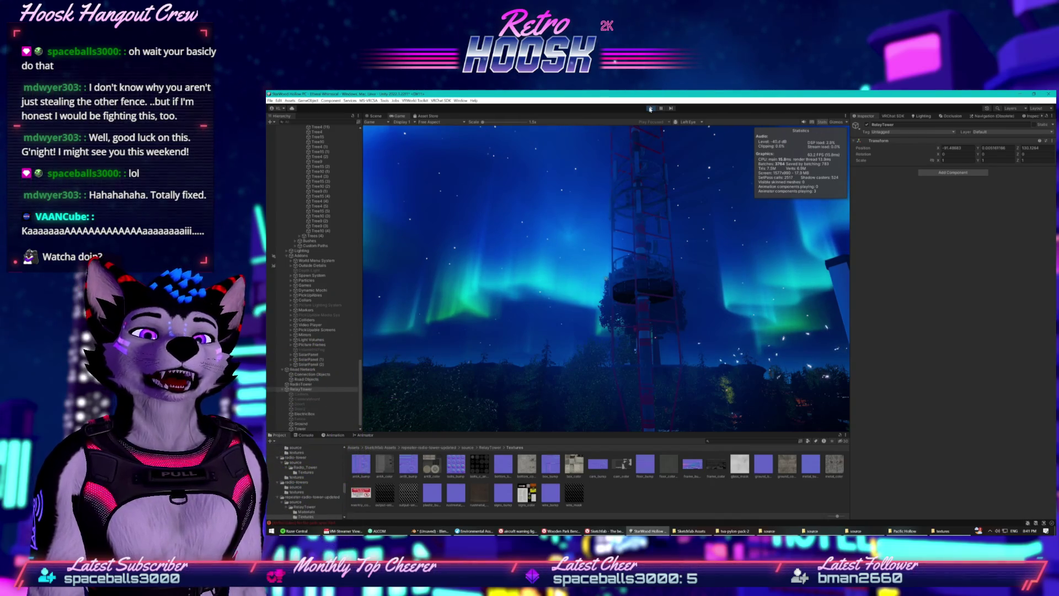
click(649, 109)
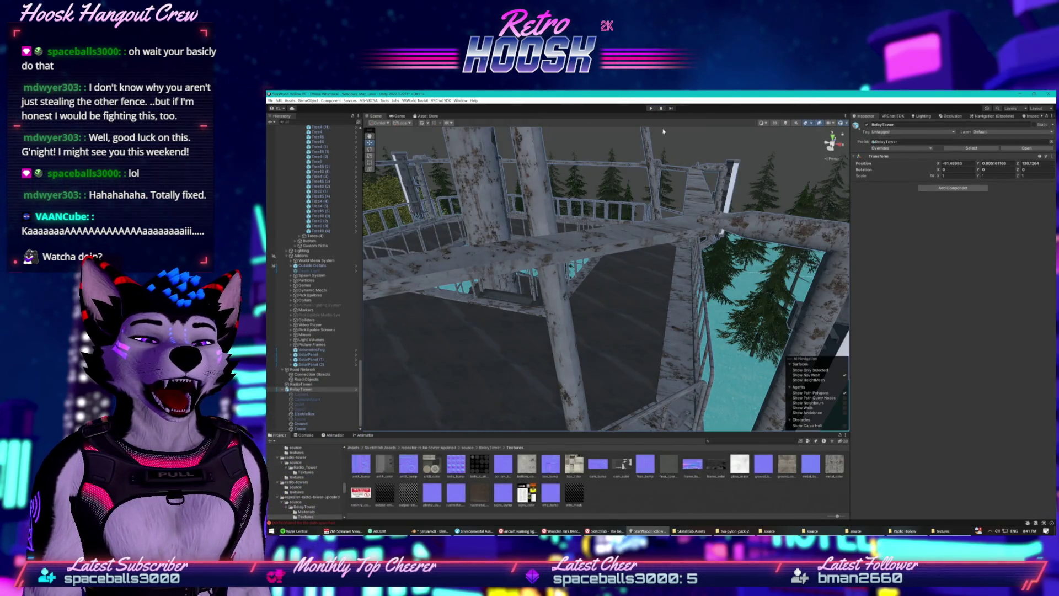
Orbit, frame and zoom the Scene view onto the tower's pink top cap
mouse_move(713, 234)
mouse_down()
mouse_move(661, 205)
mouse_move(711, 195)
mouse_up()
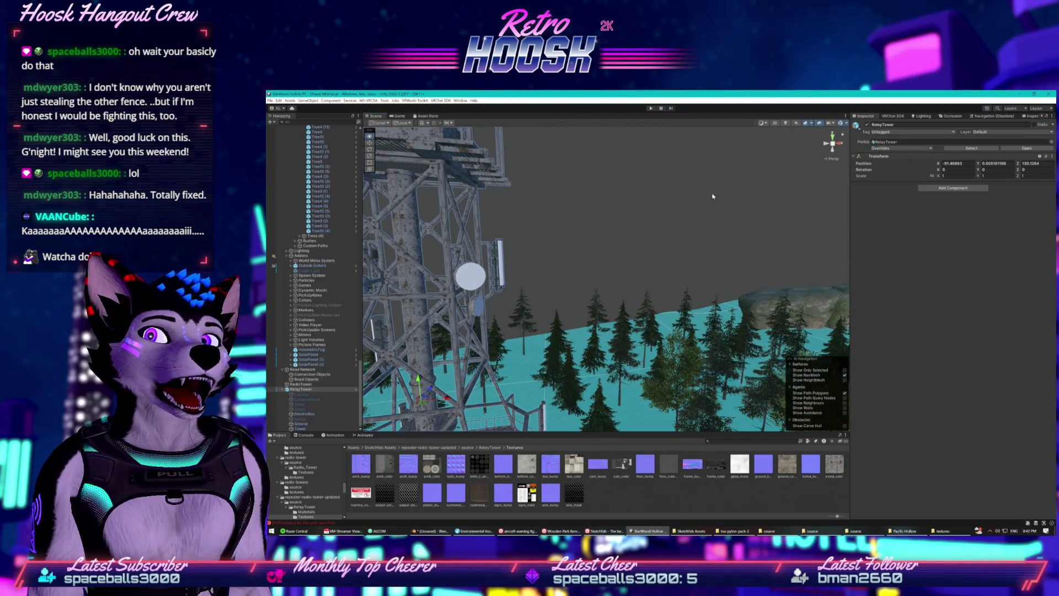
key(f)
mouse_move(633, 217)
mouse_down()
mouse_move(685, 163)
mouse_move(685, 188)
mouse_move(723, 210)
mouse_move(734, 277)
mouse_move(505, 330)
mouse_move(511, 211)
mouse_move(530, 327)
mouse_up()
scroll(532, 326, up, 4)
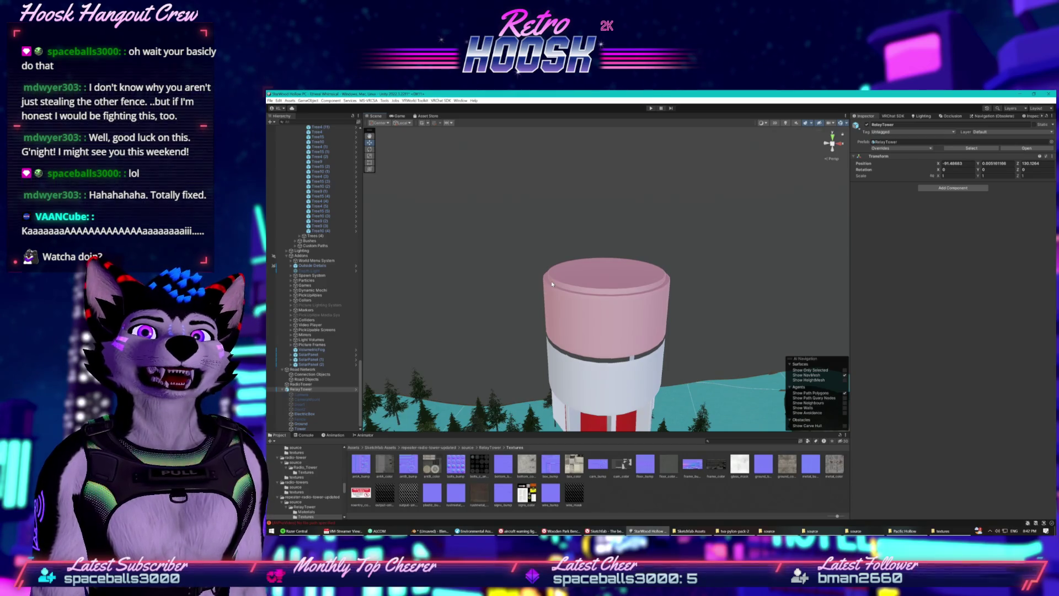
Select RadioTower in the Hierarchy, dismiss its context menu, and return to Blender
click(308, 384)
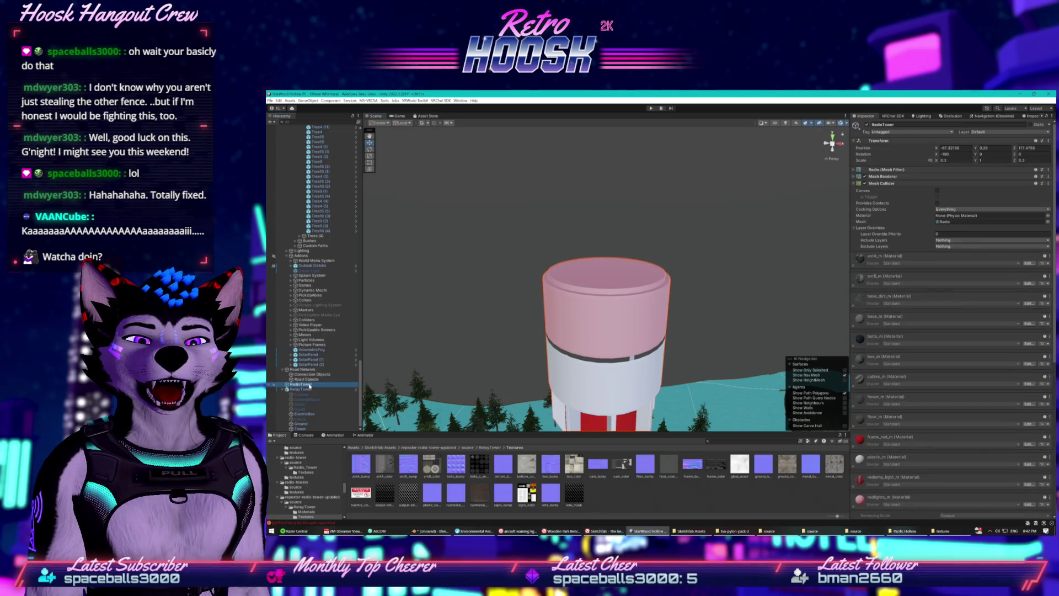
right_click(299, 386)
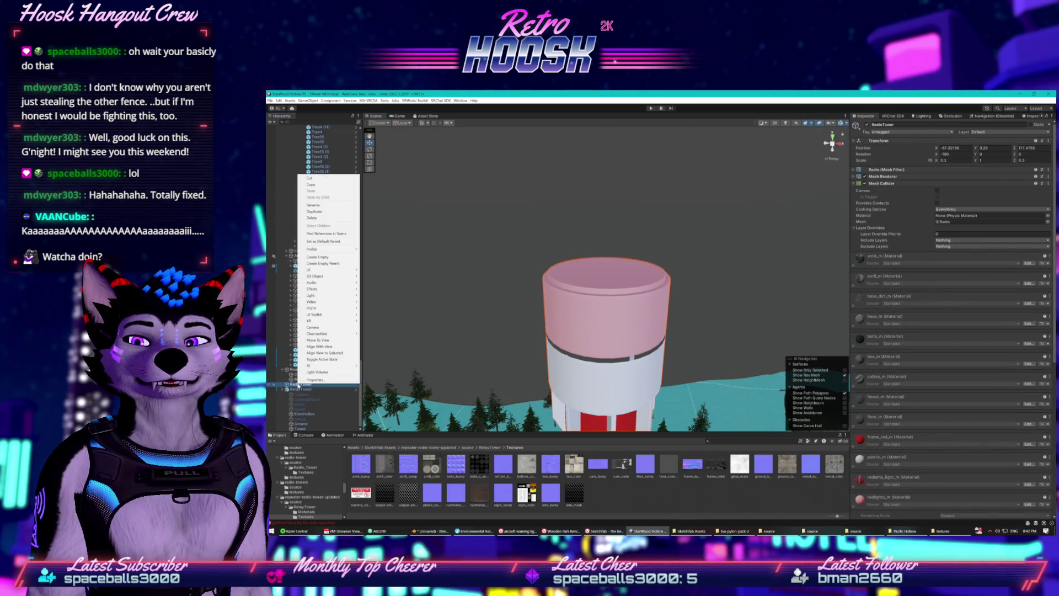
click(641, 512)
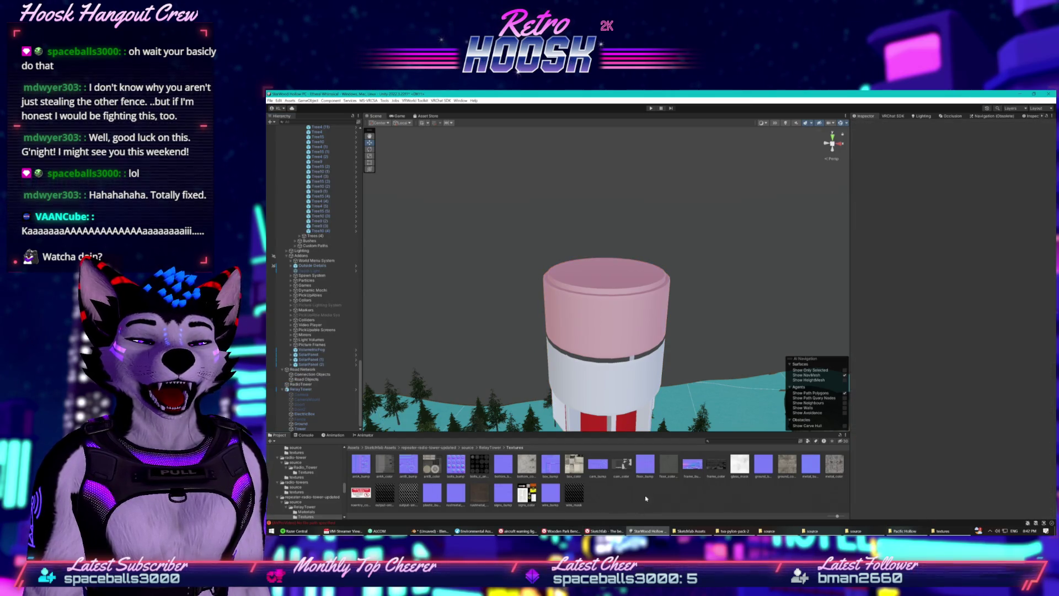
click(430, 531)
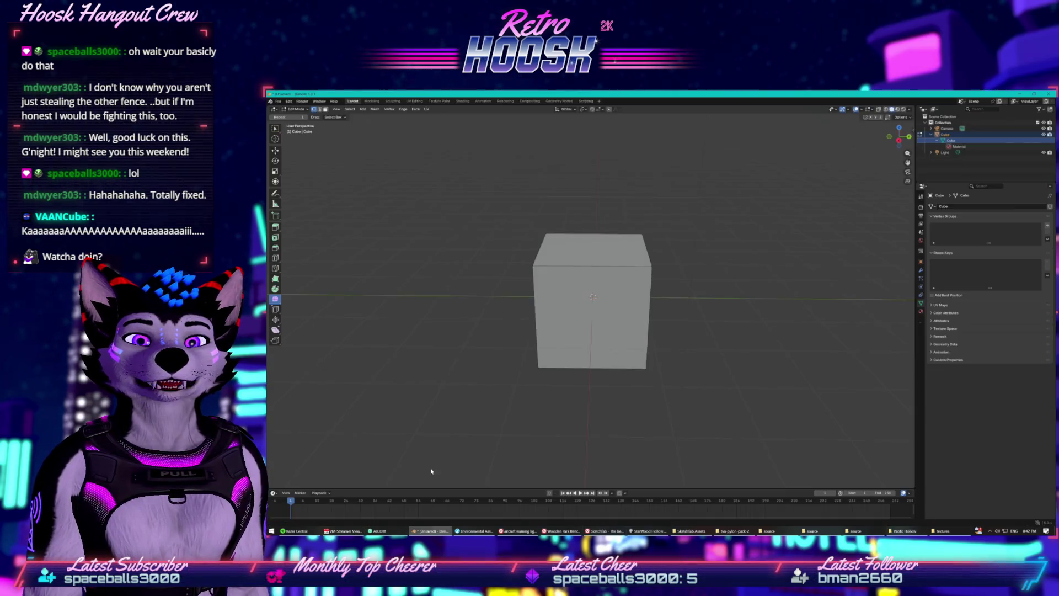
Start an FBX import from Blender's File menu
click(278, 100)
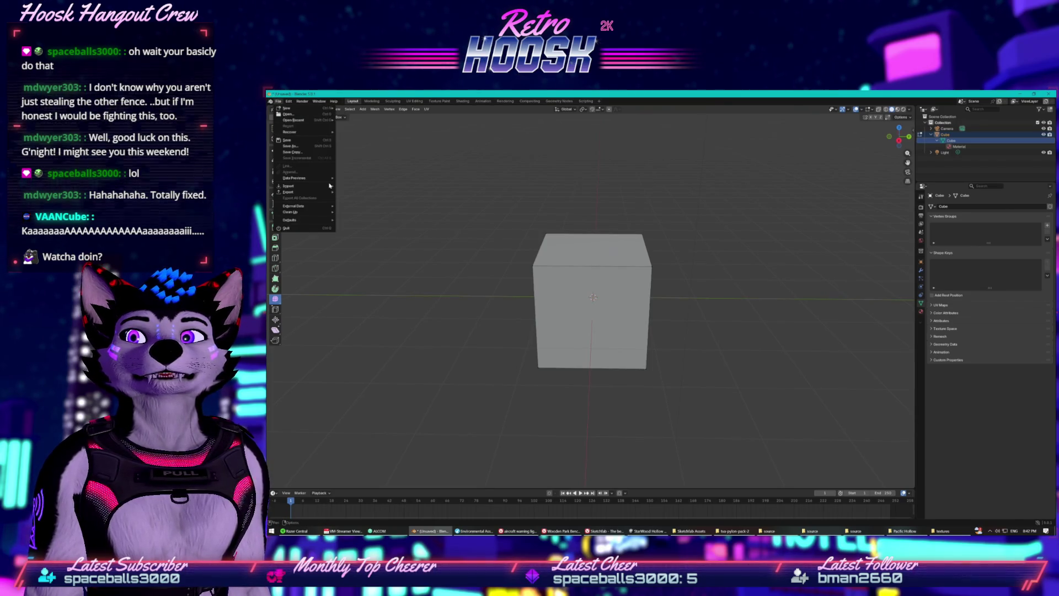
mouse_move(329, 188)
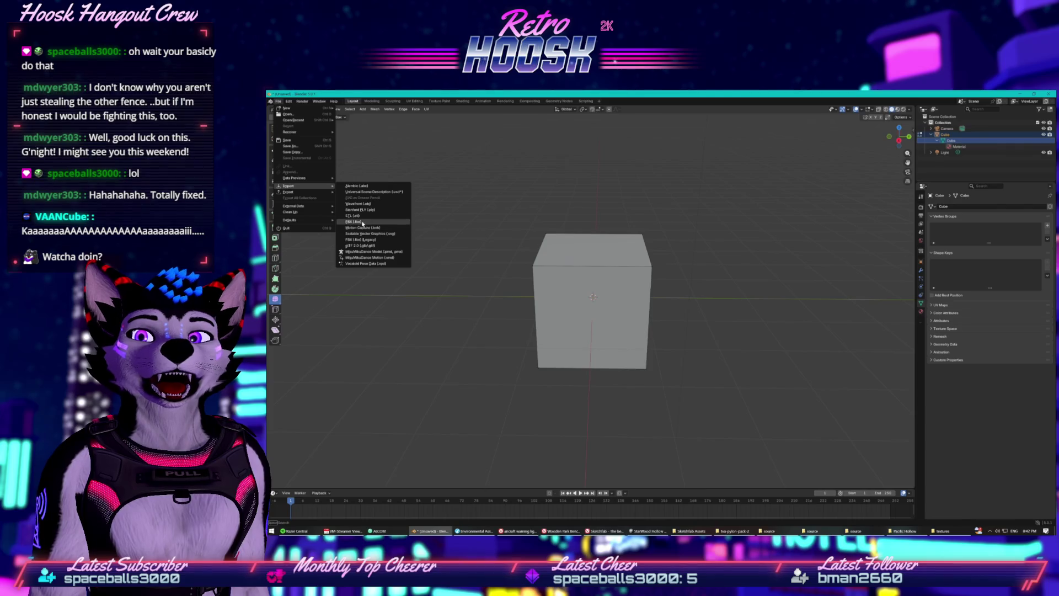
click(362, 223)
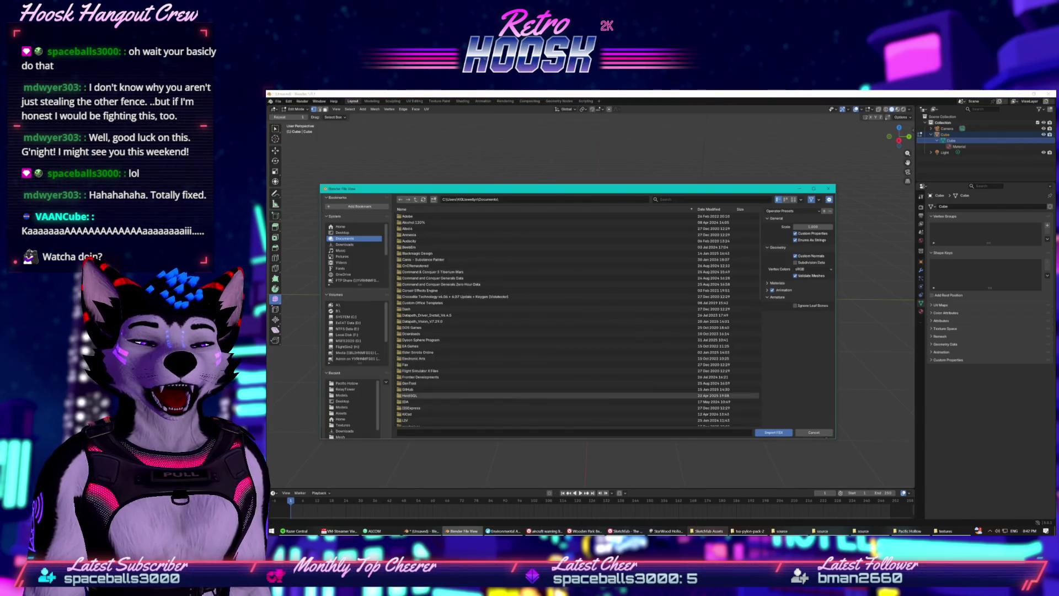
Glance at the Sketchfab Assets folder in Explorer, then switch back to Unity
click(749, 530)
click(708, 530)
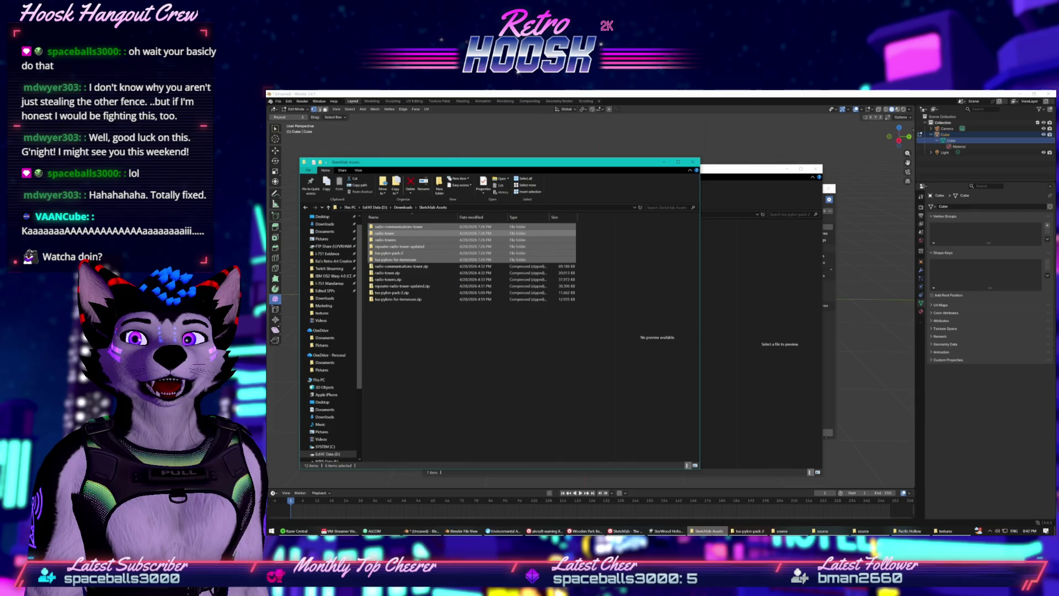
click(508, 385)
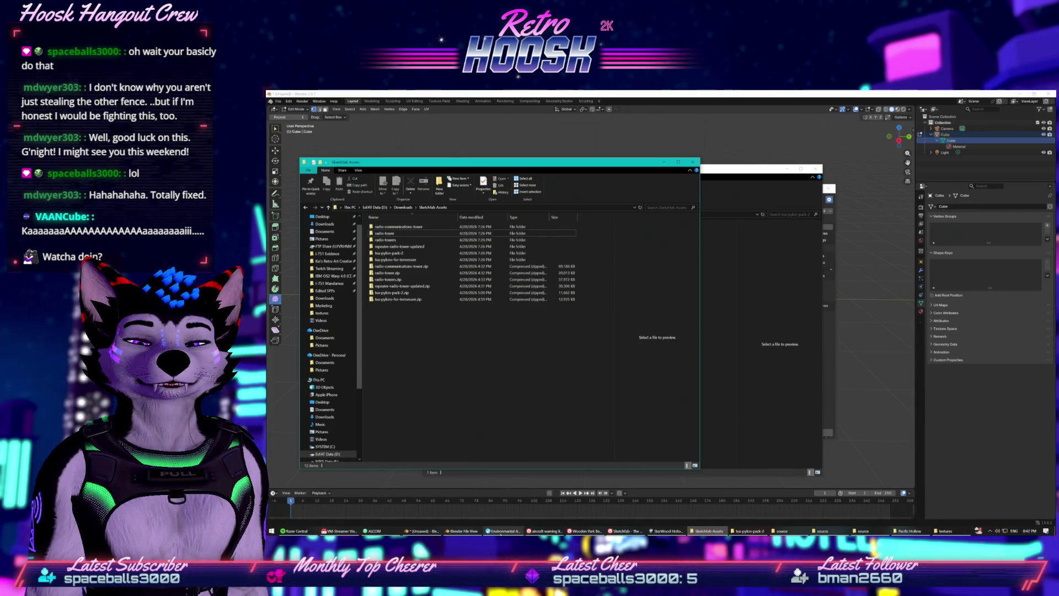
click(438, 529)
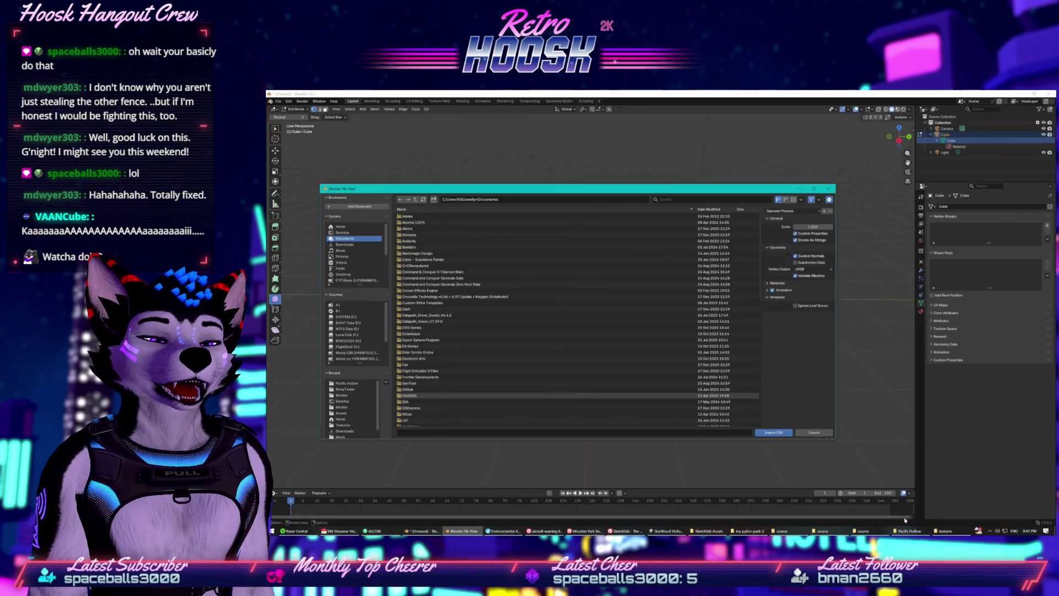
click(411, 530)
click(661, 531)
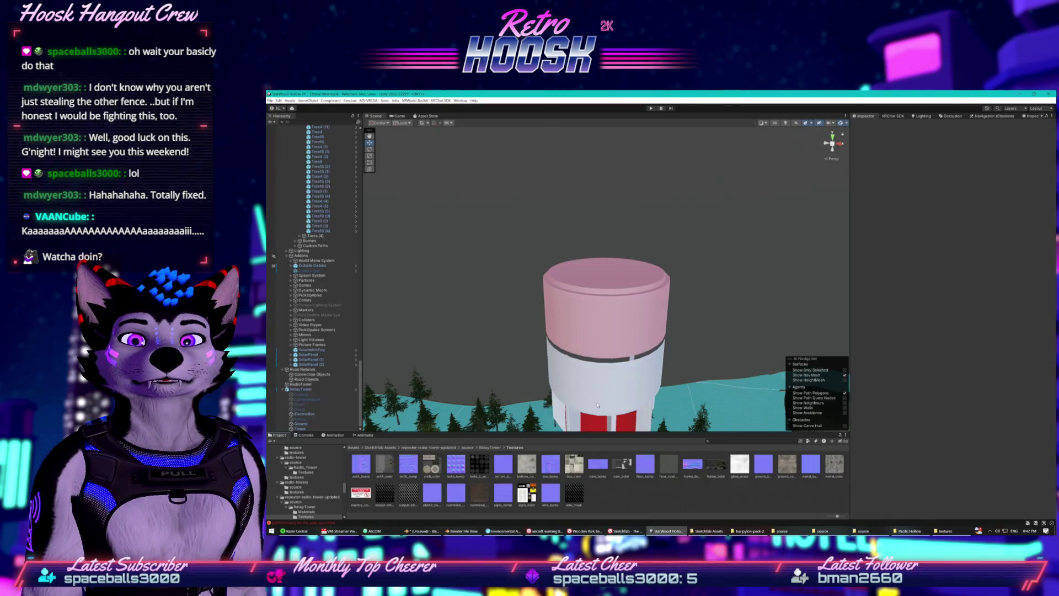
Select the RadioTower object and collapse the RelayTower asset folder
right_click(623, 494)
click(604, 504)
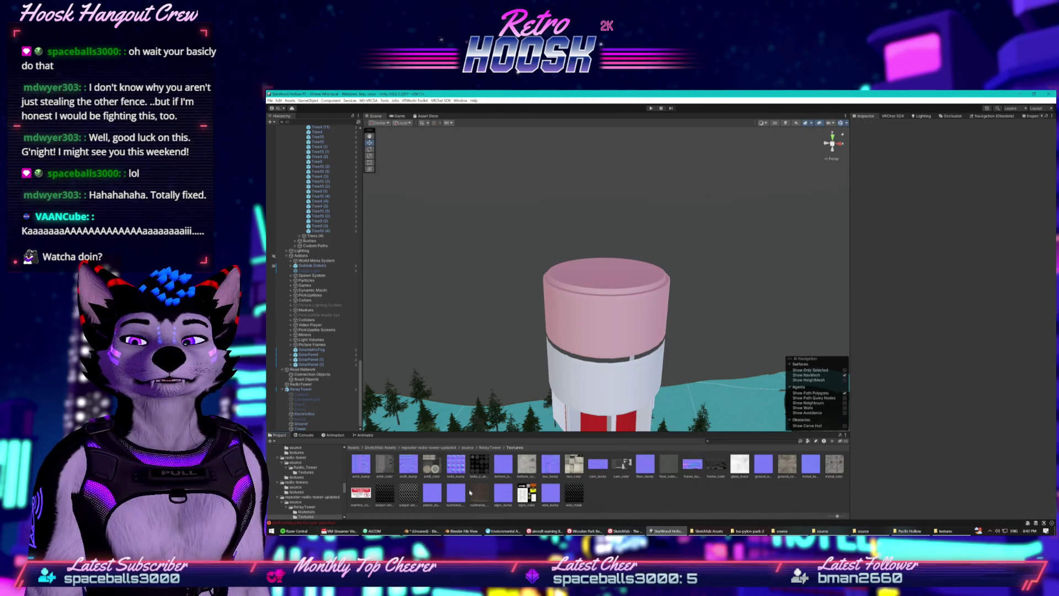
click(307, 384)
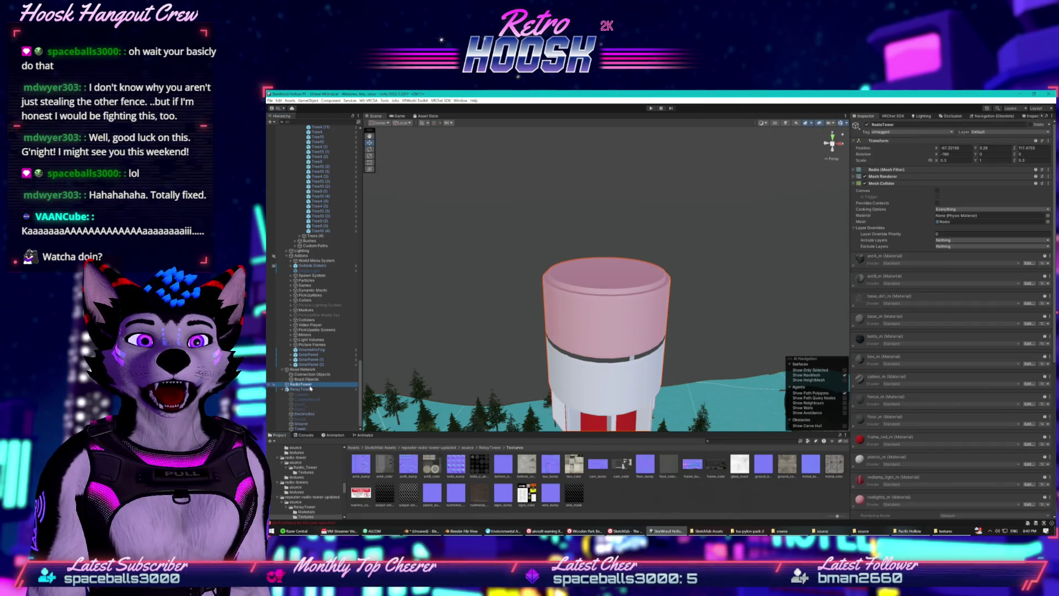
click(286, 506)
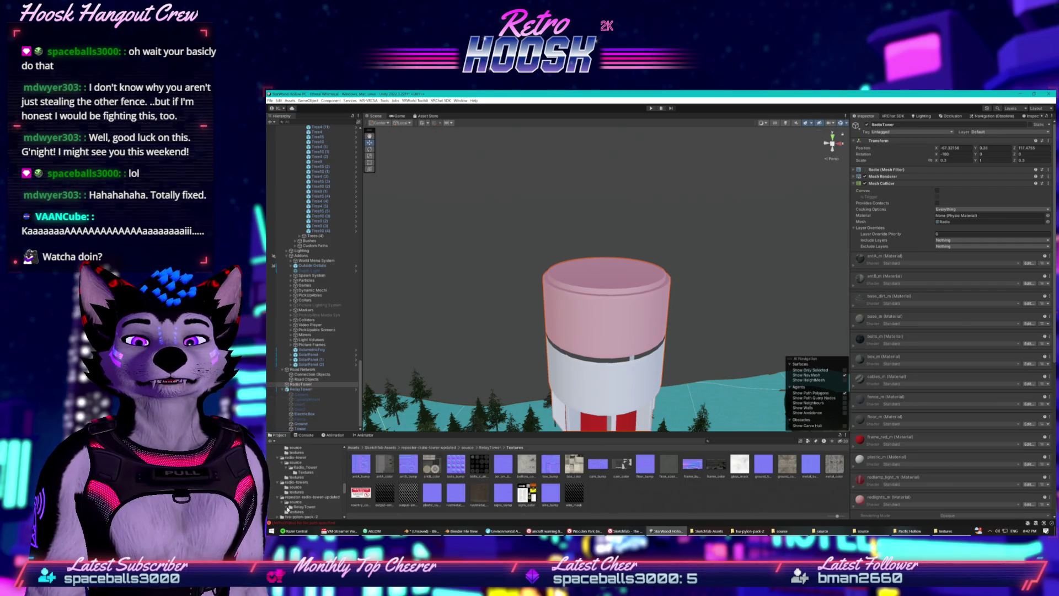
right_click(296, 386)
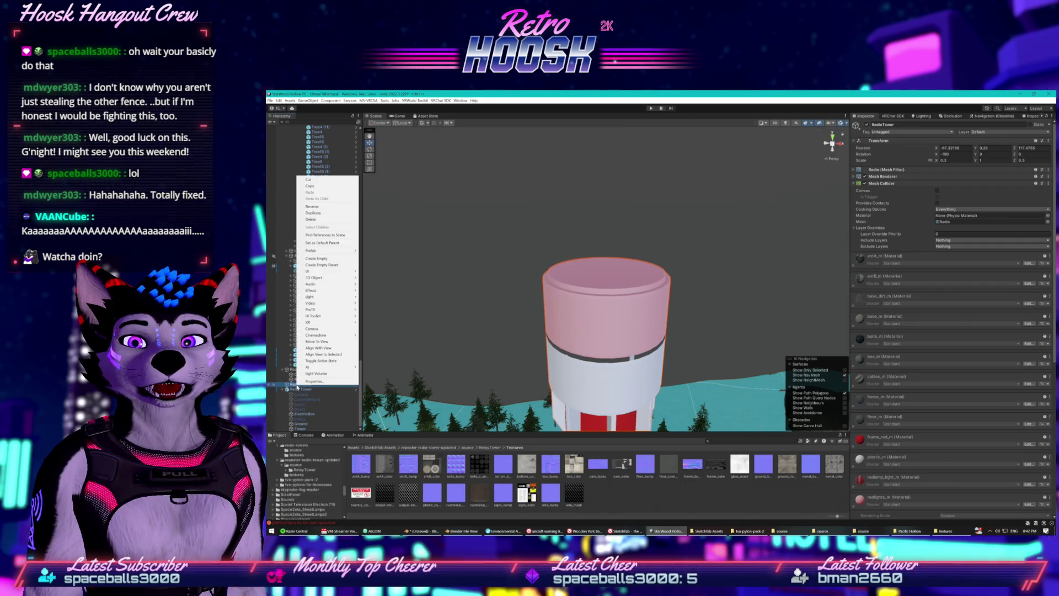
click(344, 492)
Open the radio tower's source folder and inspect the Radio_Tower model asset
scroll(344, 490, up, 2)
click(295, 480)
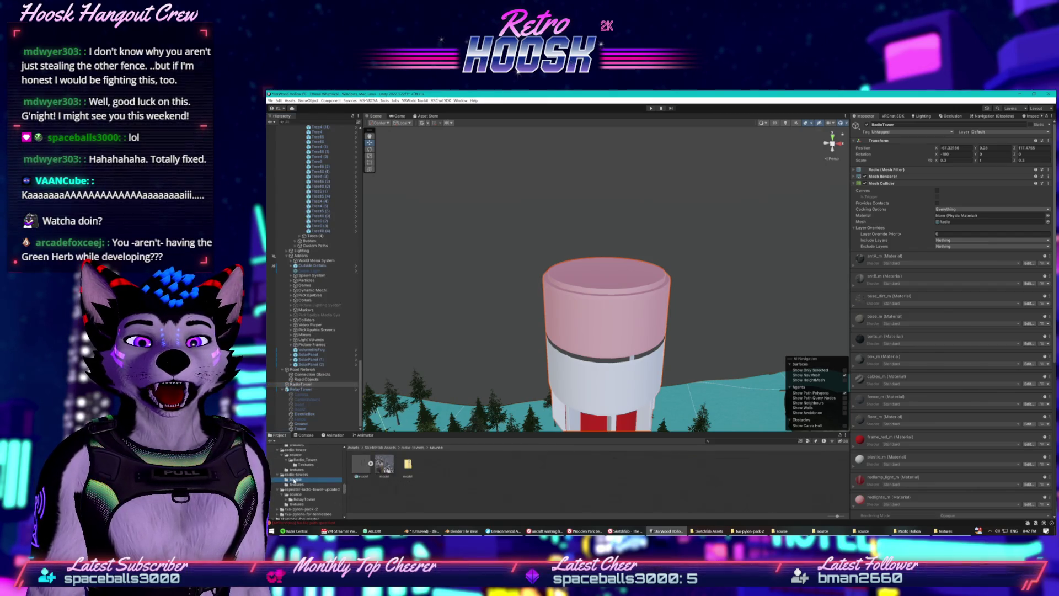
click(359, 465)
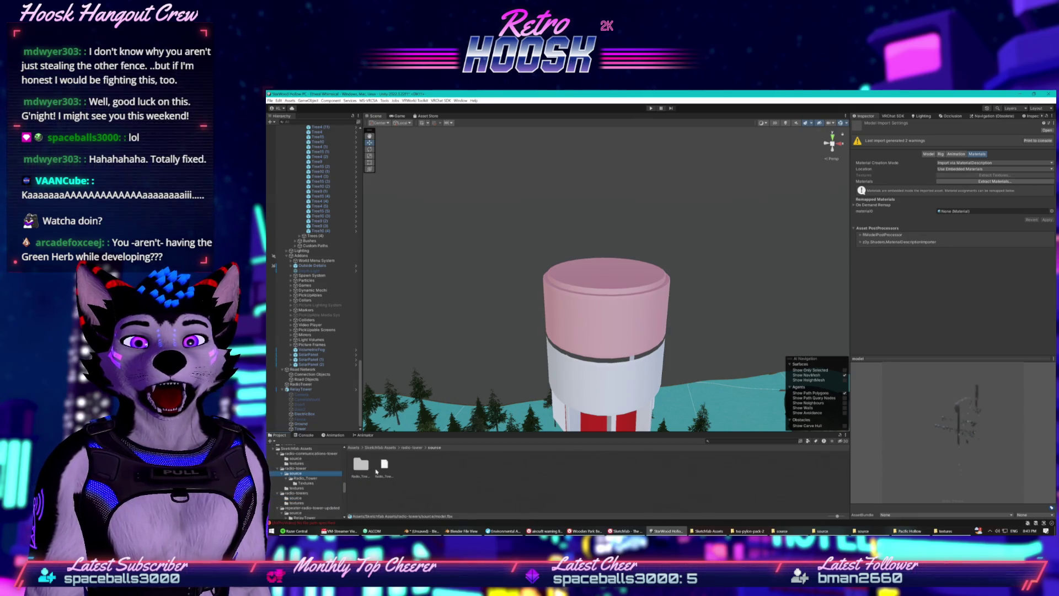
click(383, 465)
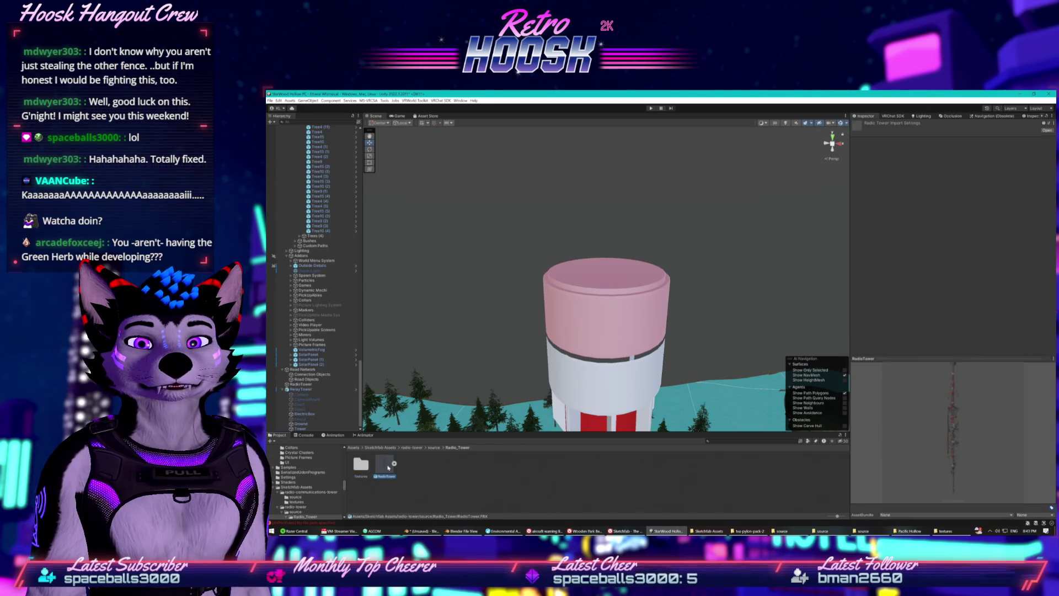
right_click(388, 468)
Reveal Radio_Tower in Explorer, open its folder, and copy its full path
click(408, 301)
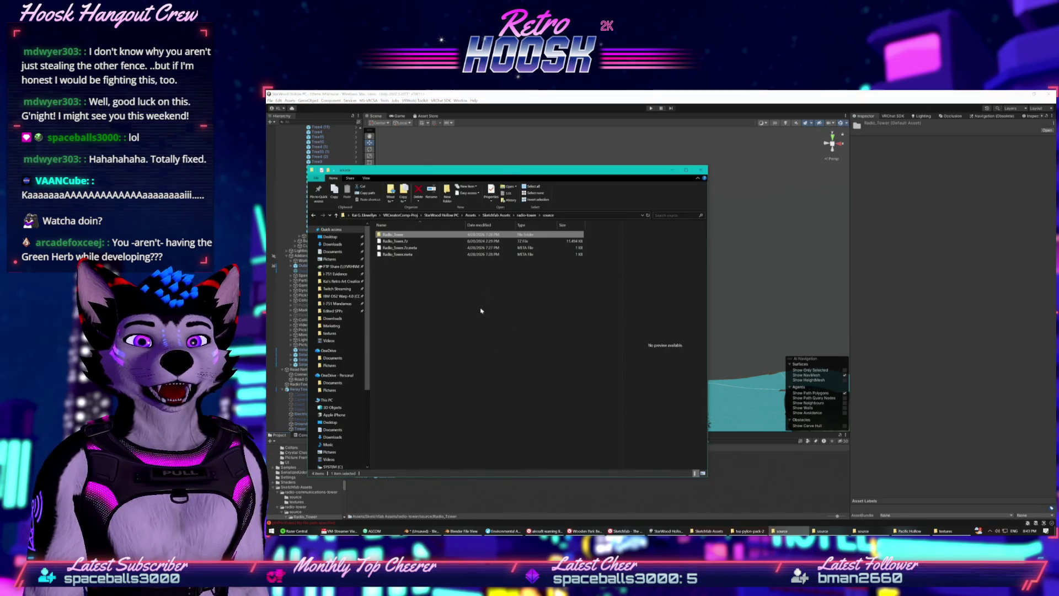
double_click(552, 234)
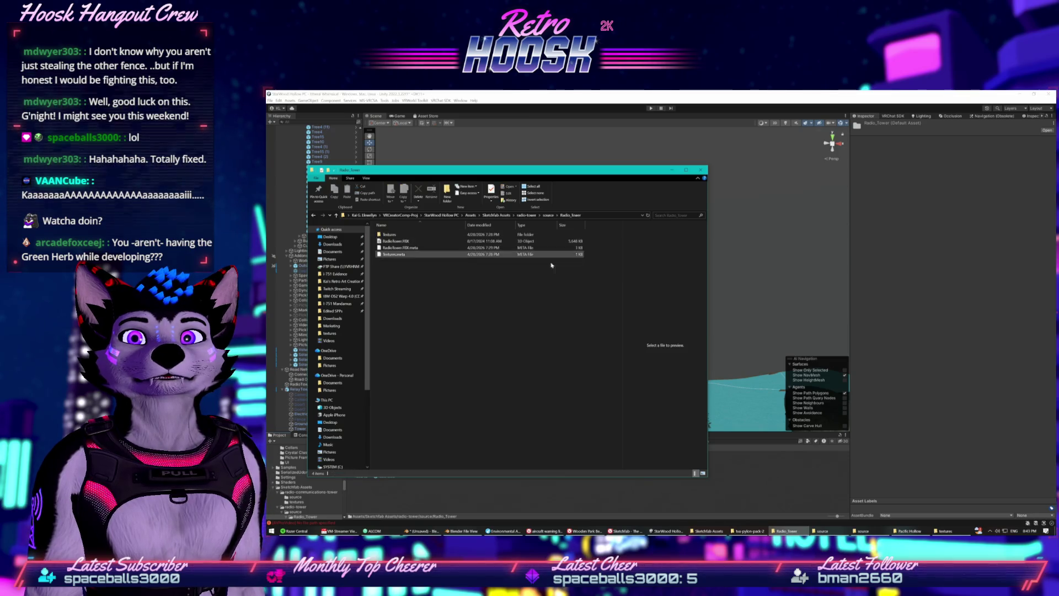
click(593, 217)
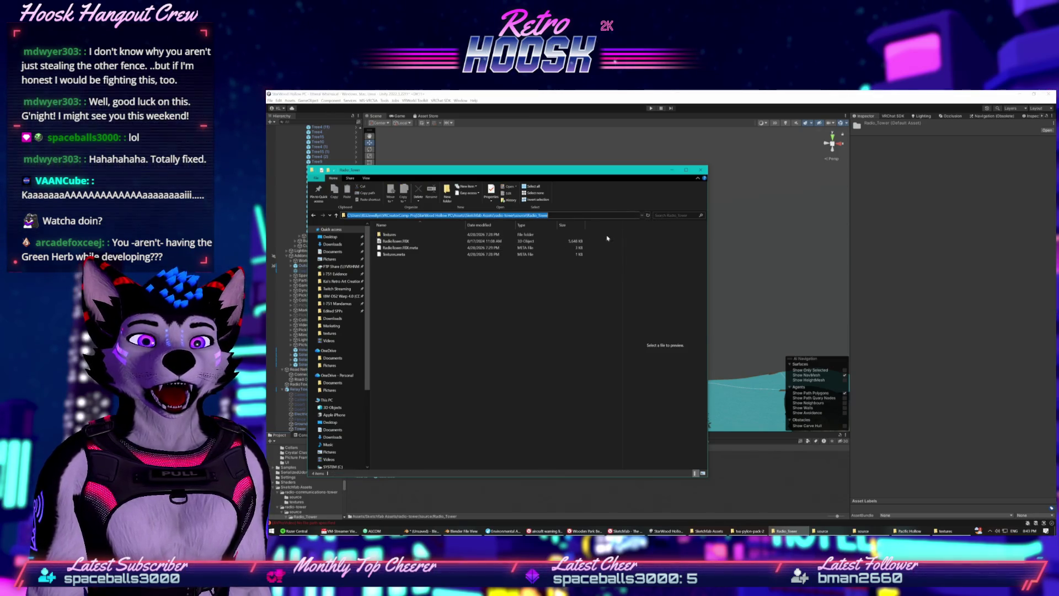
click(909, 530)
click(946, 531)
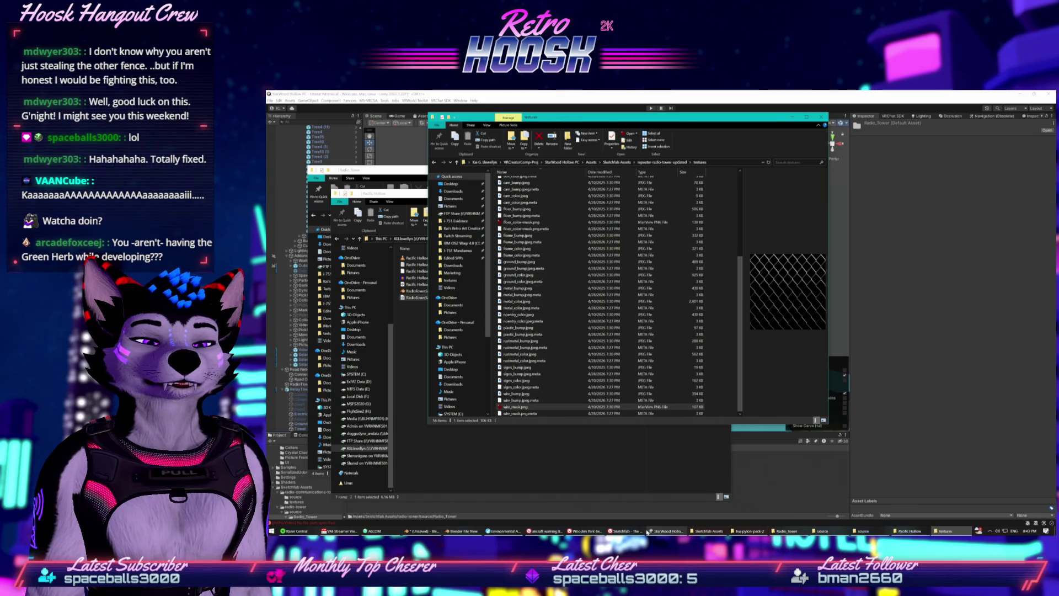
click(463, 531)
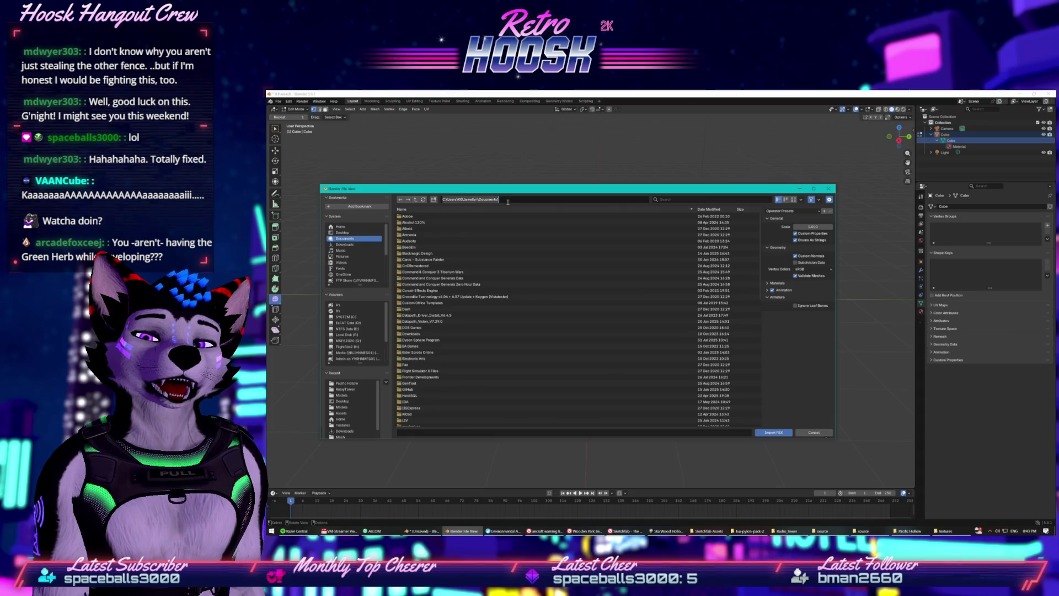
Go to the pasted Radio_Tower folder path and import RadioTower.FBX
click(543, 199)
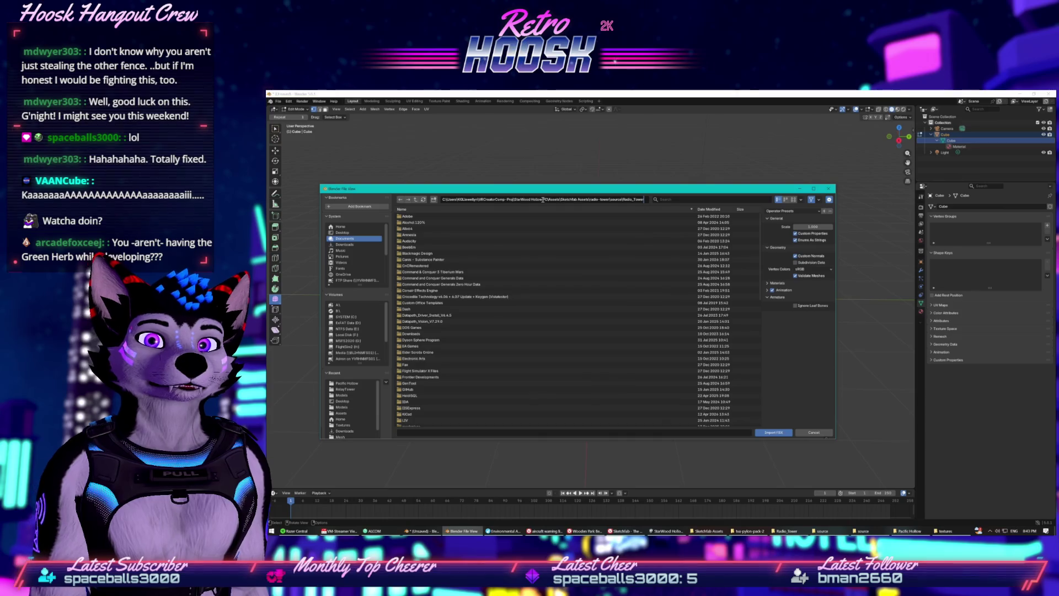
key(Return)
double_click(552, 221)
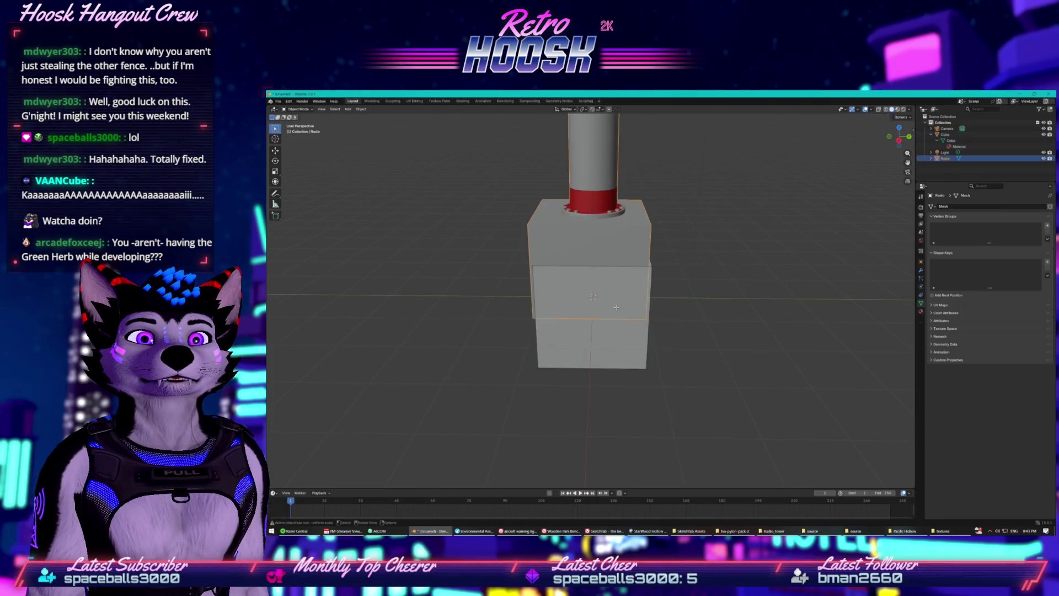
scroll(402, 236, down, 8)
scroll(604, 281, up, 8)
Delete the default Cube from the Outliner
click(945, 134)
right_click(945, 134)
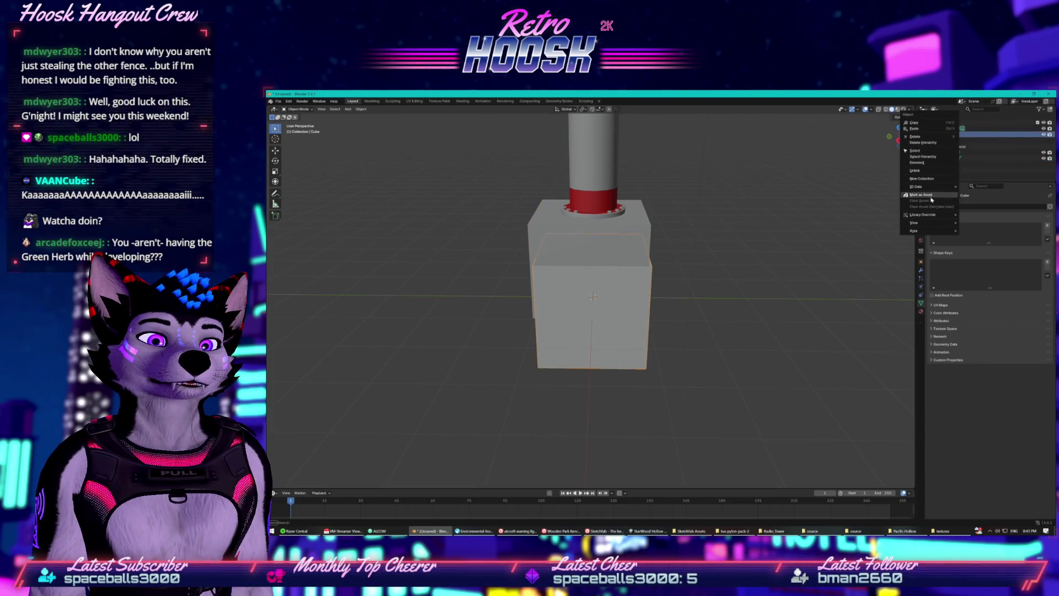
click(929, 136)
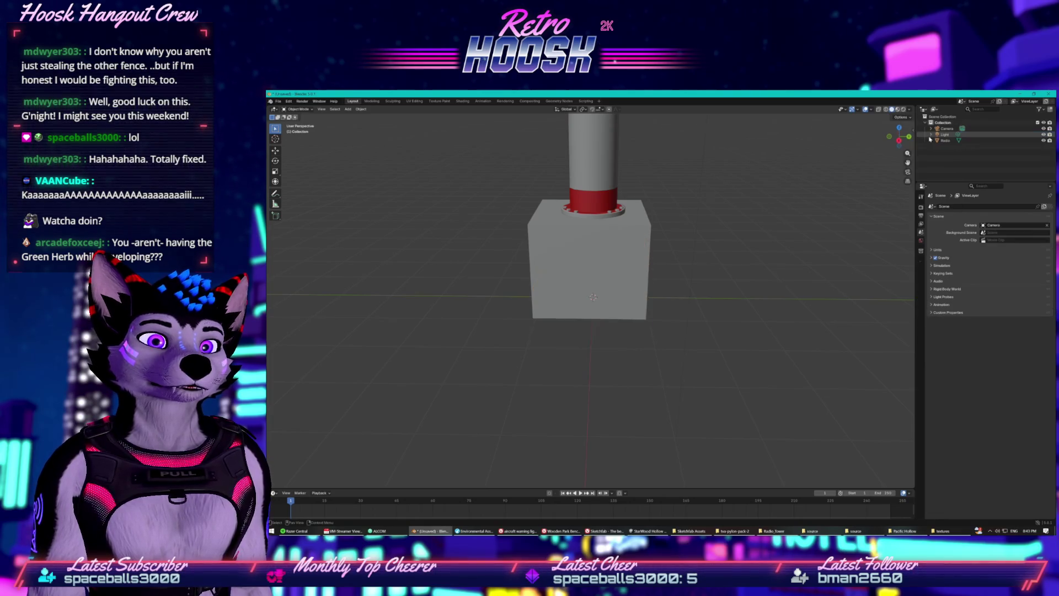
scroll(713, 231, down, 6)
right_click(675, 166)
Orbit the view so the pole stands upright and select the Radio tower object
mouse_move(670, 166)
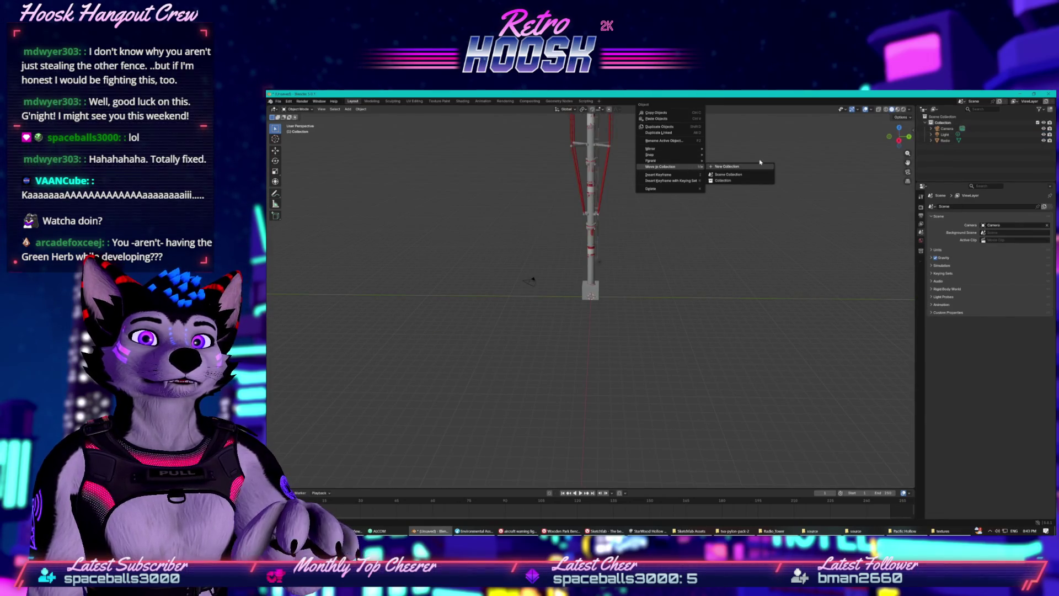
key(Escape)
scroll(764, 337, up, 3)
drag(764, 337, 597, 264)
scroll(598, 263, up, 5)
drag(598, 220, 613, 247)
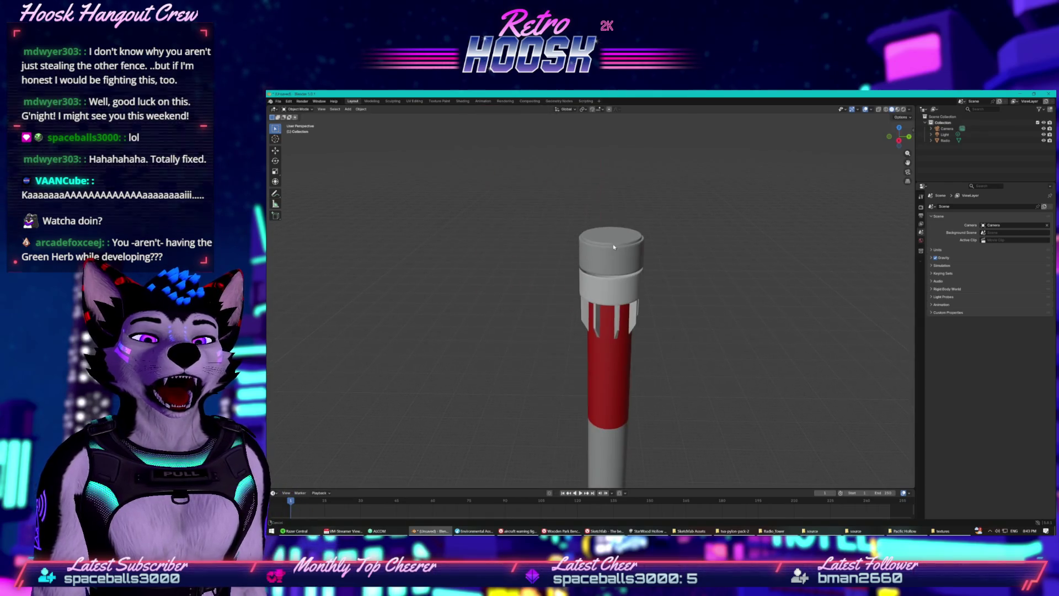
click(610, 250)
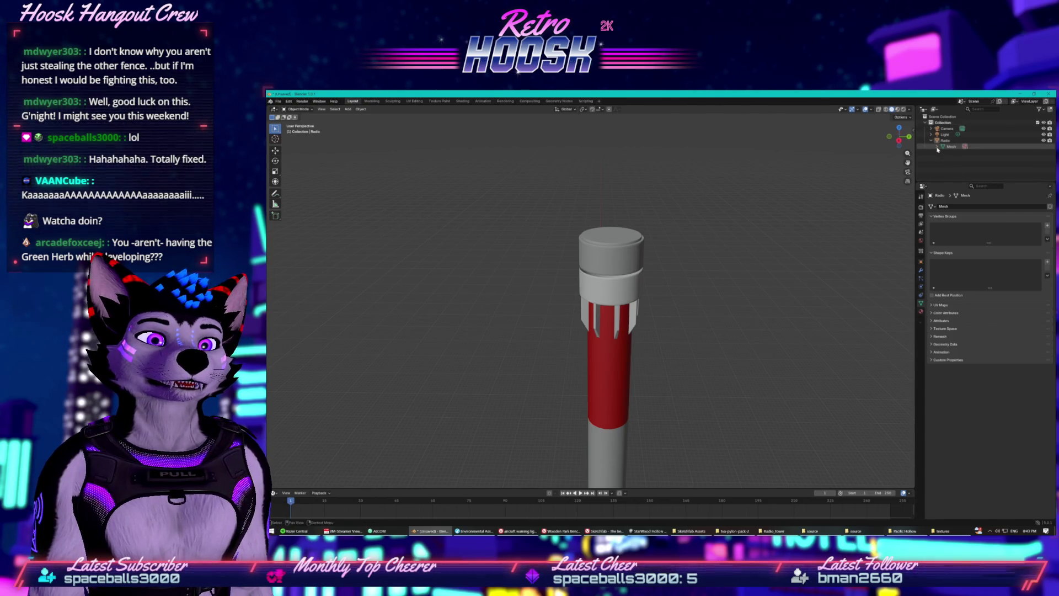
Expand the tower mesh, select redlights_m and redlamp_light_m.001, and frame the part
click(938, 146)
scroll(948, 155, down, 1)
click(955, 158)
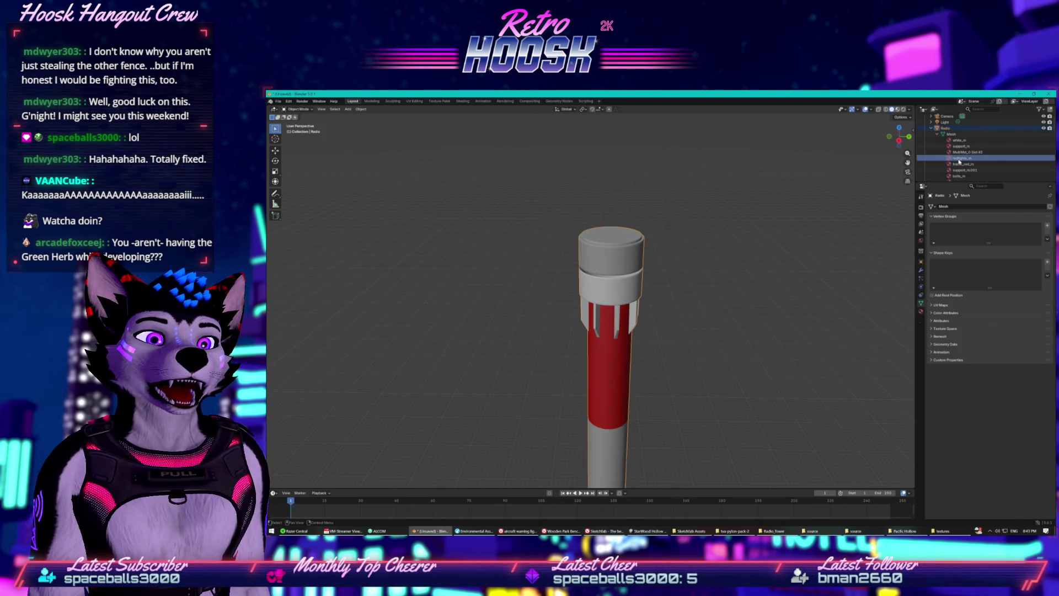
scroll(761, 245, down, 5)
scroll(761, 244, up, 3)
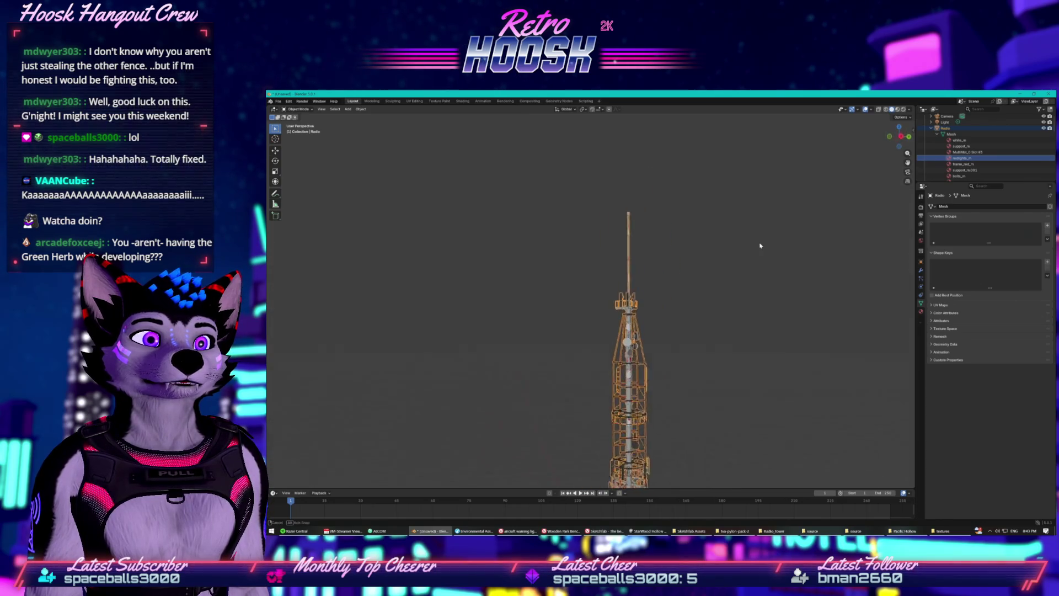
drag(761, 244, 790, 229)
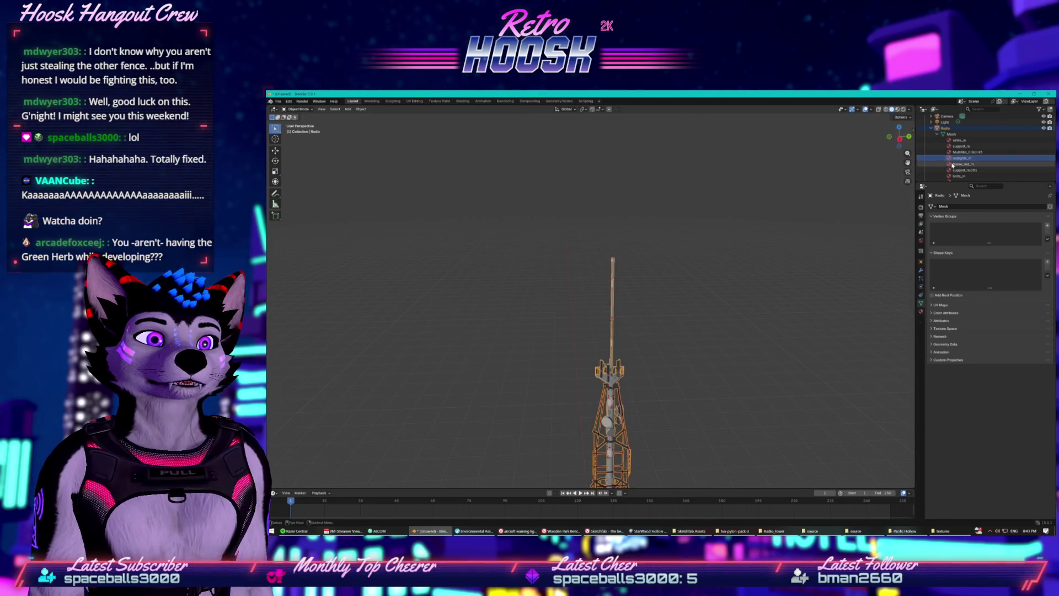
scroll(954, 168, down, 5)
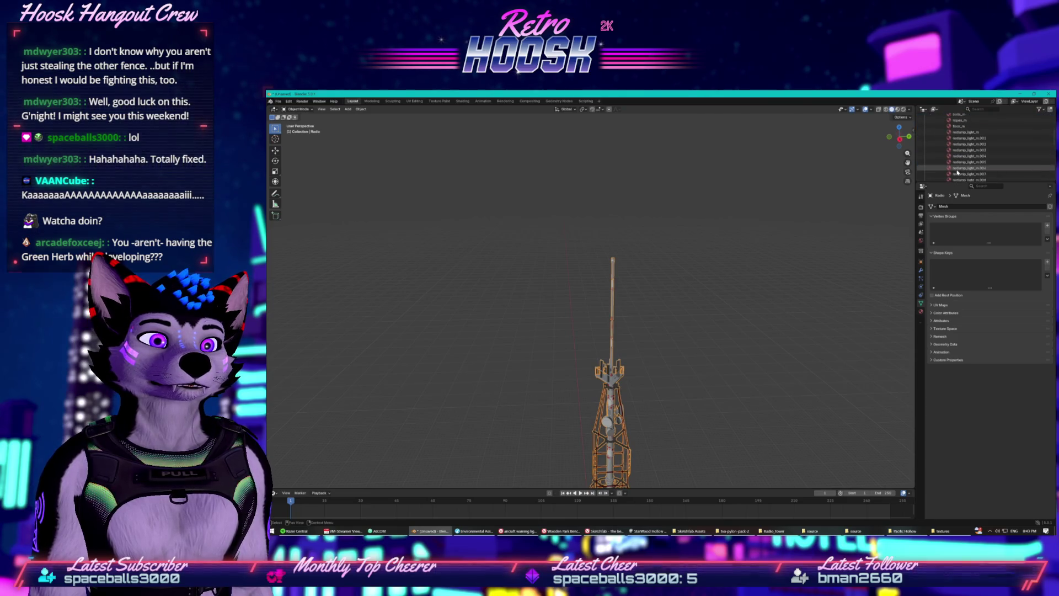
click(964, 139)
scroll(965, 143, down, 4)
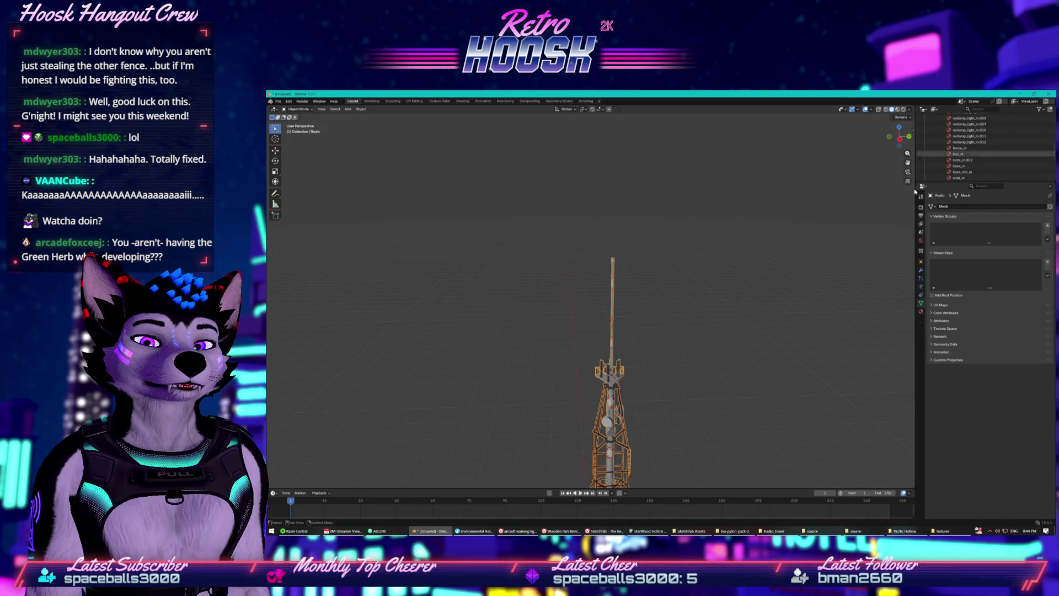
key(KP_Decimal)
Deselect all parts and isolate the red-and-white mast pole in local view
drag(796, 250, 771, 304)
right_click(770, 304)
click(826, 340)
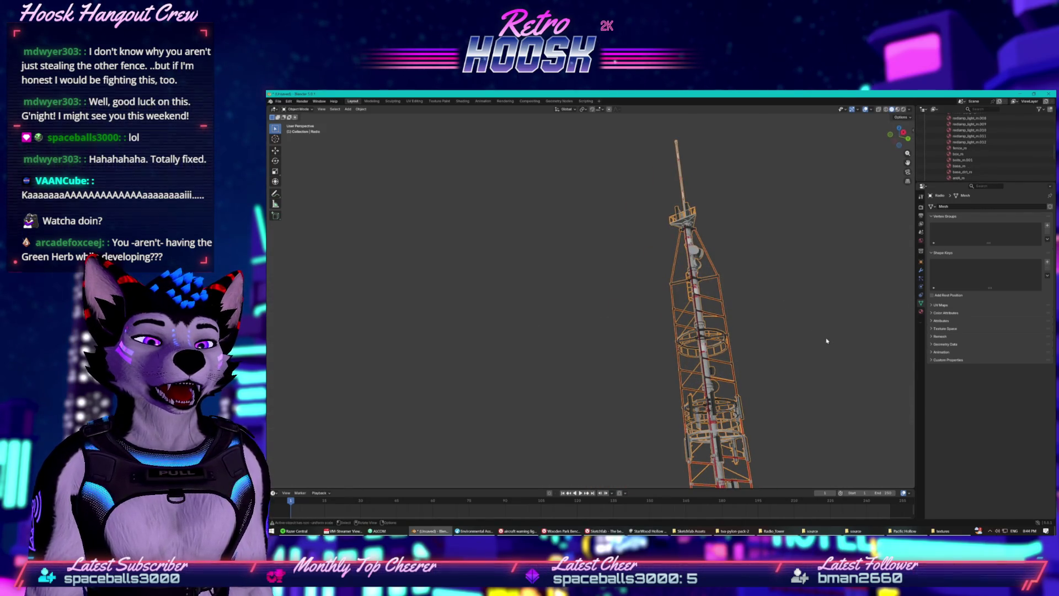
click(816, 345)
scroll(799, 350, down, 4)
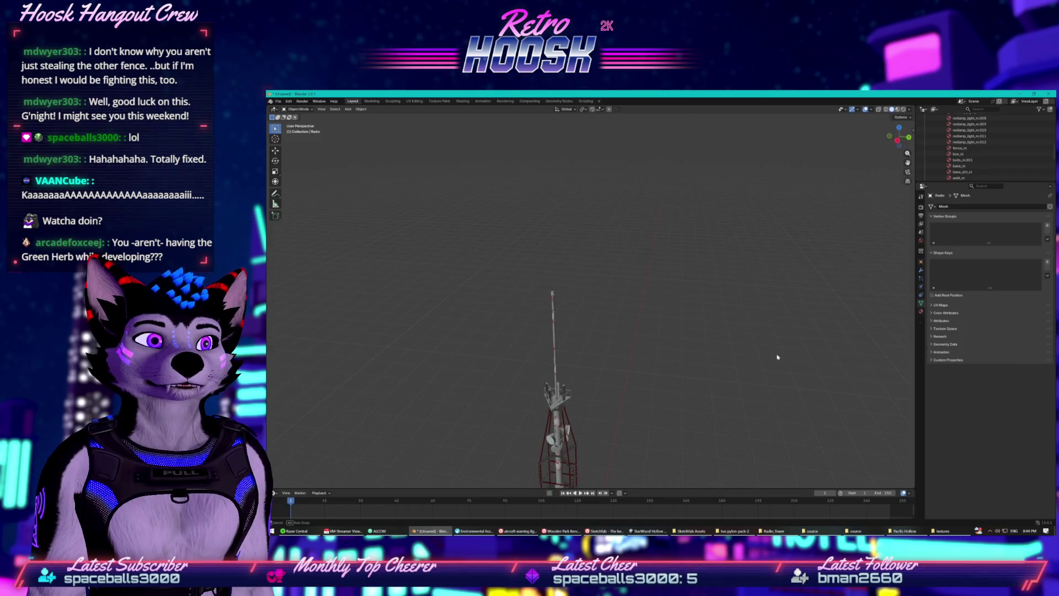
scroll(593, 348, up, 10)
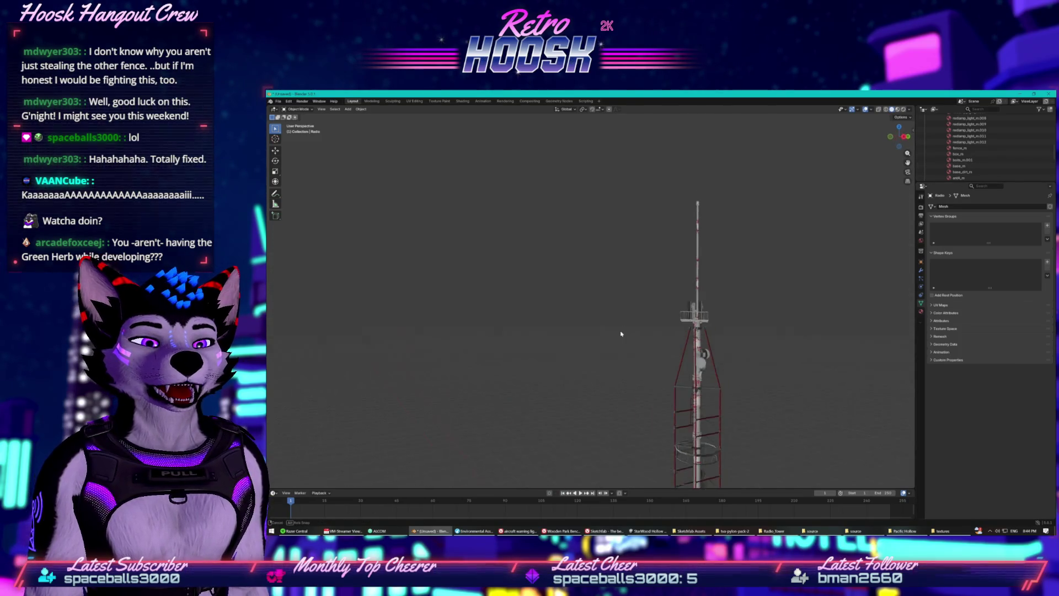
mouse_move(563, 248)
mouse_down()
mouse_move(683, 248)
mouse_move(609, 332)
mouse_up()
scroll(609, 332, up, 6)
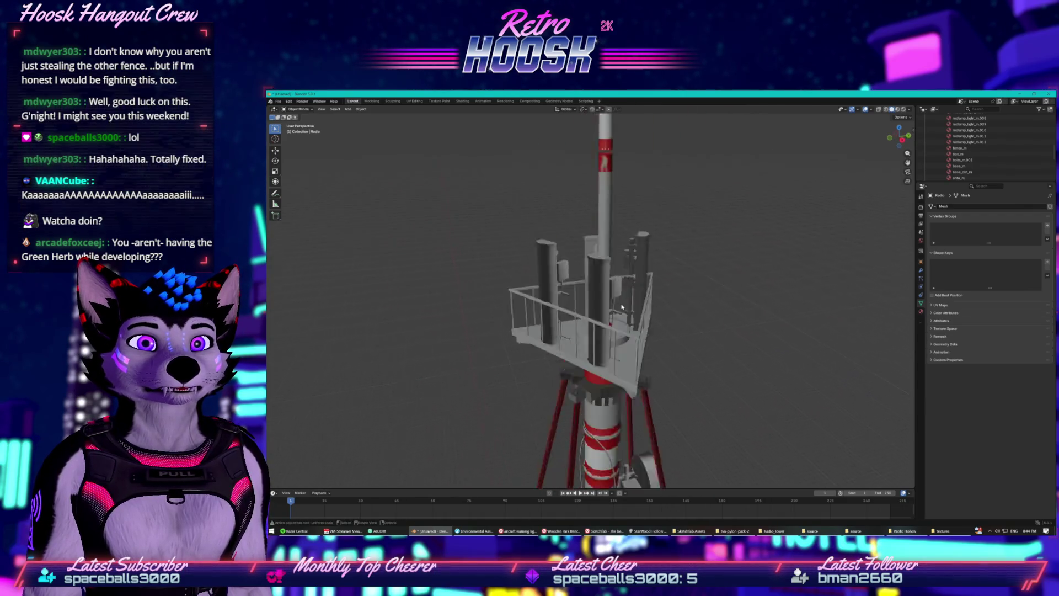
scroll(659, 262, down, 3)
key(slash)
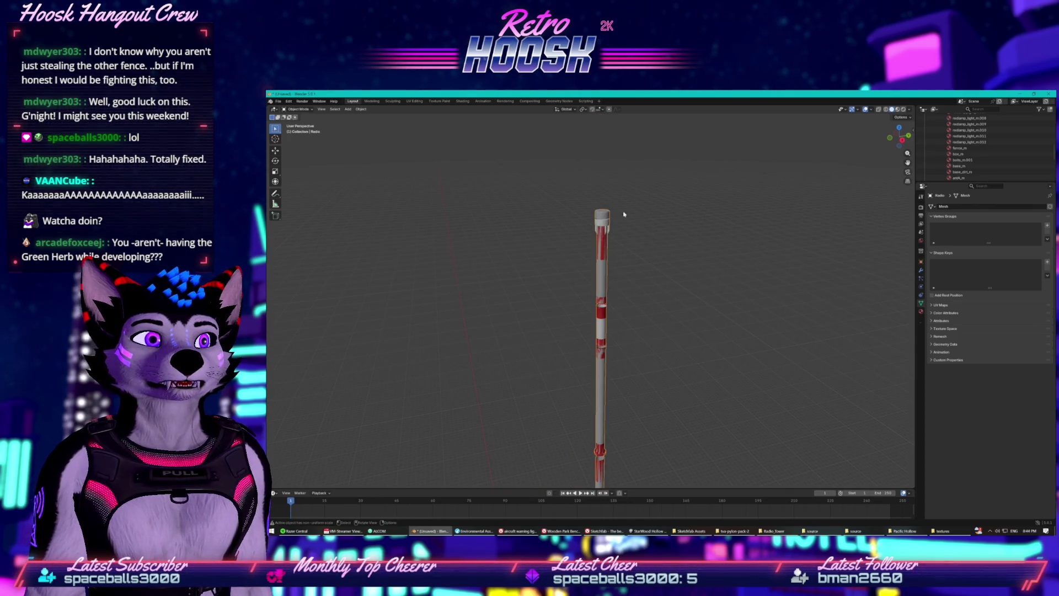
Select cables_m, leave local view, and hide the selected lattice parts with H
scroll(997, 166, down, 2)
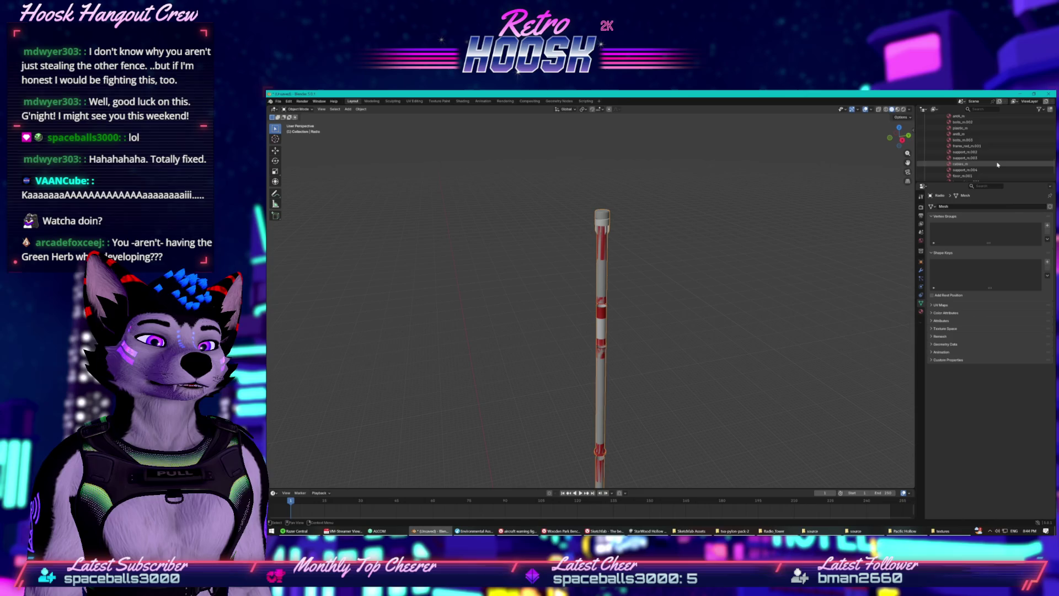
click(962, 145)
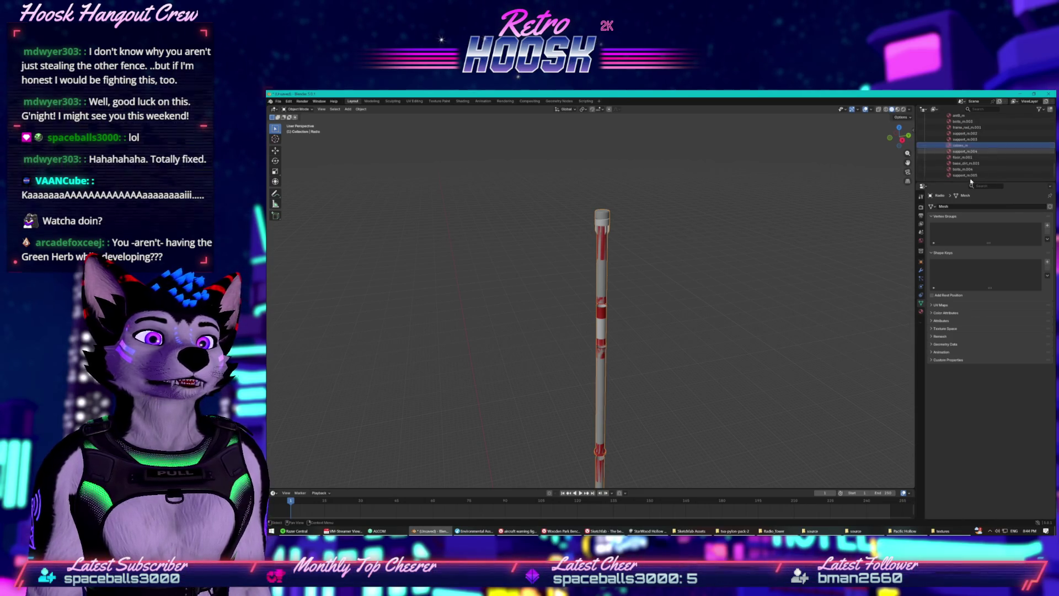
key(KP_Divide)
scroll(759, 220, down, 6)
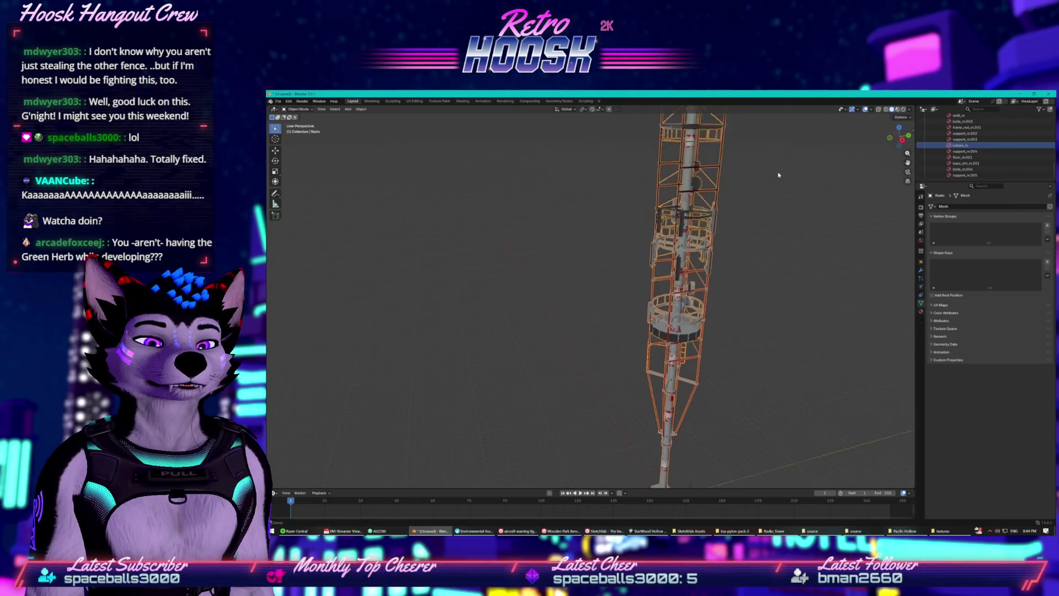
scroll(764, 200, down, 2)
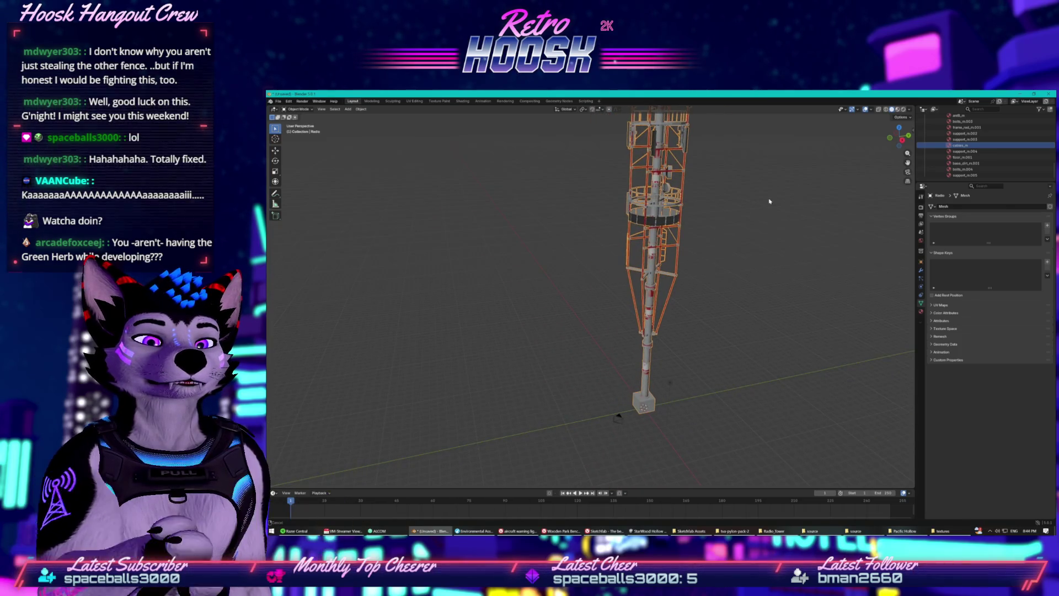
scroll(766, 226, up, 3)
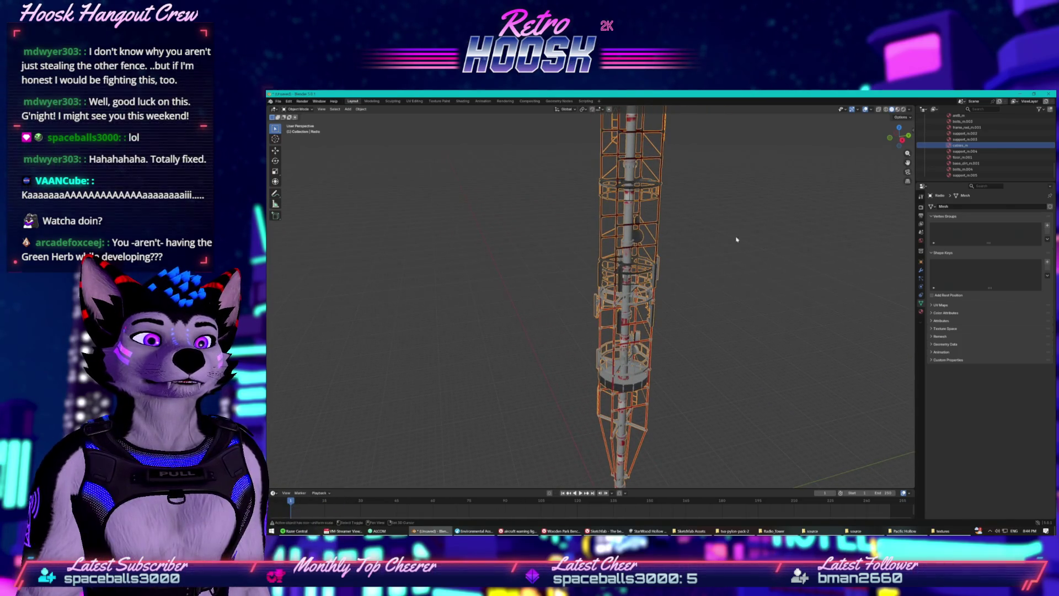
key(h)
scroll(732, 246, down, 5)
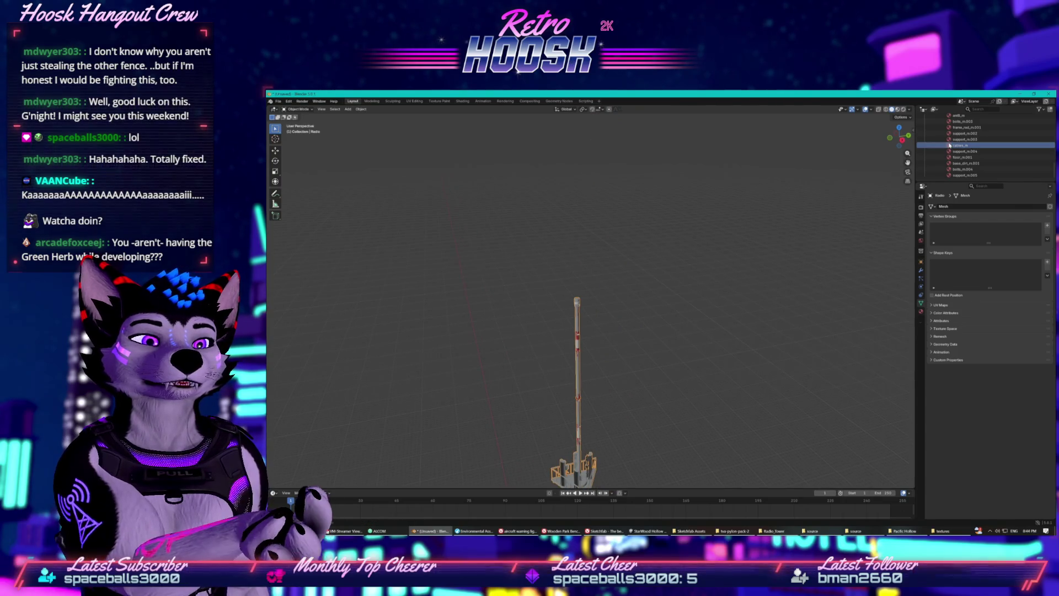
Make frame_red_m.001 the active slot in Material Properties
click(920, 312)
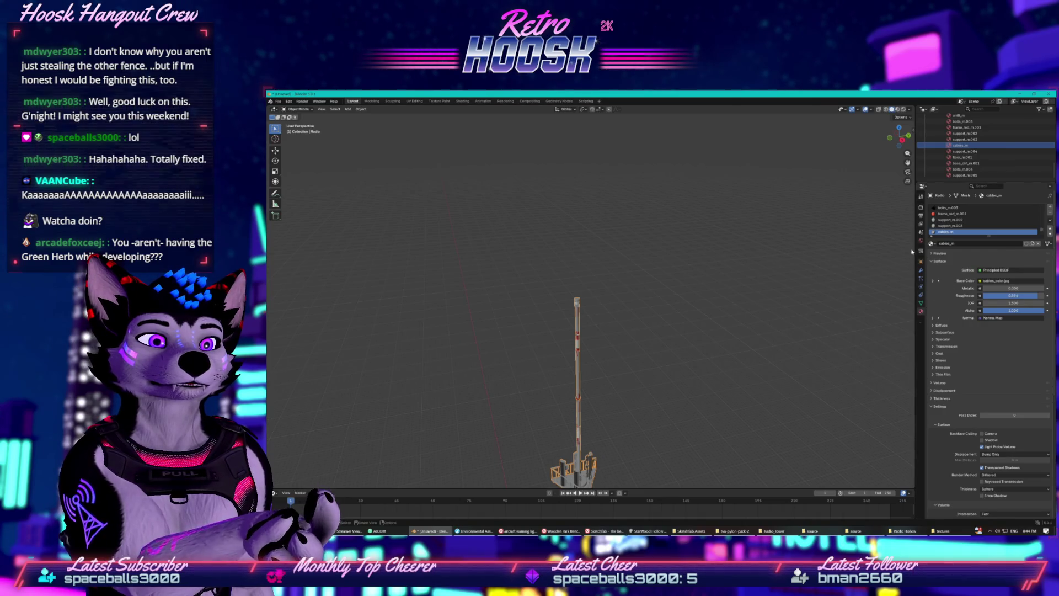
click(953, 213)
scroll(952, 218, down, 5)
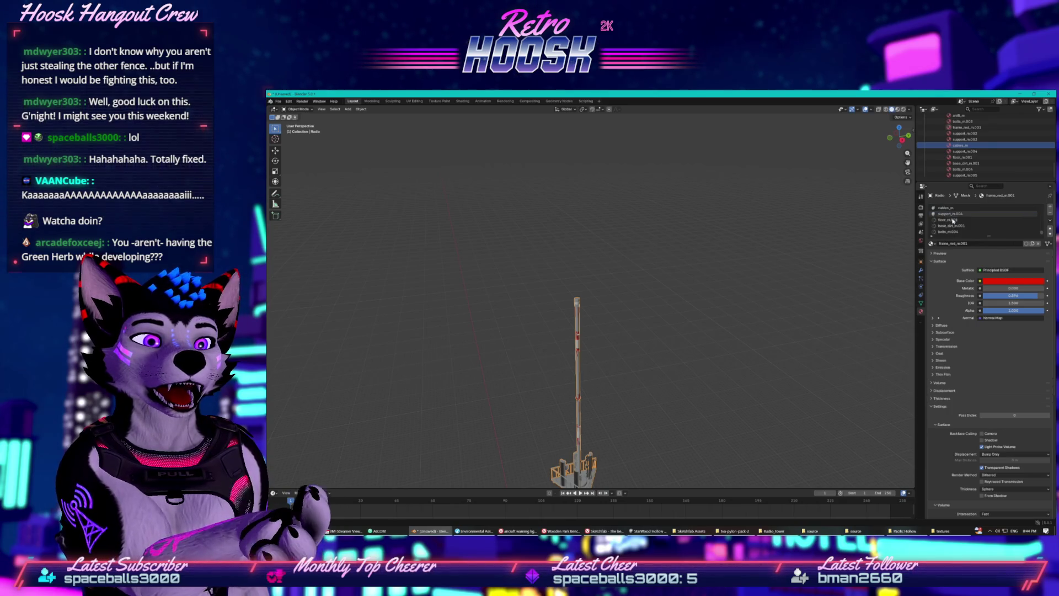
scroll(953, 226, up, 2)
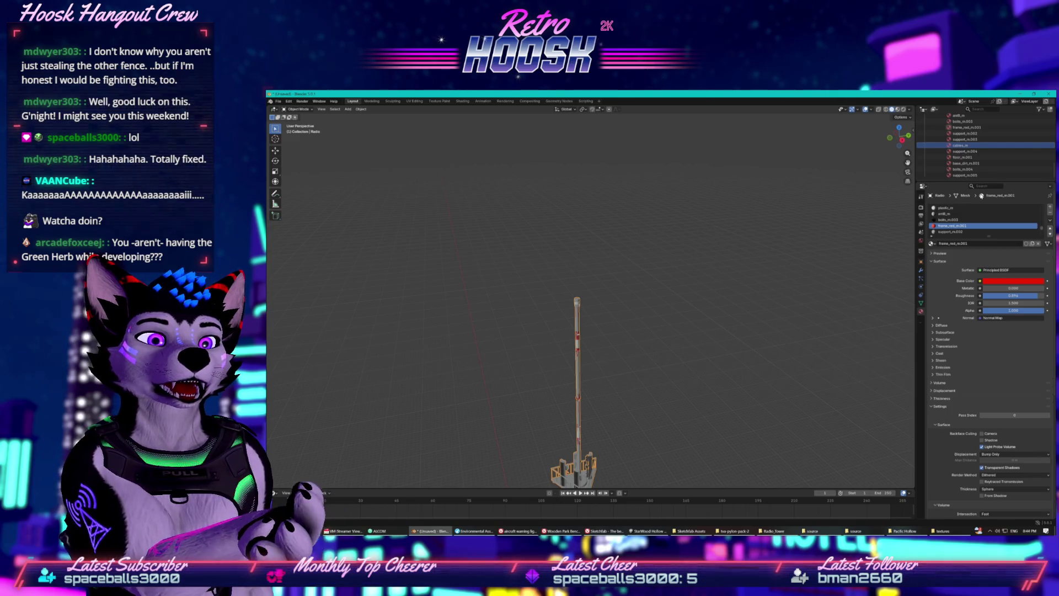
Frame the tower and switch the mesh from Object Mode to Edit Mode
key(KP_Decimal)
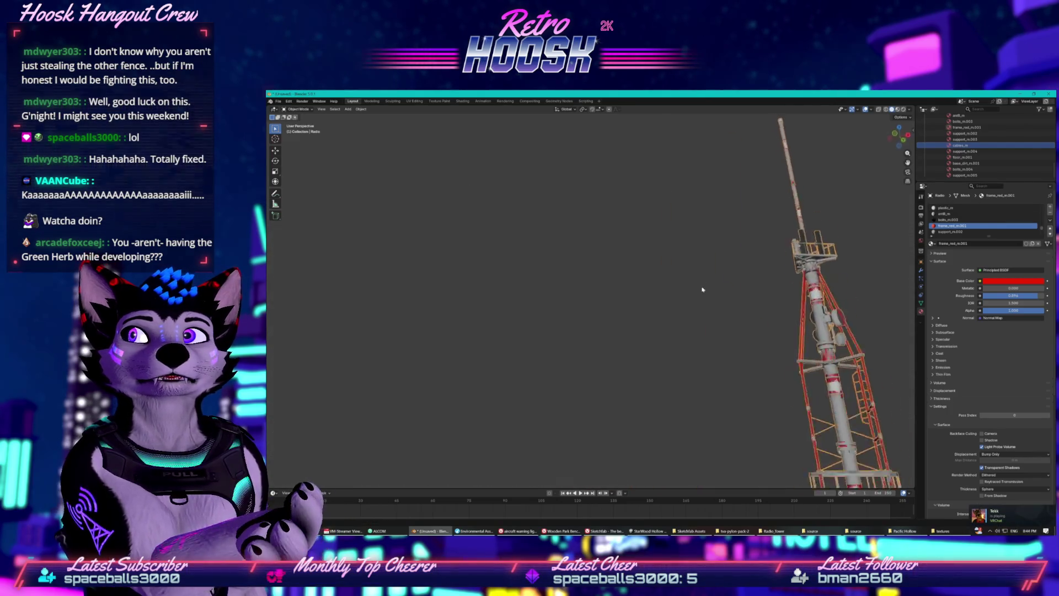
click(311, 111)
click(309, 122)
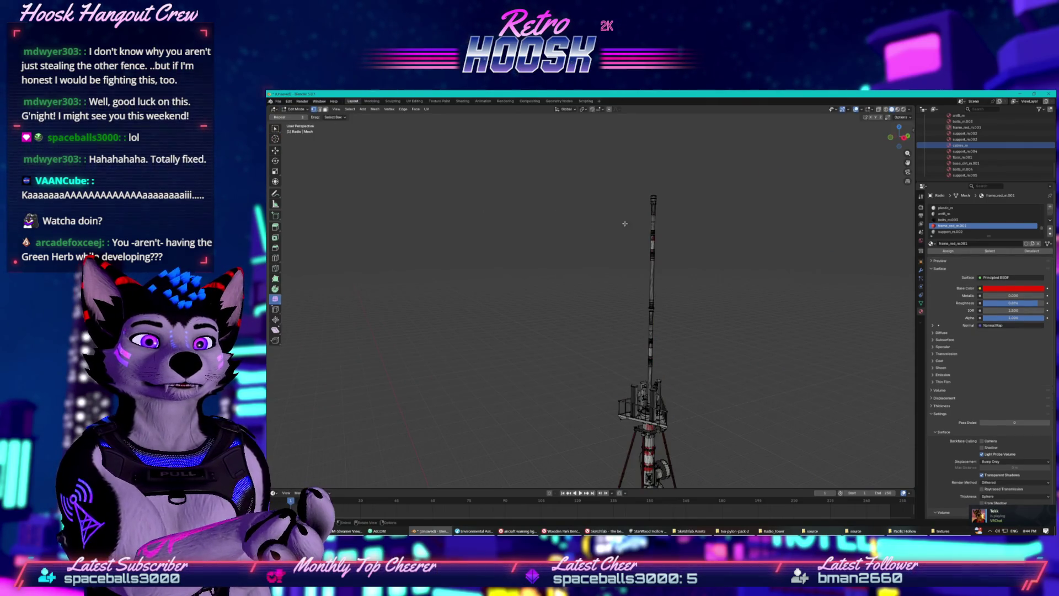
key(KP_Decimal)
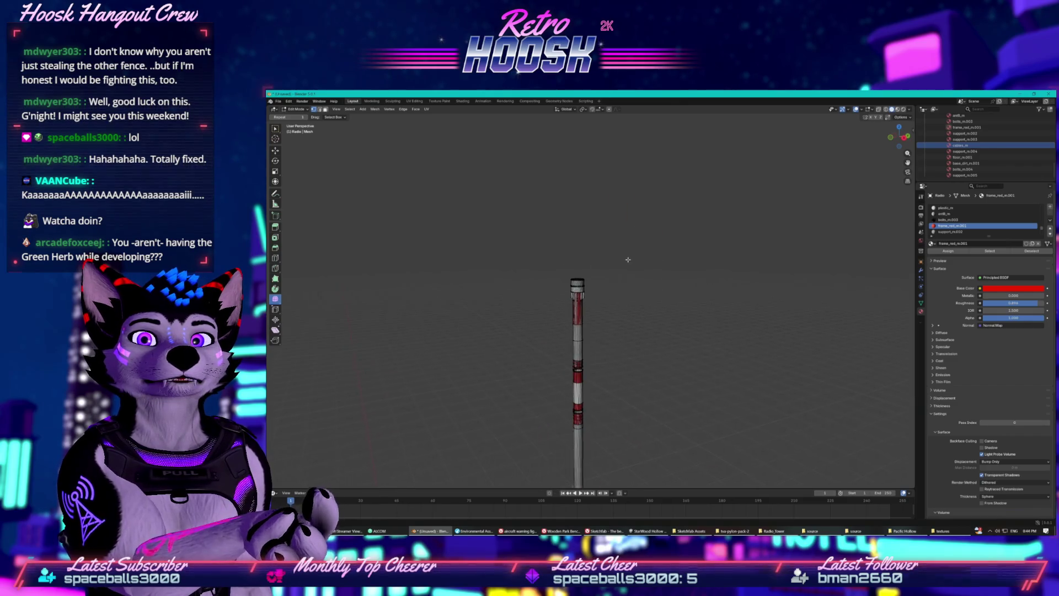
scroll(626, 253, up, 8)
scroll(620, 238, down, 6)
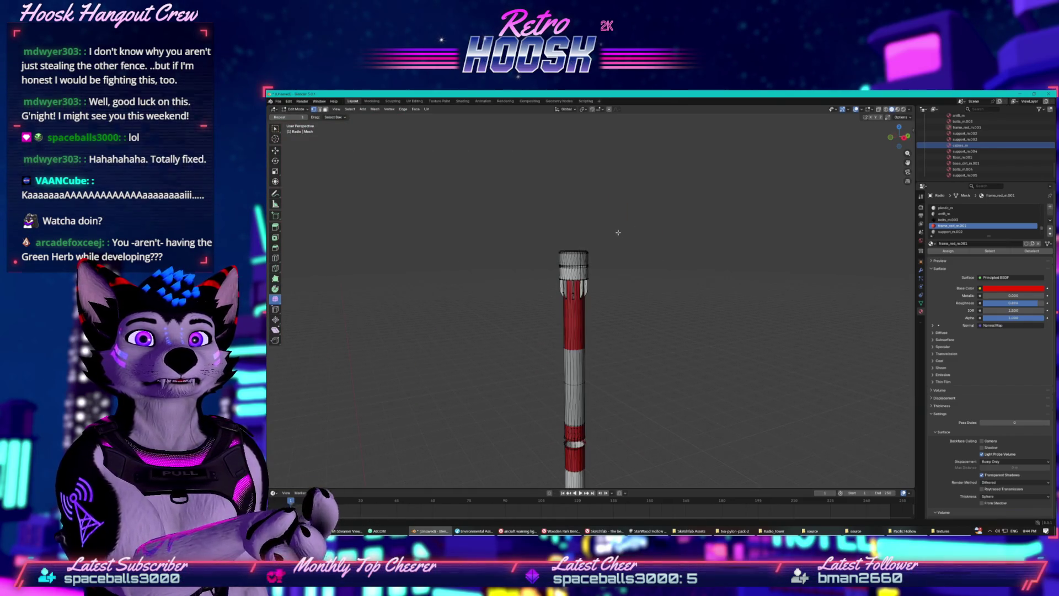
scroll(617, 232, left, 4)
scroll(623, 245, down, 4)
scroll(627, 229, down, 2)
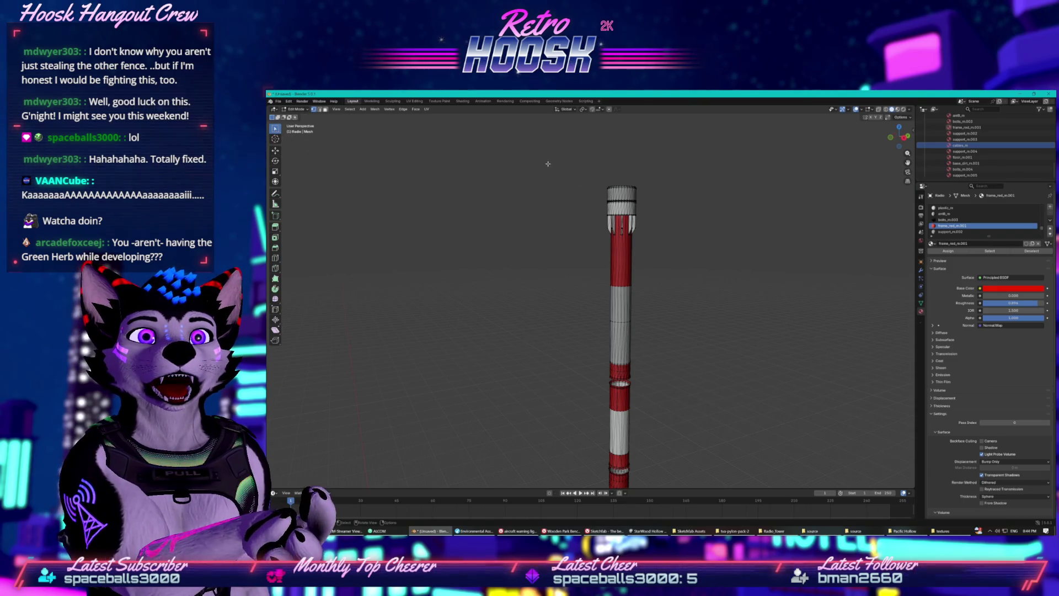
drag(601, 172, 656, 201)
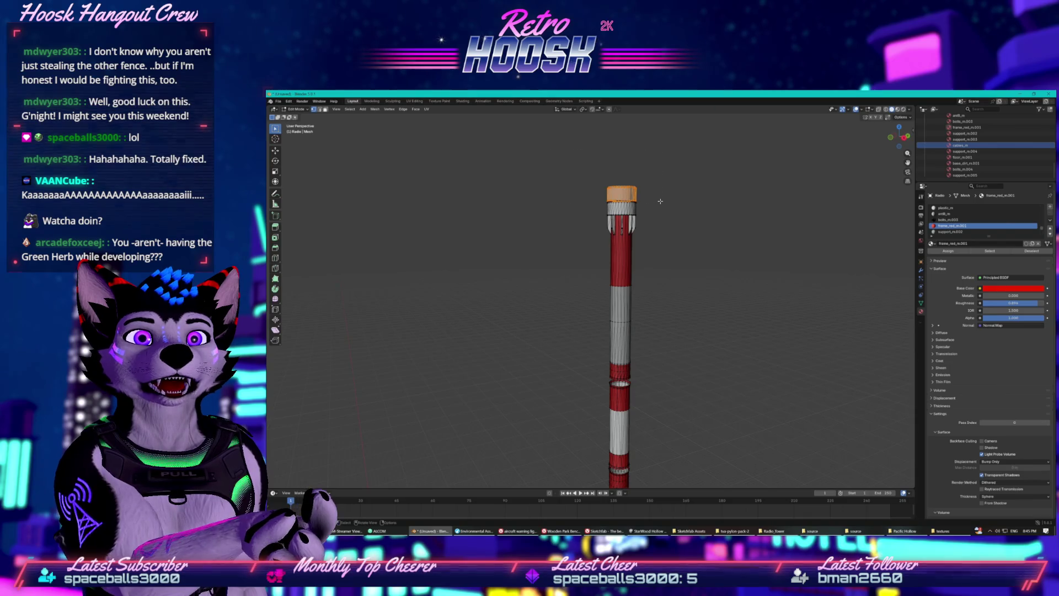
scroll(656, 210, up, 3)
scroll(657, 209, right, 2)
scroll(657, 209, up, 3)
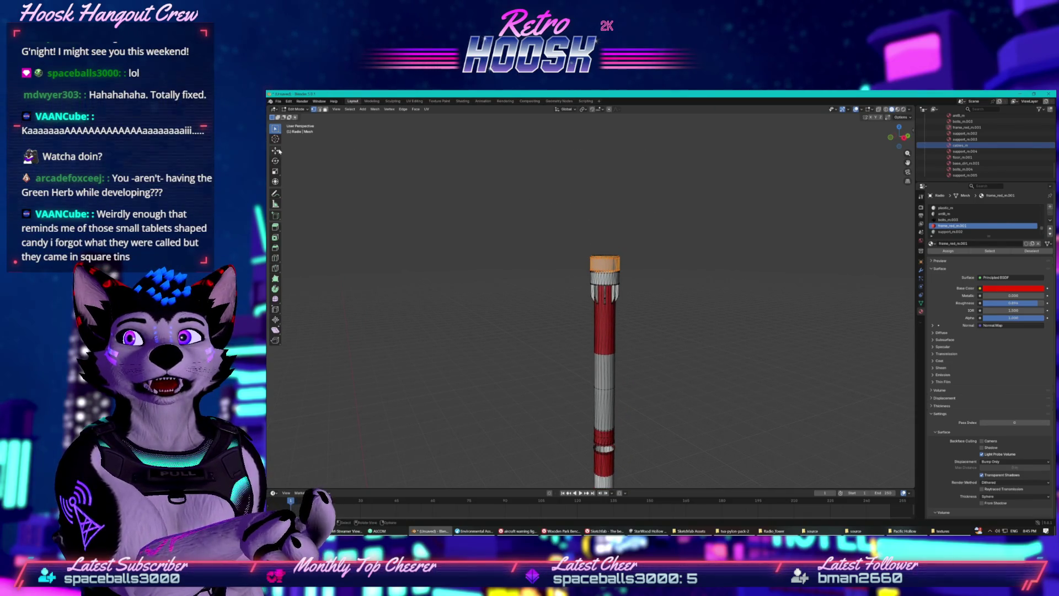
drag(604, 238, 605, 126)
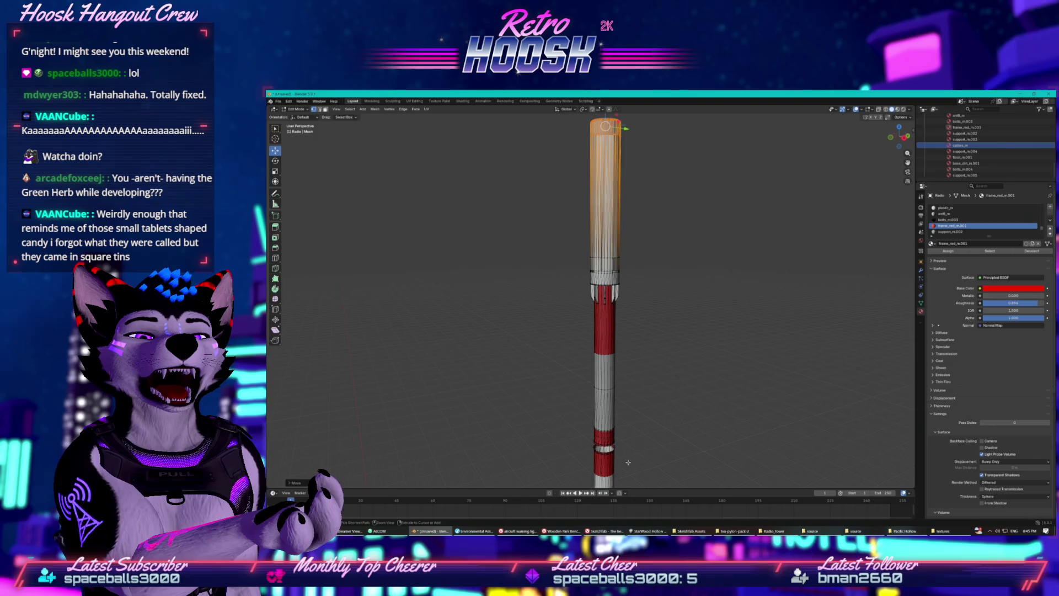
key(ctrl+z)
scroll(631, 327, up, 10)
scroll(631, 327, up, 5)
scroll(631, 327, up, 3)
scroll(632, 327, down, 10)
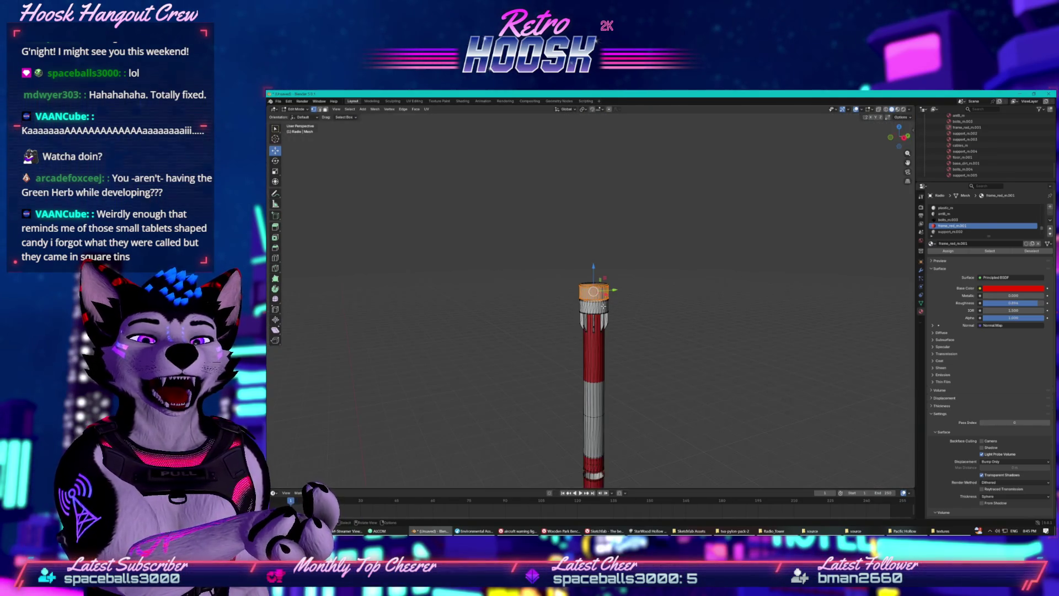
scroll(608, 314, up, 8)
scroll(607, 314, down, 8)
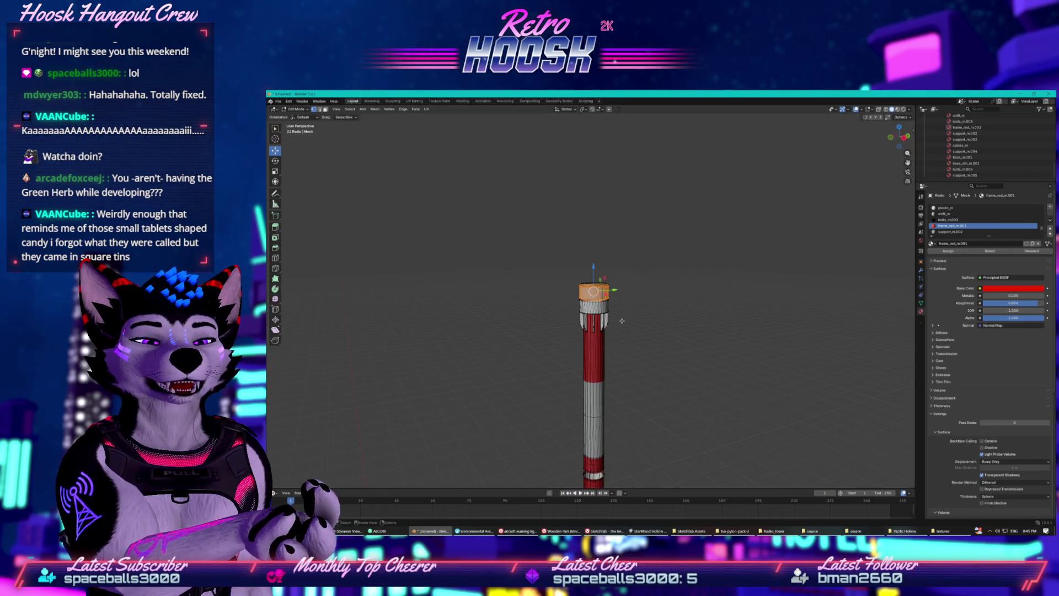
right_click(613, 309)
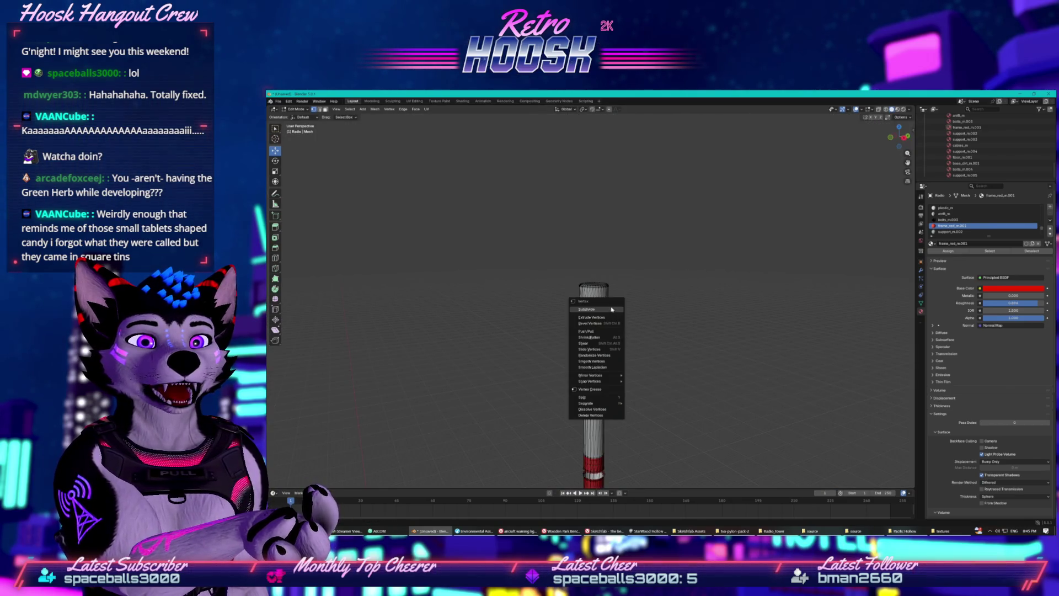
key(Escape)
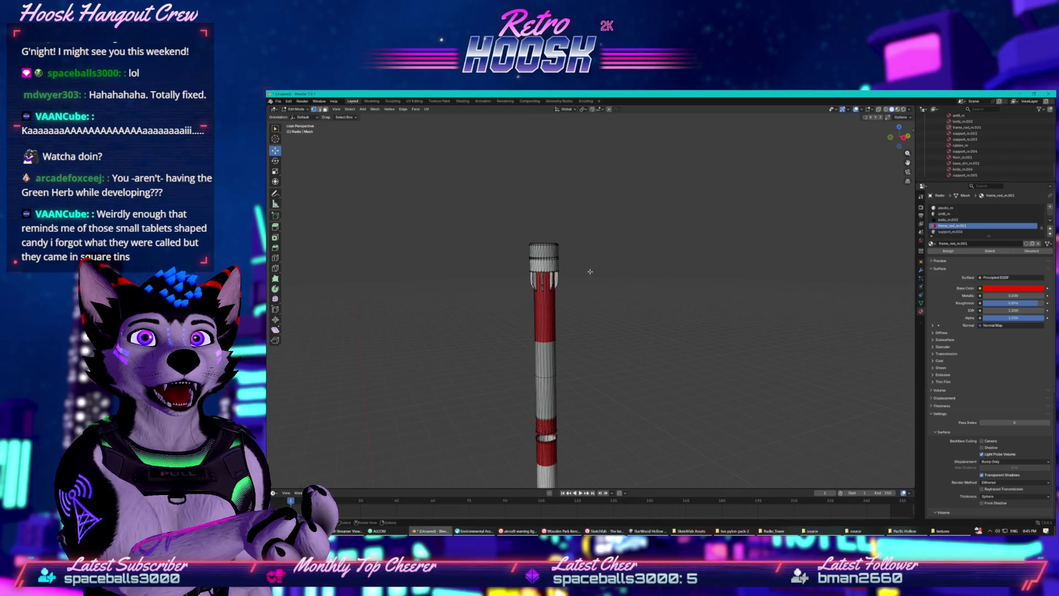
scroll(593, 272, down, 5)
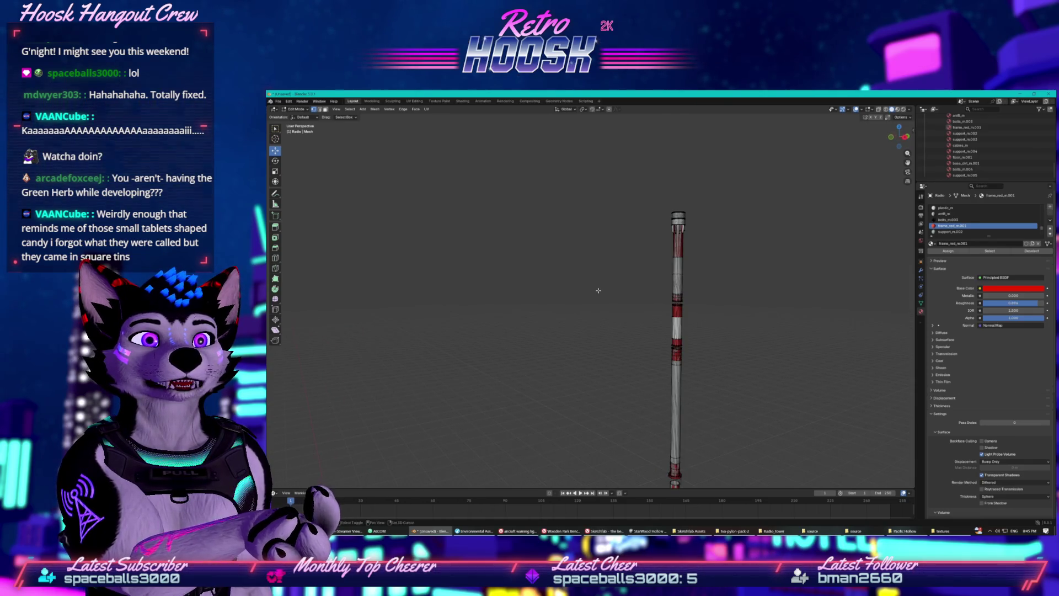
scroll(597, 290, up, 3)
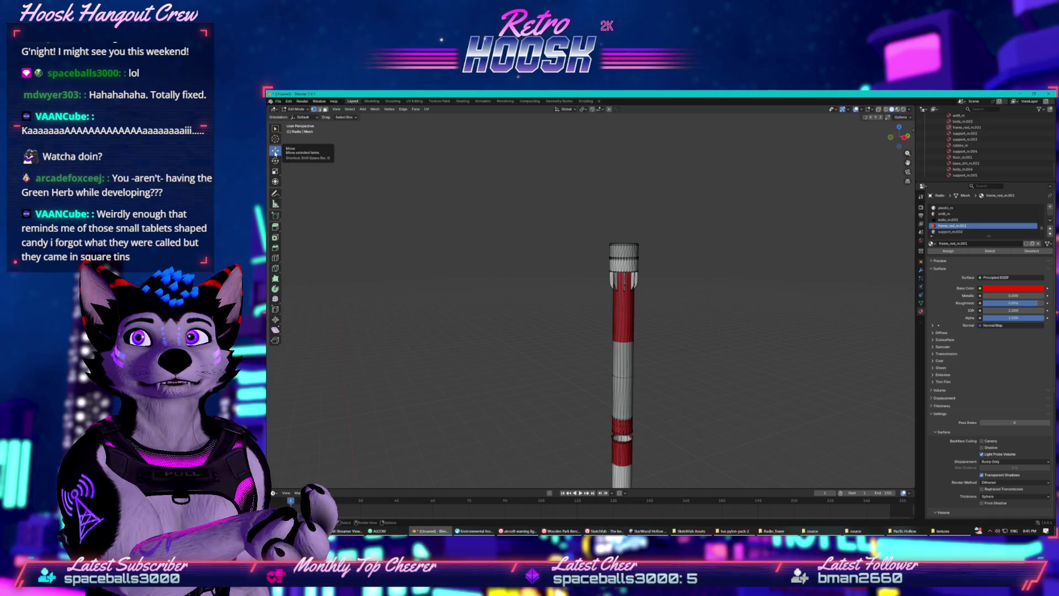
drag(573, 208, 681, 302)
click(680, 301)
drag(597, 228, 652, 252)
mouse_move(623, 216)
mouse_down()
mouse_move(625, 195)
mouse_move(632, 203)
mouse_up()
key(Escape)
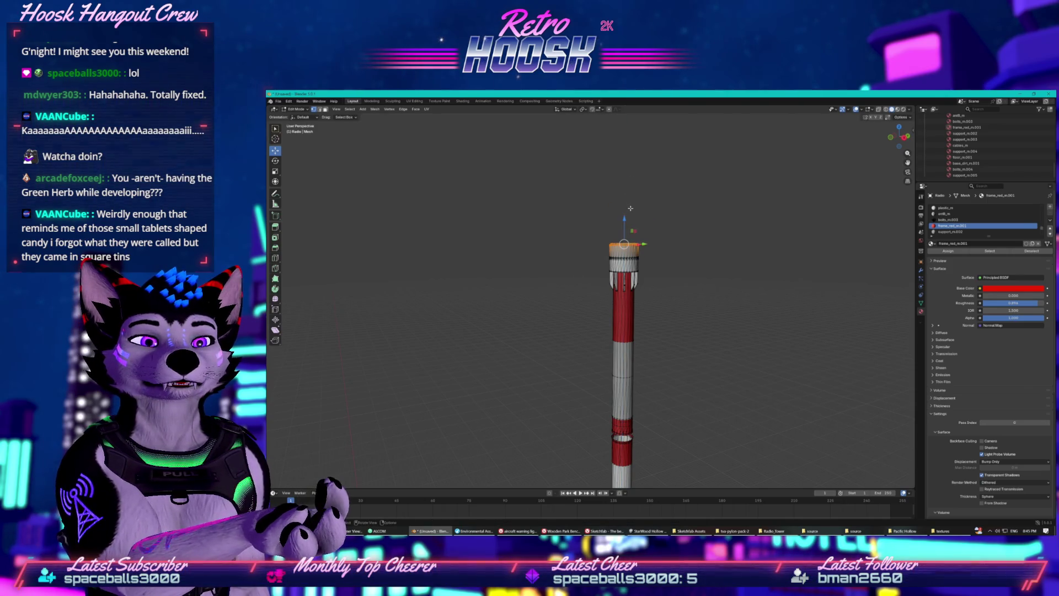
alt+click(615, 276)
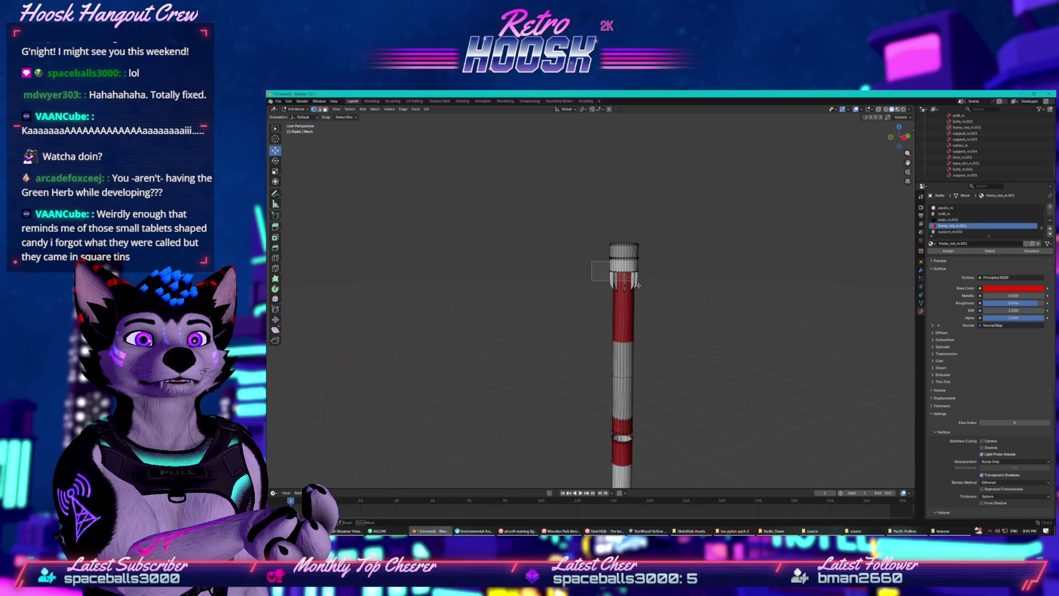
key(x)
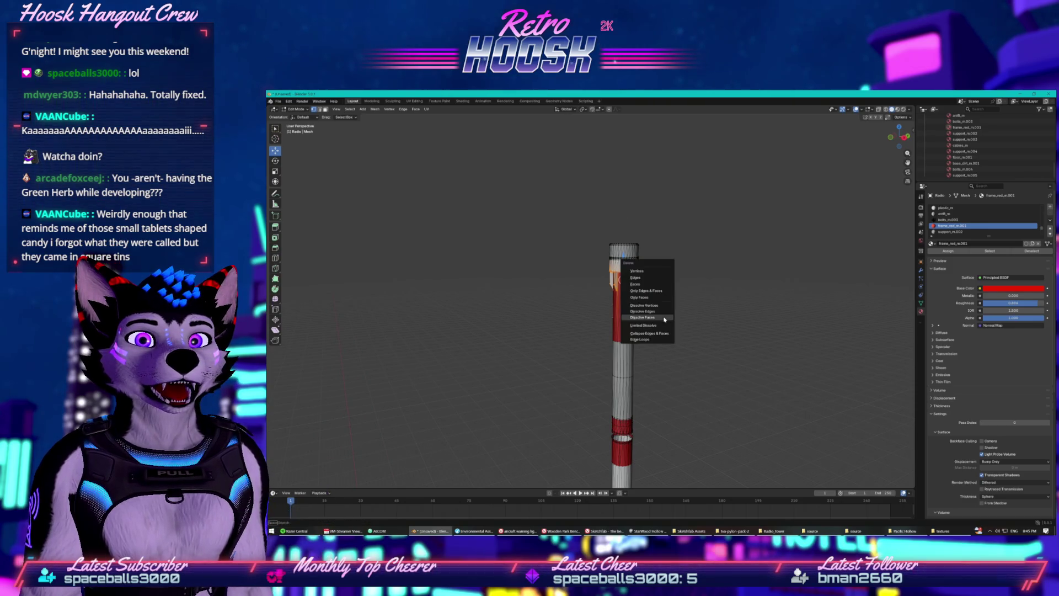
click(651, 273)
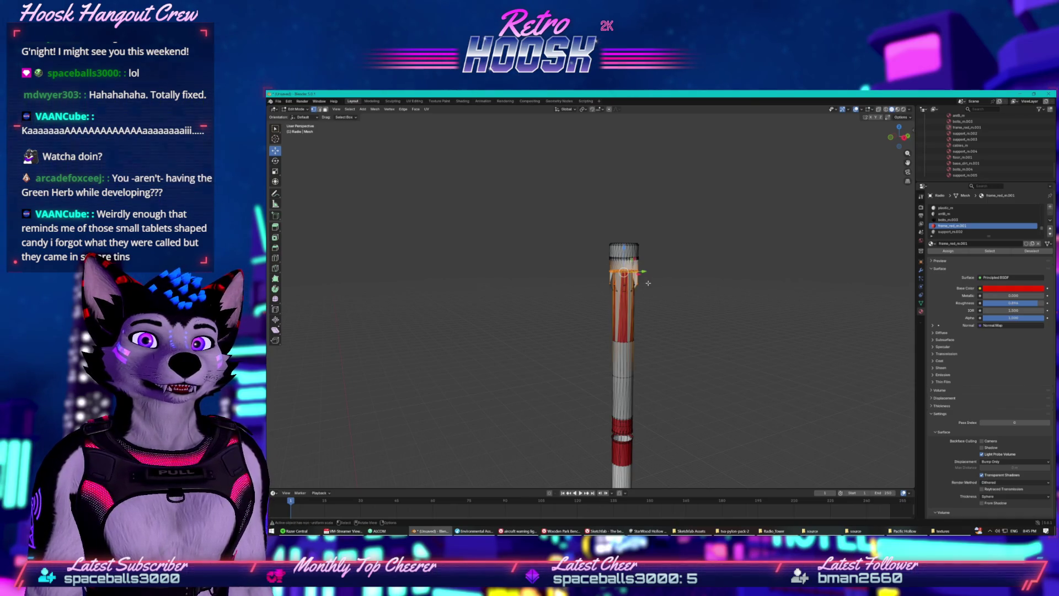
key(x)
click(646, 283)
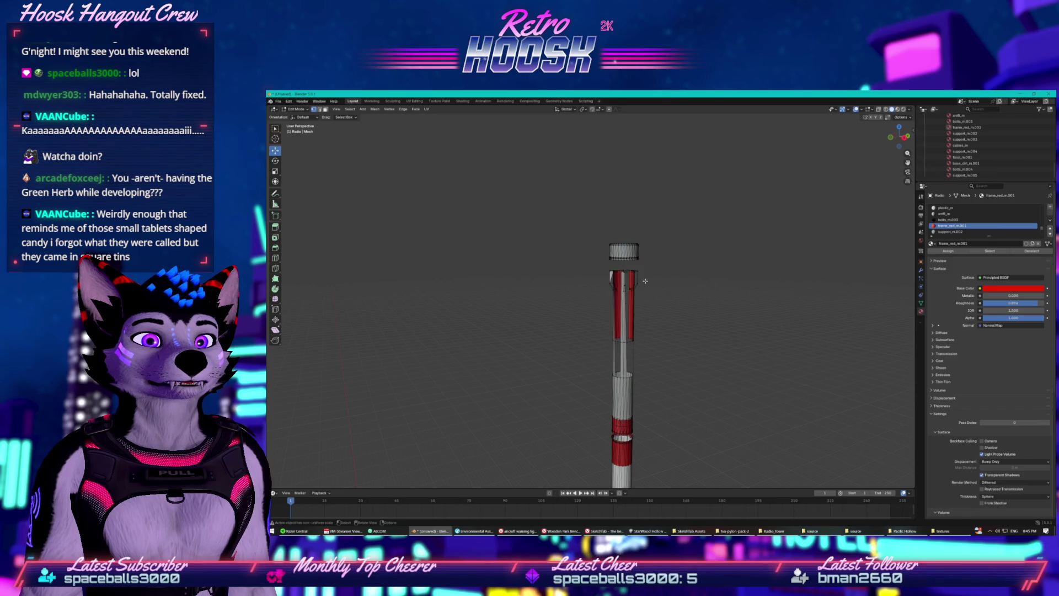
key(ctrl+z)
drag(651, 265, 666, 266)
drag(623, 224, 640, 186)
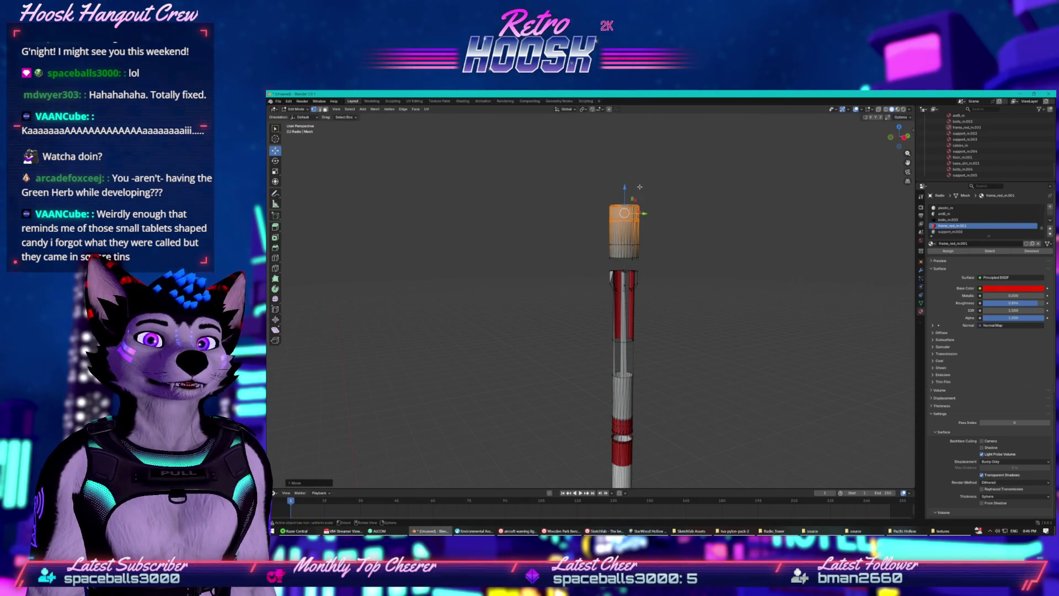
key(ctrl+z)
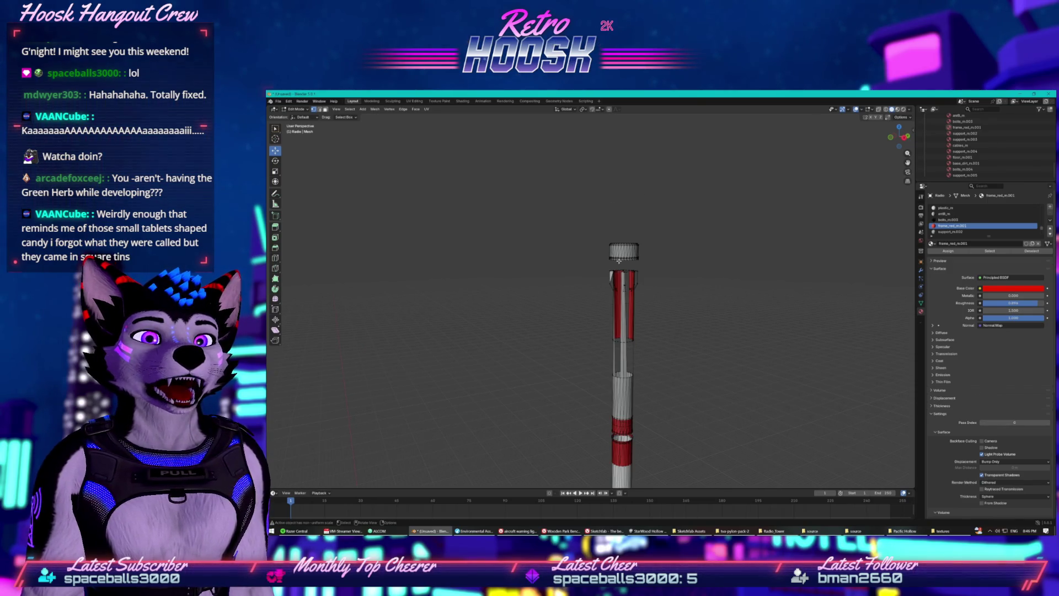
drag(619, 260, 606, 278)
key(KP_Decimal)
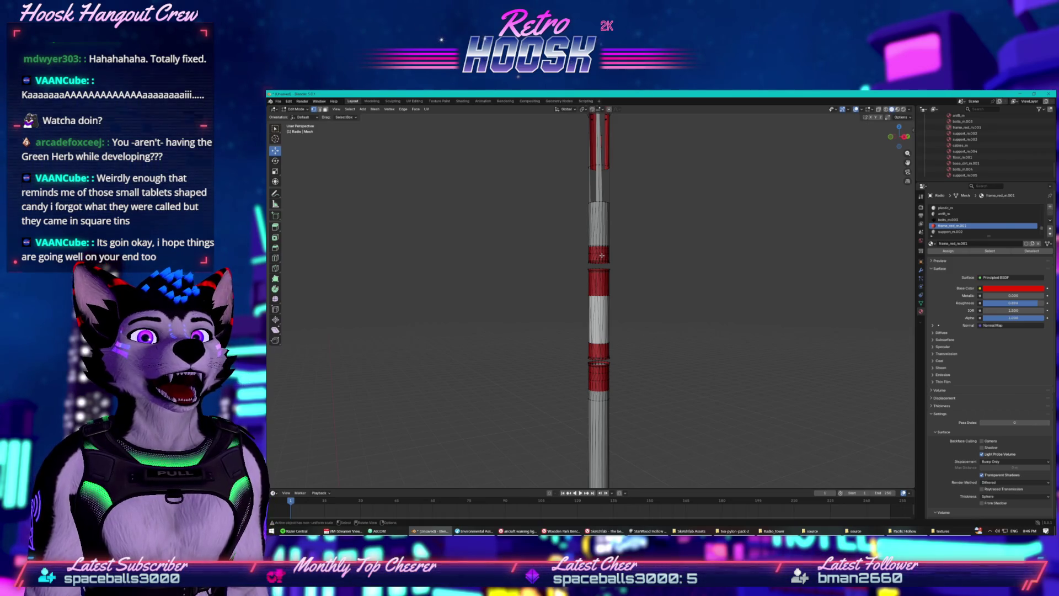
scroll(601, 255, down, 3)
scroll(600, 251, up, 3)
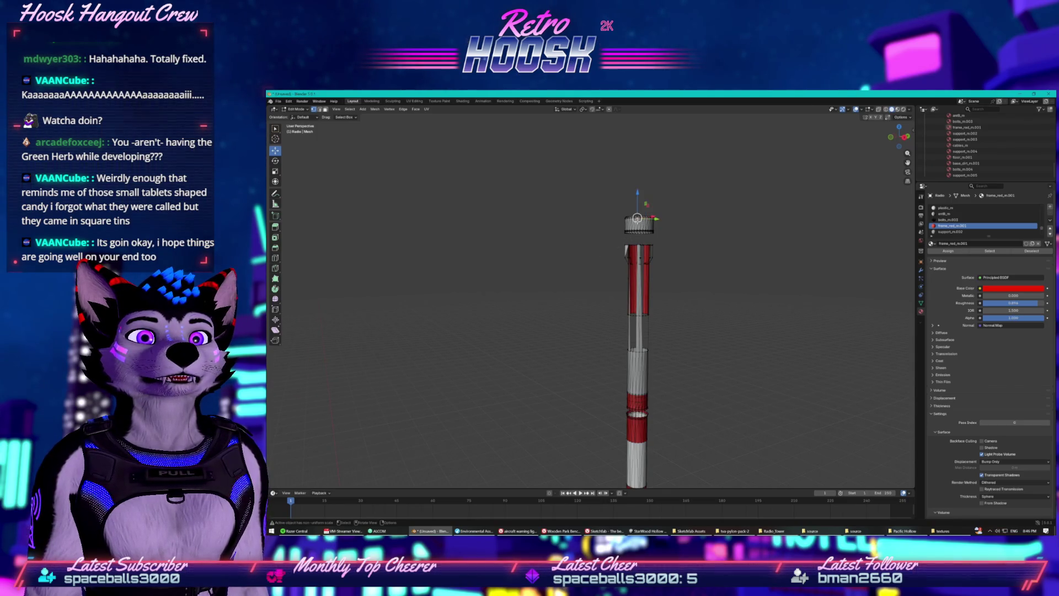
click(938, 232)
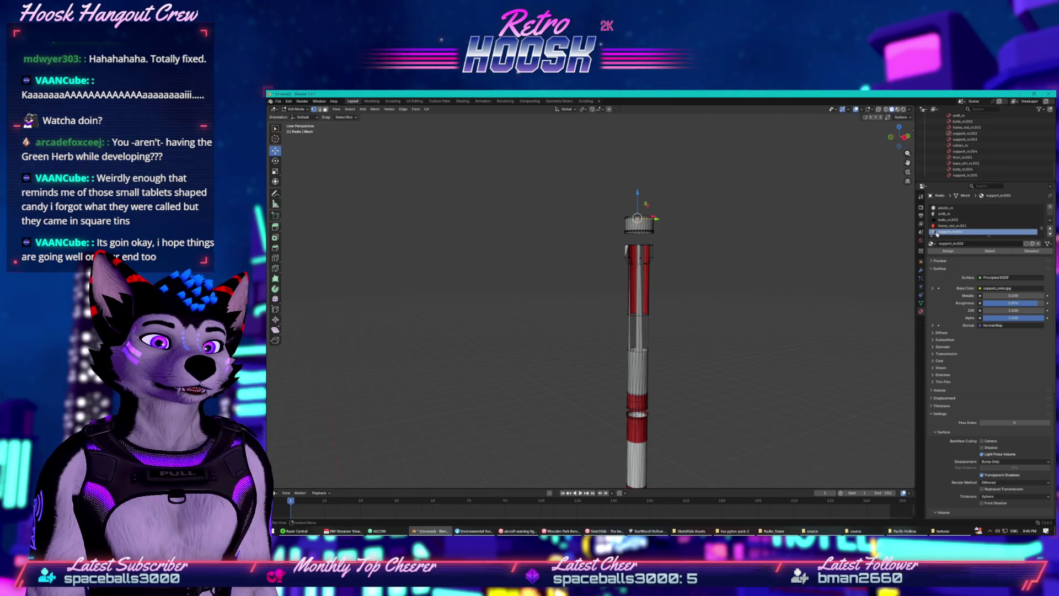
click(931, 237)
scroll(931, 232, down, 5)
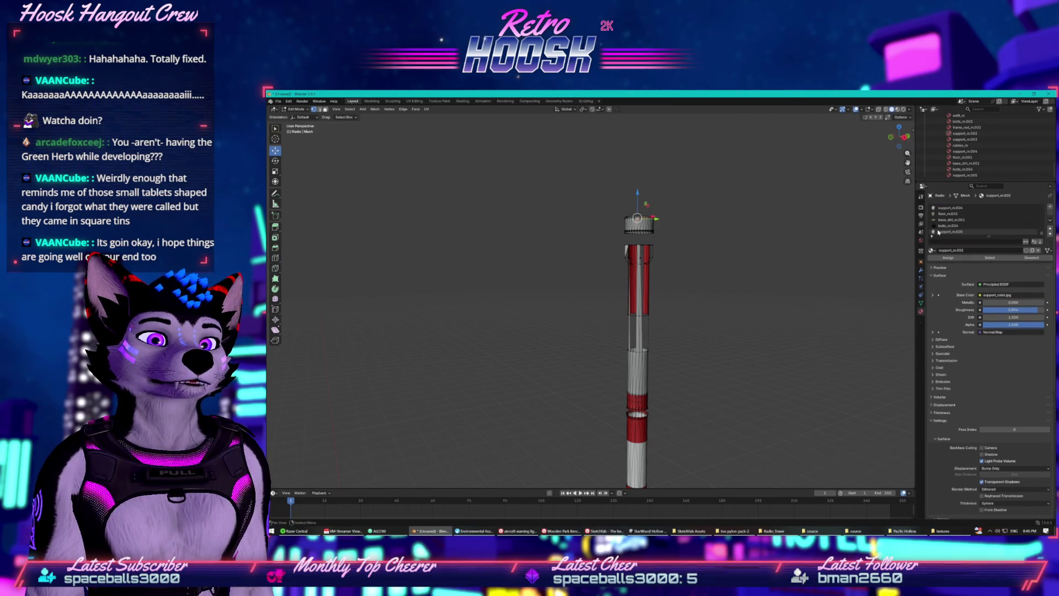
click(944, 214)
scroll(945, 217, up, 4)
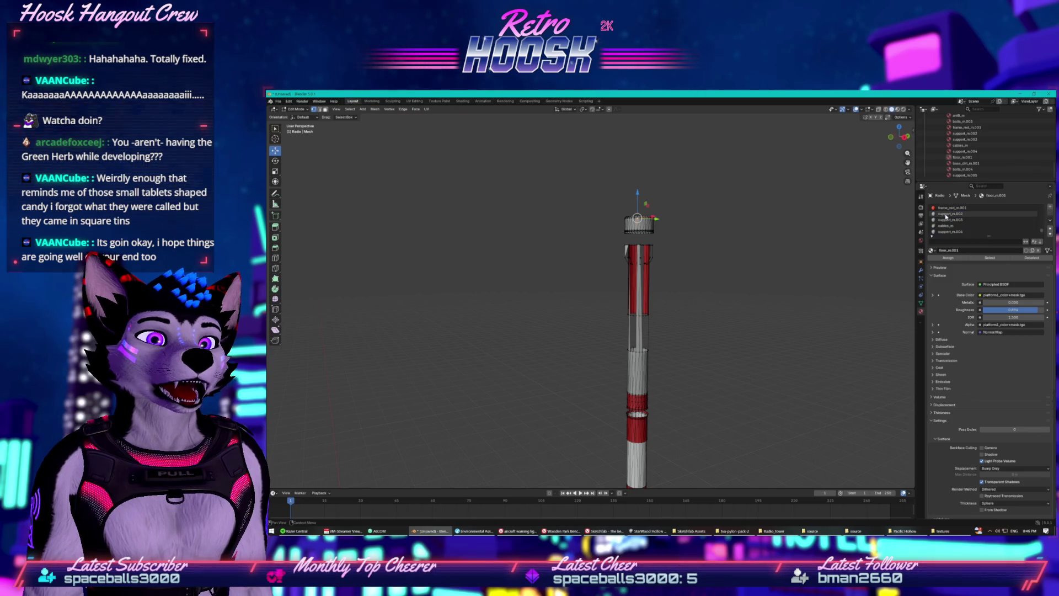
click(948, 210)
scroll(948, 213, up, 4)
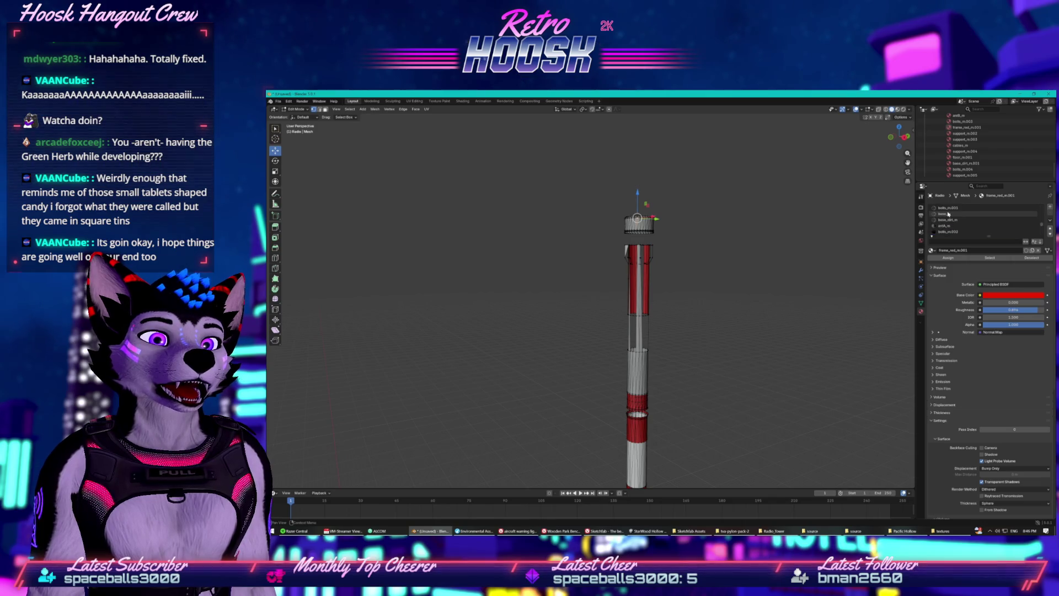
click(948, 214)
scroll(948, 213, up, 2)
click(950, 213)
scroll(951, 209, up, 6)
scroll(950, 212, up, 3)
scroll(949, 219, up, 2)
click(949, 219)
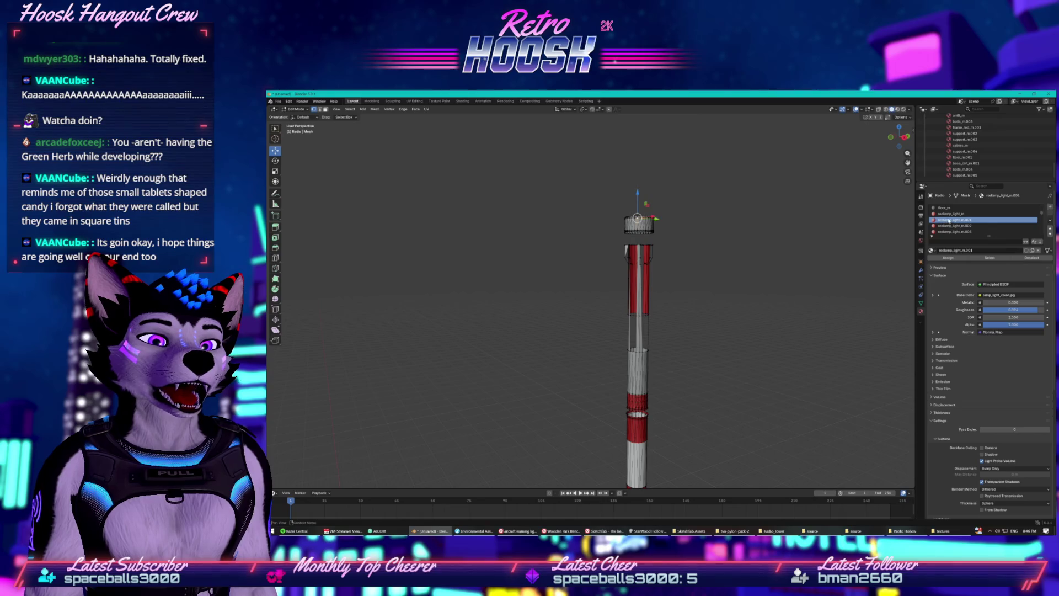
click(949, 219)
scroll(949, 218, up, 8)
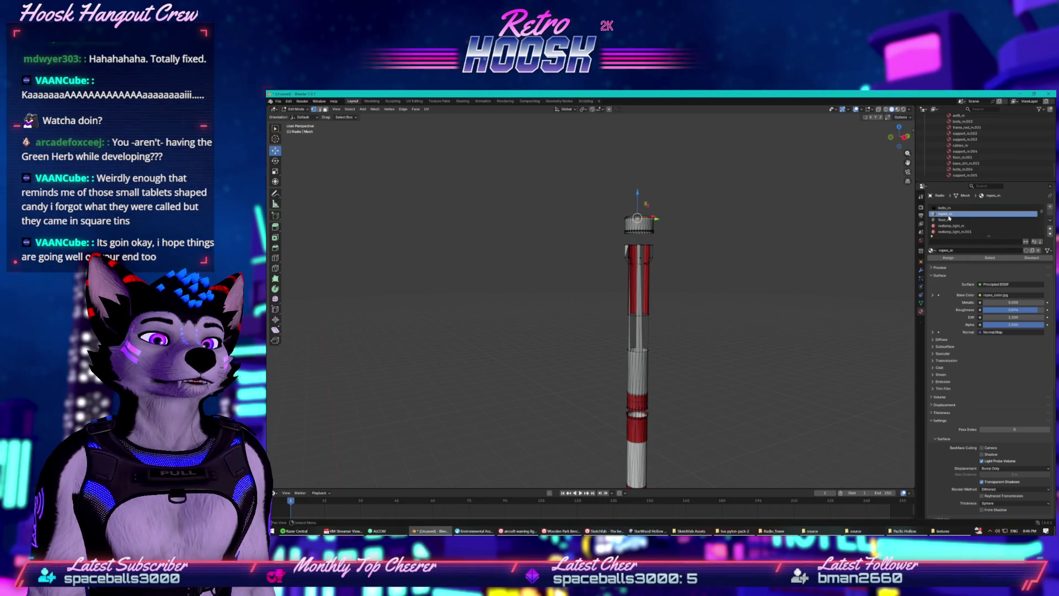
click(949, 209)
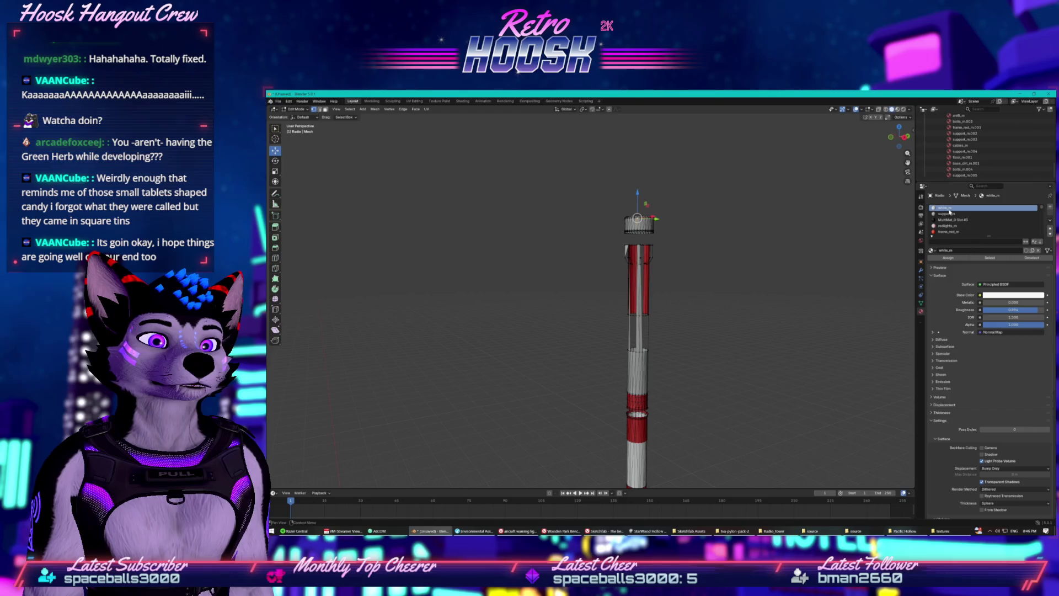
scroll(937, 215, down, 5)
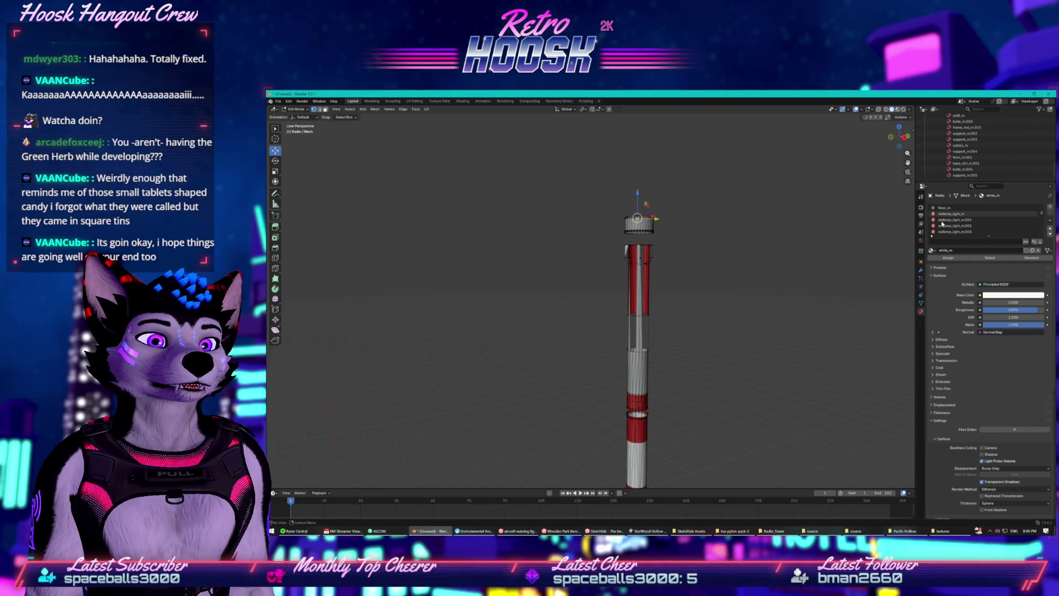
click(941, 221)
scroll(970, 167, down, 5)
scroll(970, 167, up, 10)
scroll(970, 167, down, 2)
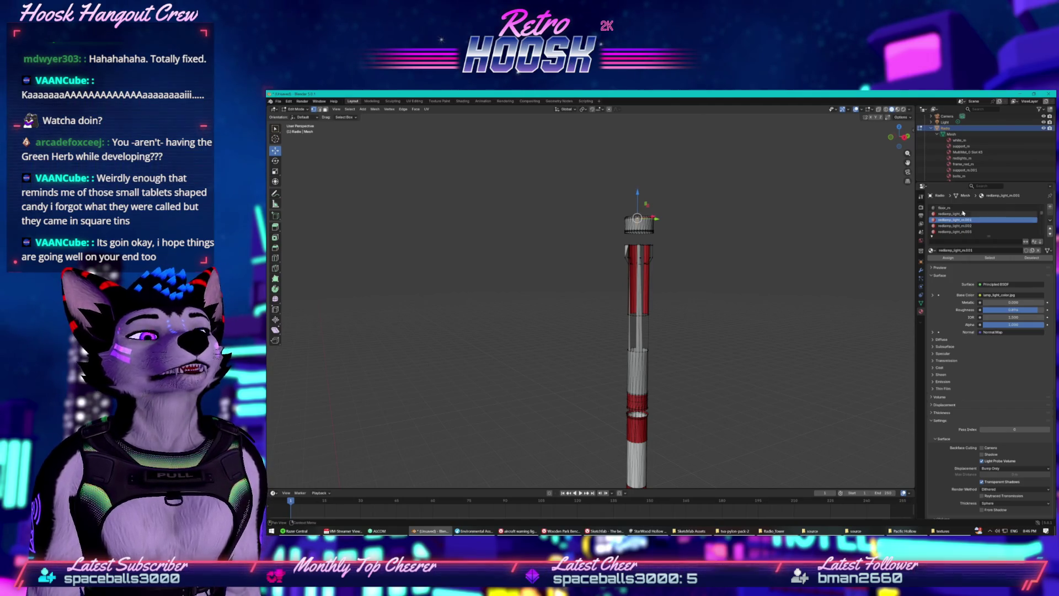
click(951, 134)
Switch the tower to wireframe display and orbit it upright
key(shift+z)
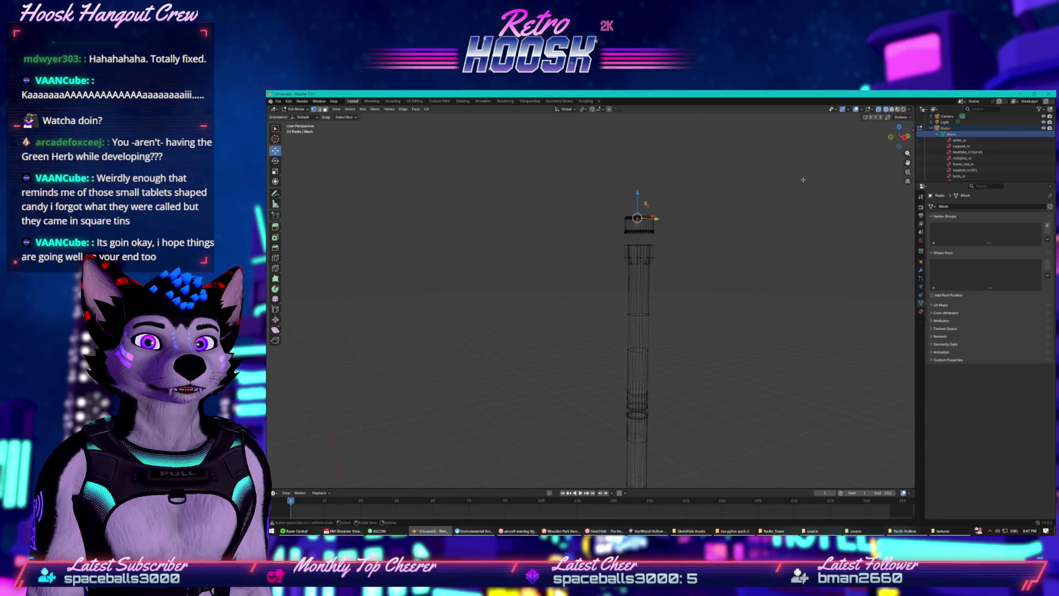
drag(743, 217, 668, 240)
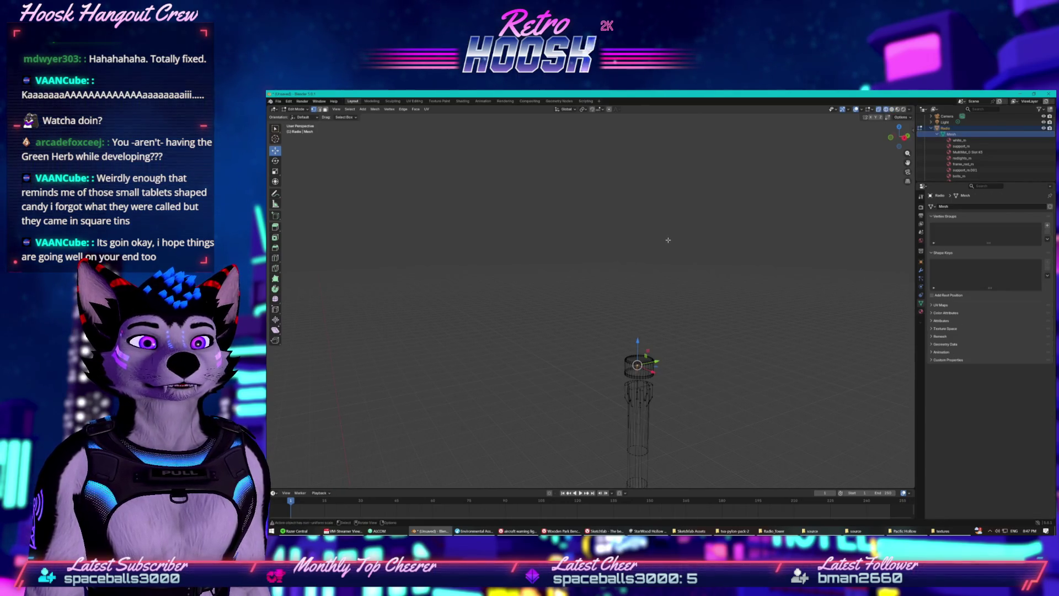
mouse_move(664, 278)
mouse_down()
mouse_move(656, 259)
mouse_move(665, 277)
mouse_up()
right_click(641, 315)
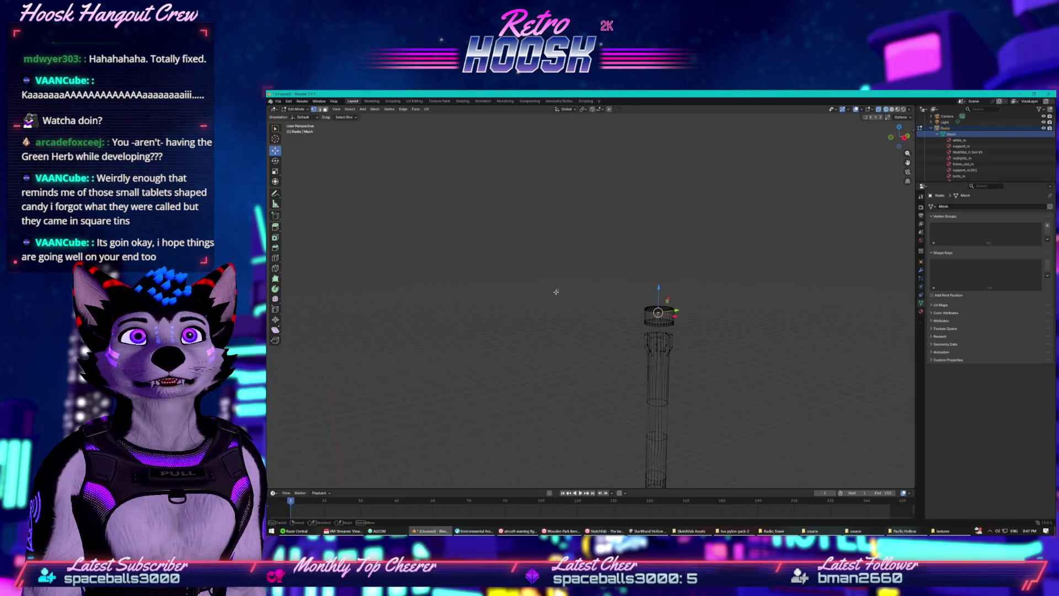
mouse_move(565, 272)
mouse_down()
mouse_move(530, 322)
mouse_move(548, 260)
mouse_move(572, 262)
mouse_move(703, 385)
mouse_up()
scroll(664, 298, up, 8)
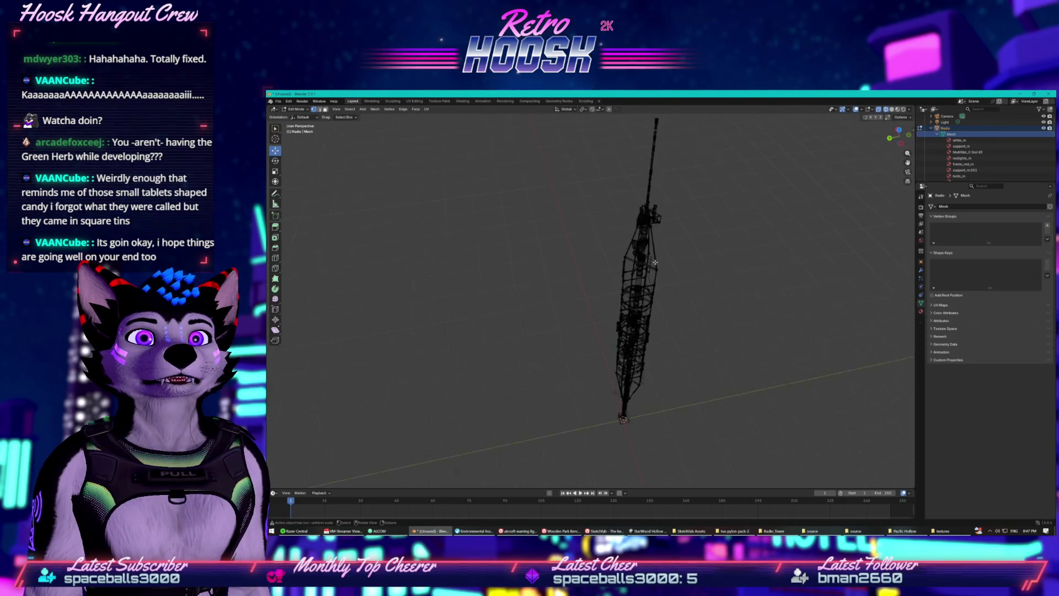
mouse_move(650, 207)
mouse_down()
mouse_move(624, 207)
mouse_move(557, 457)
mouse_move(524, 429)
mouse_up()
mouse_move(597, 229)
mouse_down()
mouse_move(512, 399)
mouse_move(580, 235)
mouse_up()
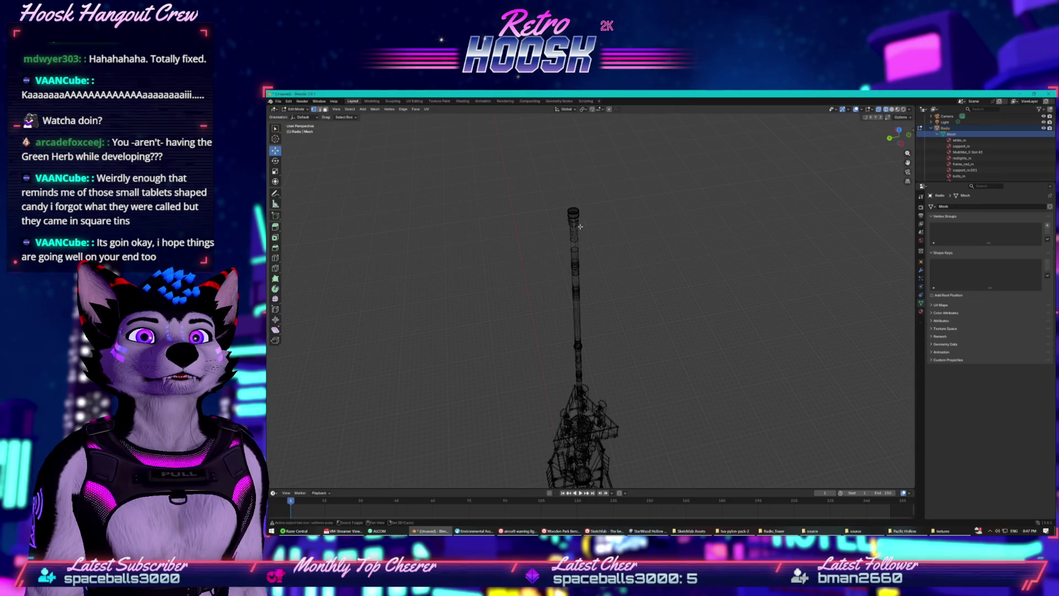
Orbit and zoom to a near top-down view centred on the mast cap
right_click(557, 205)
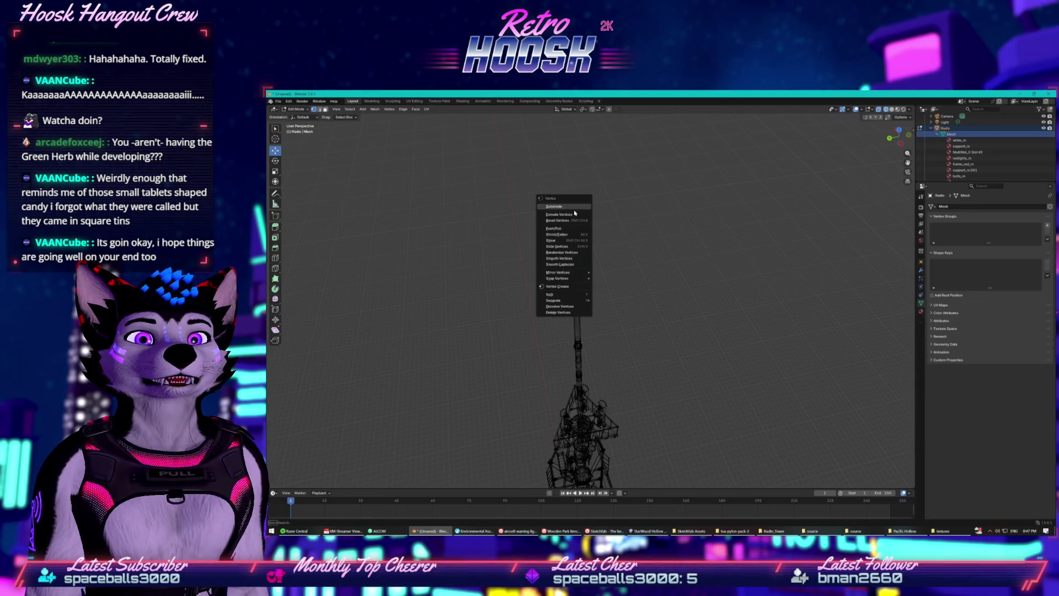
click(546, 172)
mouse_move(549, 191)
mouse_down()
mouse_move(583, 216)
mouse_move(590, 415)
mouse_up()
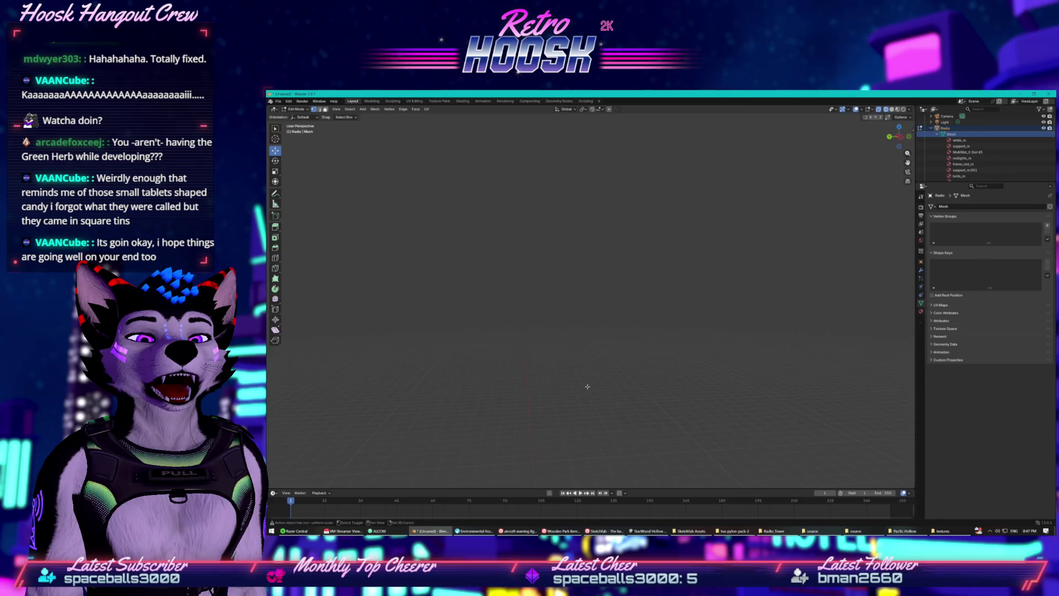
scroll(599, 308, down, 3)
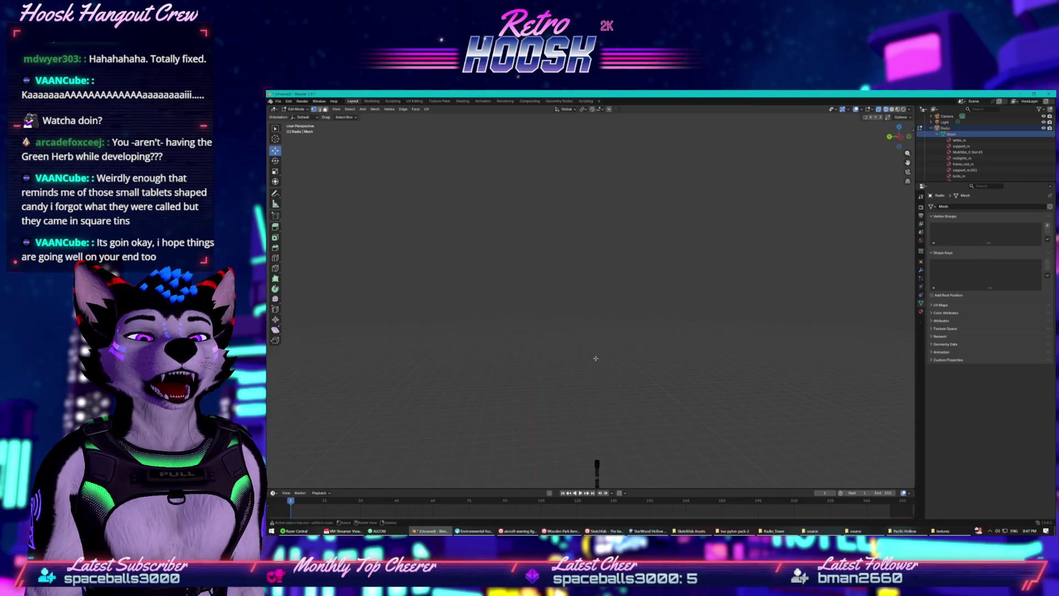
scroll(549, 231, up, 5)
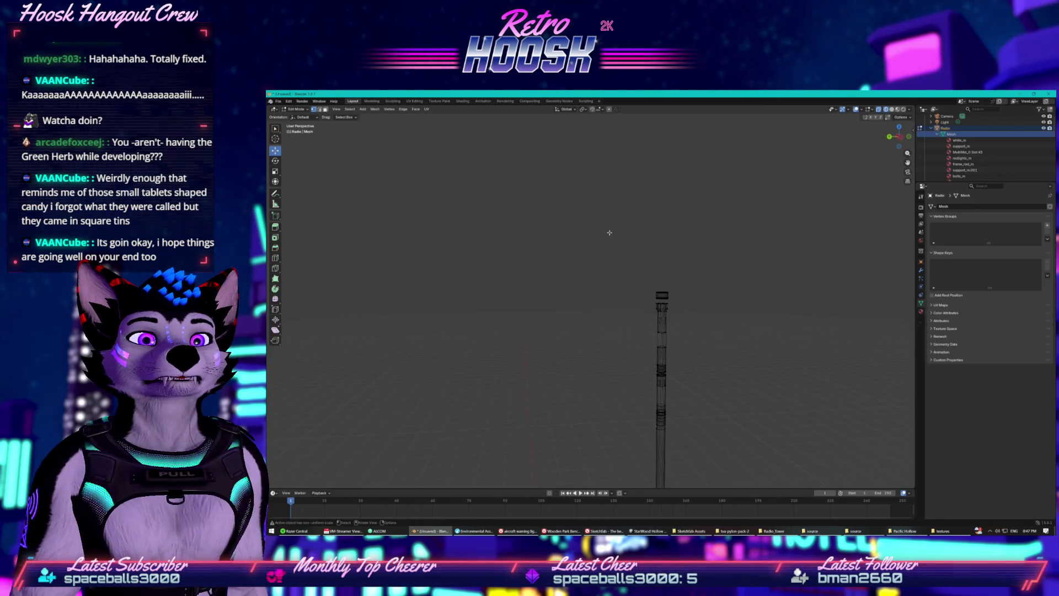
mouse_move(608, 233)
mouse_down()
mouse_move(612, 322)
mouse_move(610, 253)
mouse_up()
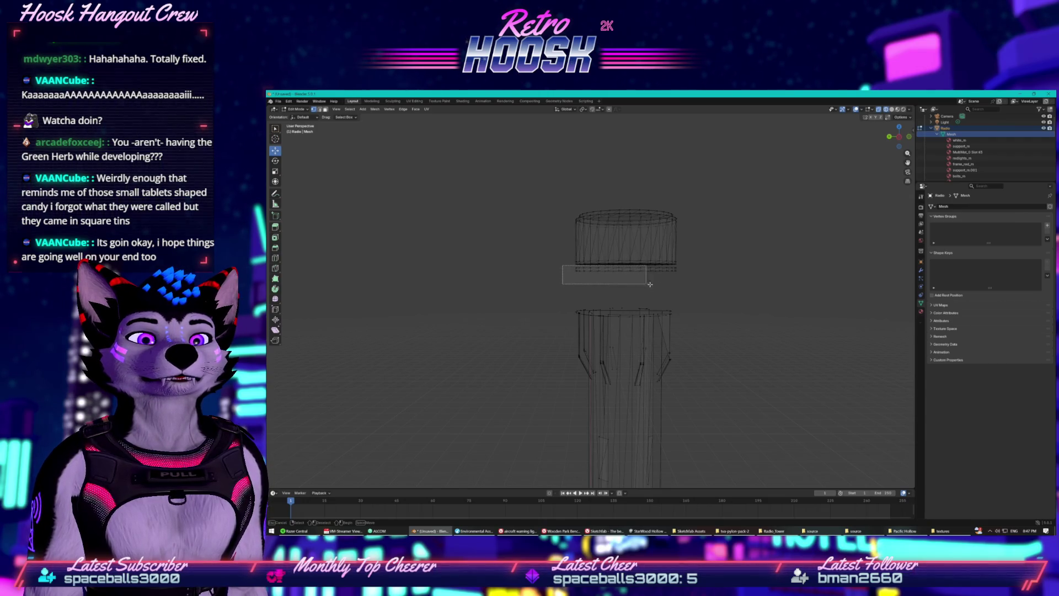
Box-select the ring of edges under the cap and dissolve its vertices
drag(693, 291, 690, 288)
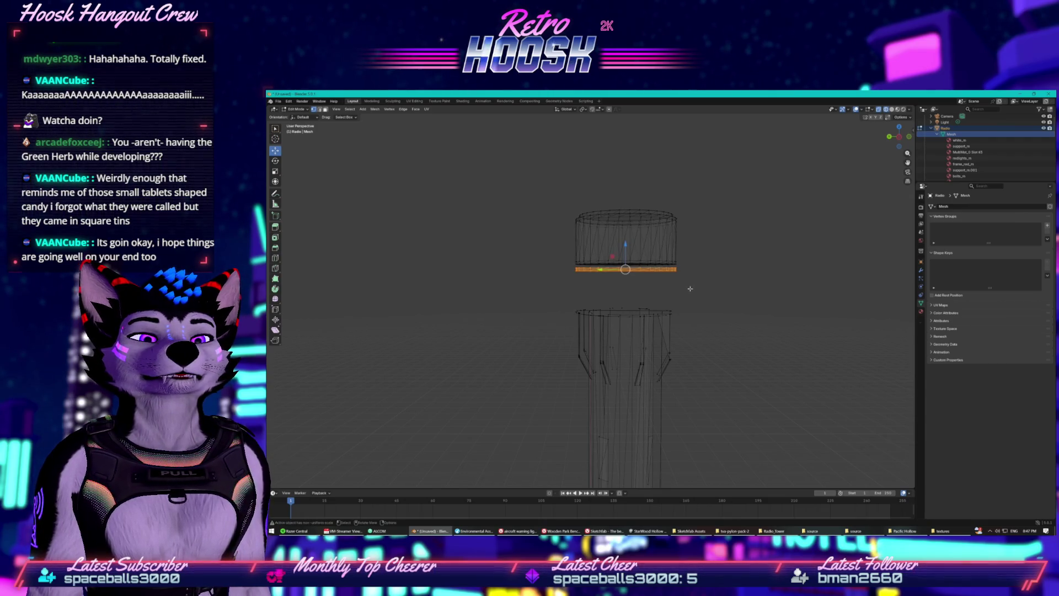
right_click(658, 271)
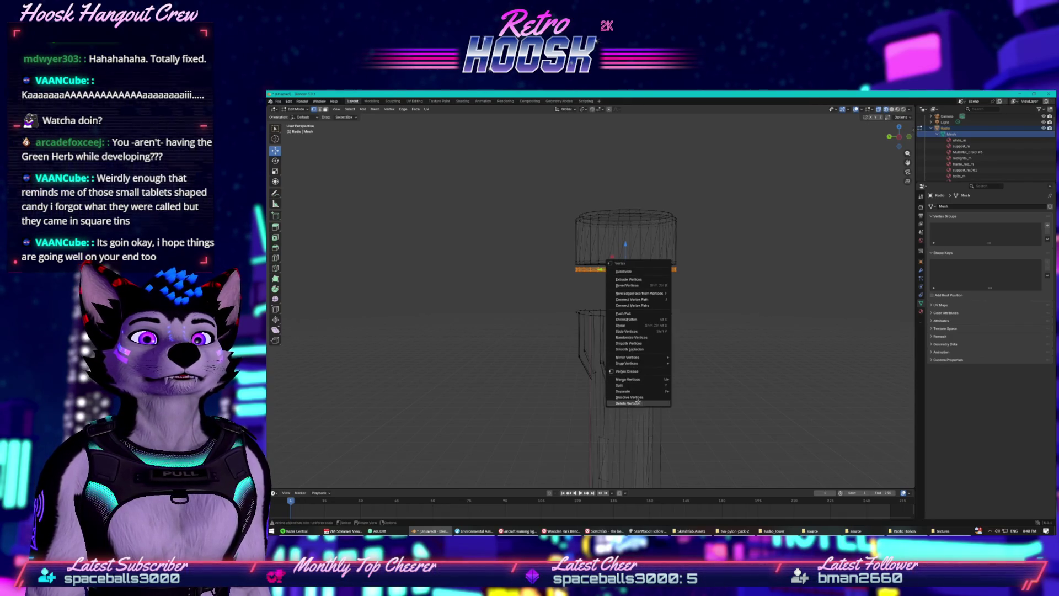
click(636, 397)
Box-select the whole top cap and raise it along the Z axis
mouse_move(517, 193)
mouse_down()
mouse_move(678, 295)
mouse_move(748, 309)
mouse_move(745, 292)
mouse_up()
mouse_move(626, 208)
mouse_down()
mouse_move(634, 109)
mouse_move(610, 116)
mouse_up()
scroll(668, 191, down, 5)
scroll(661, 238, down, 3)
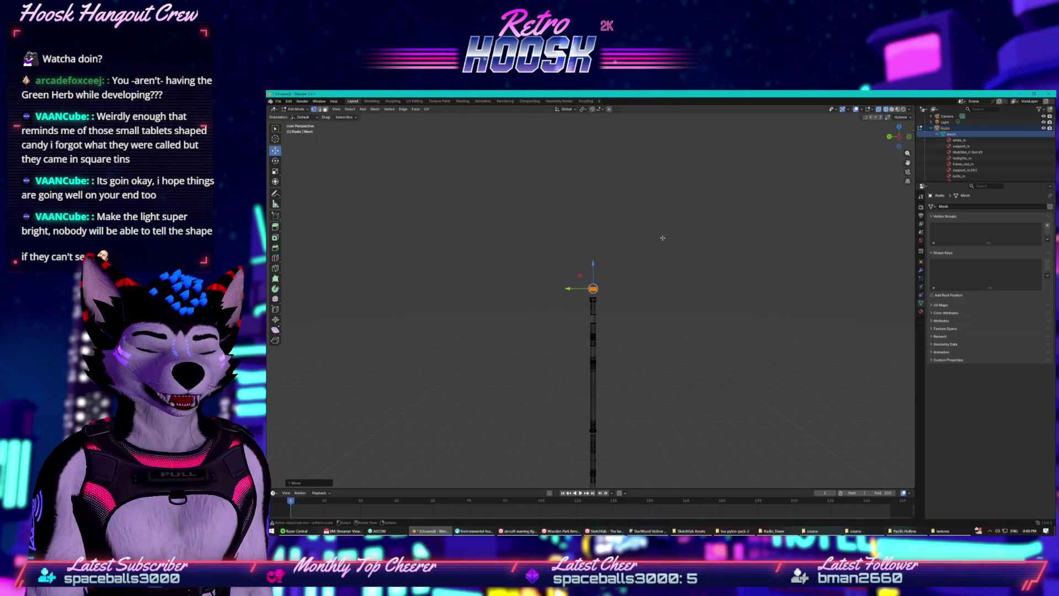
scroll(662, 238, up, 3)
scroll(650, 224, down, 3)
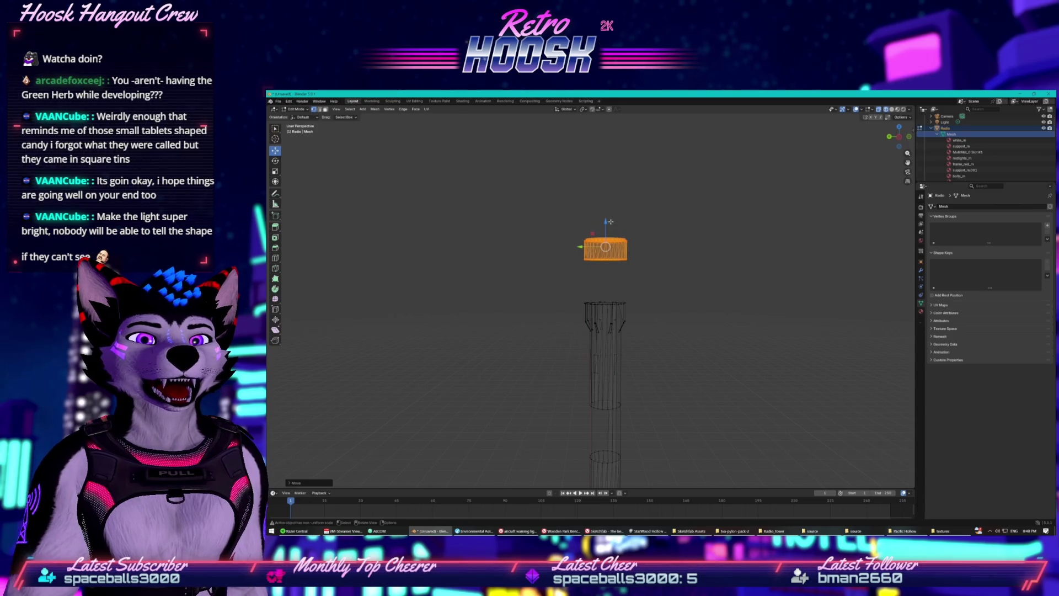
drag(605, 221, 611, 193)
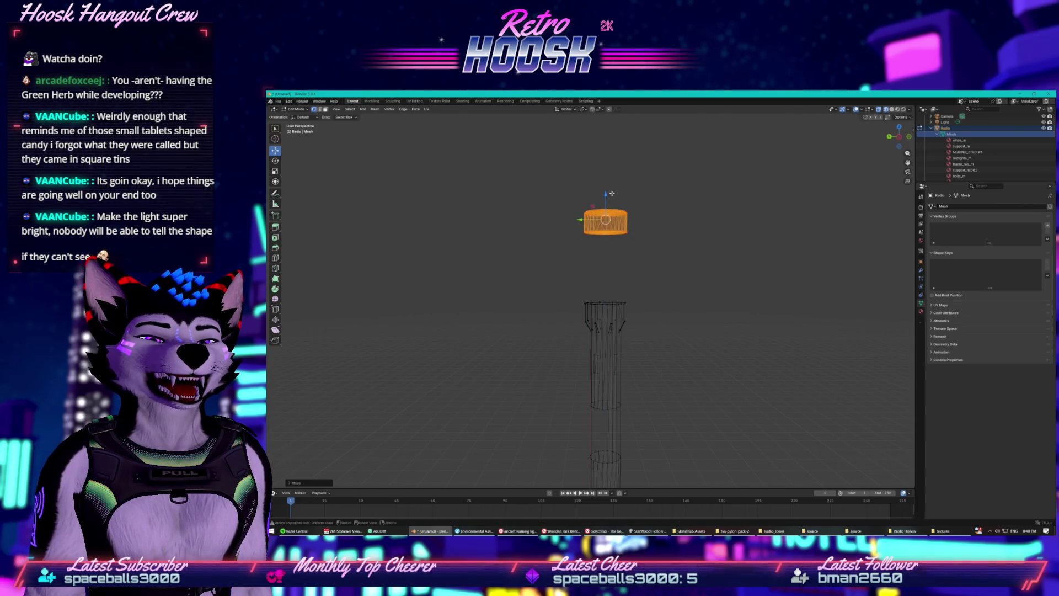
scroll(593, 262, down, 3)
Deselect the cap and begin box-selecting the tower beneath it
click(574, 284)
scroll(563, 316, down, 5)
shift+scroll(555, 221, down, 5)
drag(552, 187, 607, 215)
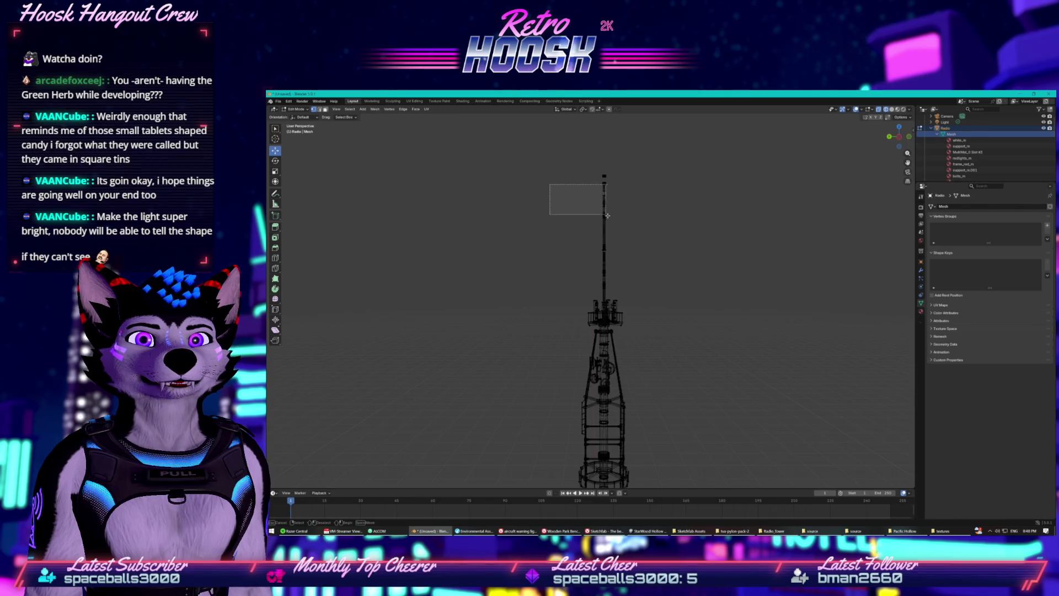
Delete the mast and lattice vertices below the cap, then the remaining base
mouse_move(533, 186)
mouse_down()
mouse_move(621, 231)
mouse_move(549, 194)
mouse_move(623, 265)
mouse_move(726, 469)
mouse_up()
right_click(618, 380)
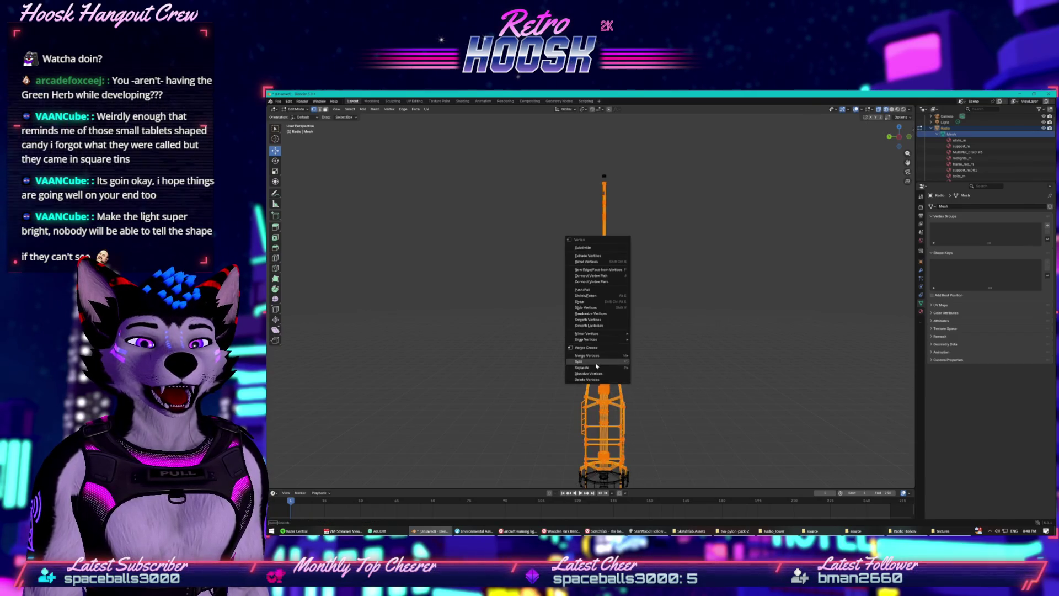
click(596, 380)
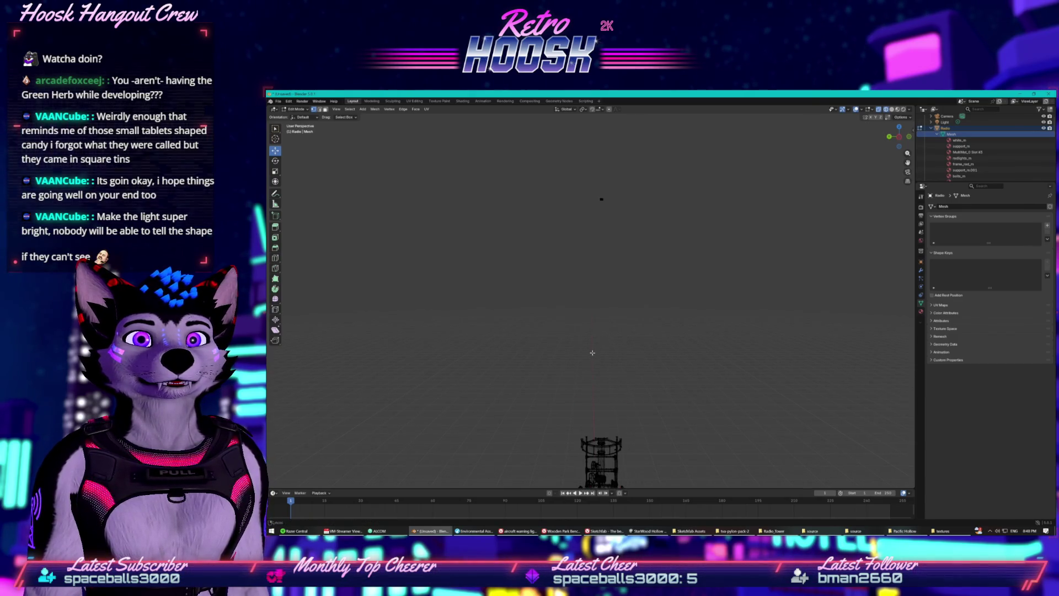
drag(564, 195, 740, 469)
right_click(642, 308)
click(611, 307)
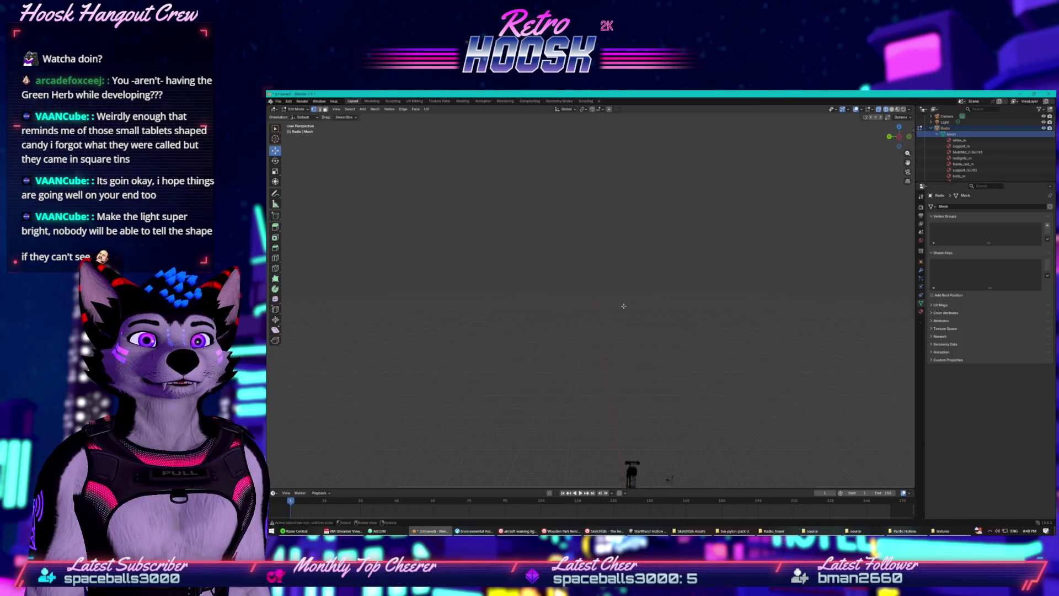